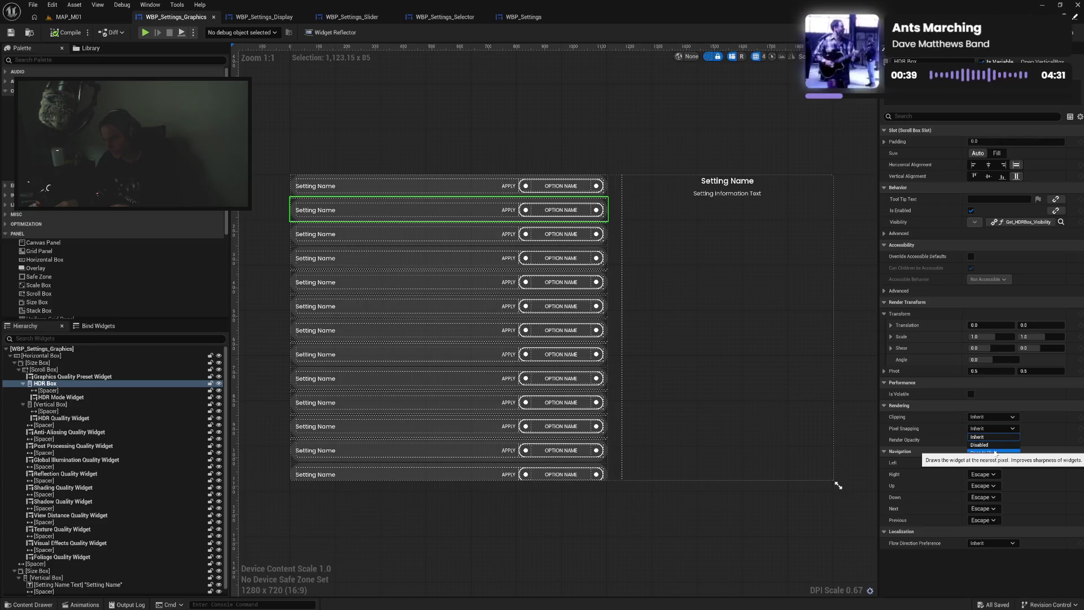
Inspect the HDR Box's spacer and the HDR Mode Widget's details
left_click(954, 433)
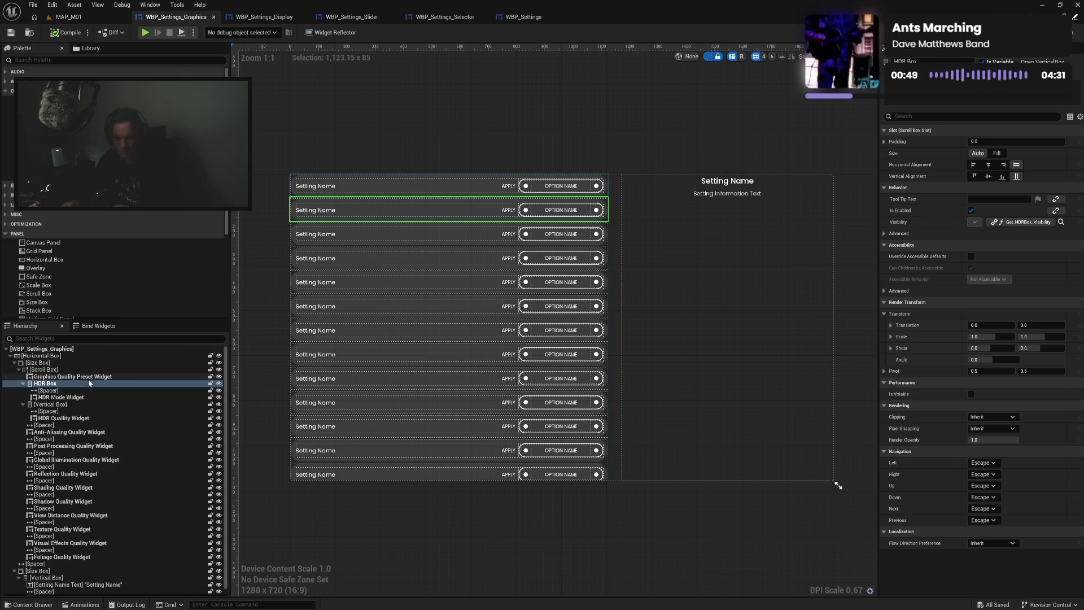
left_click(51, 390)
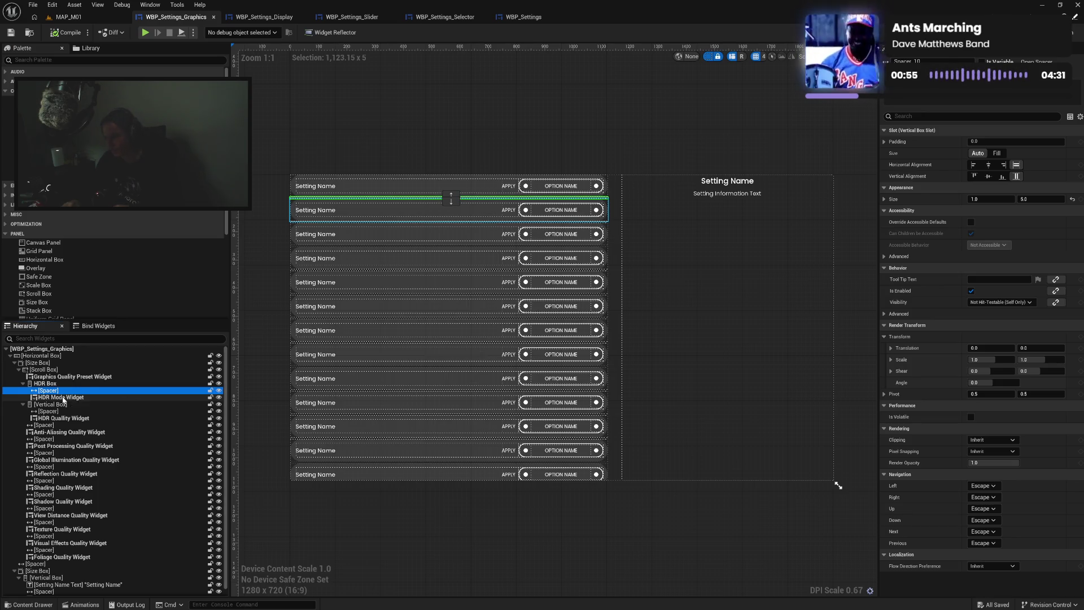
left_click(63, 397)
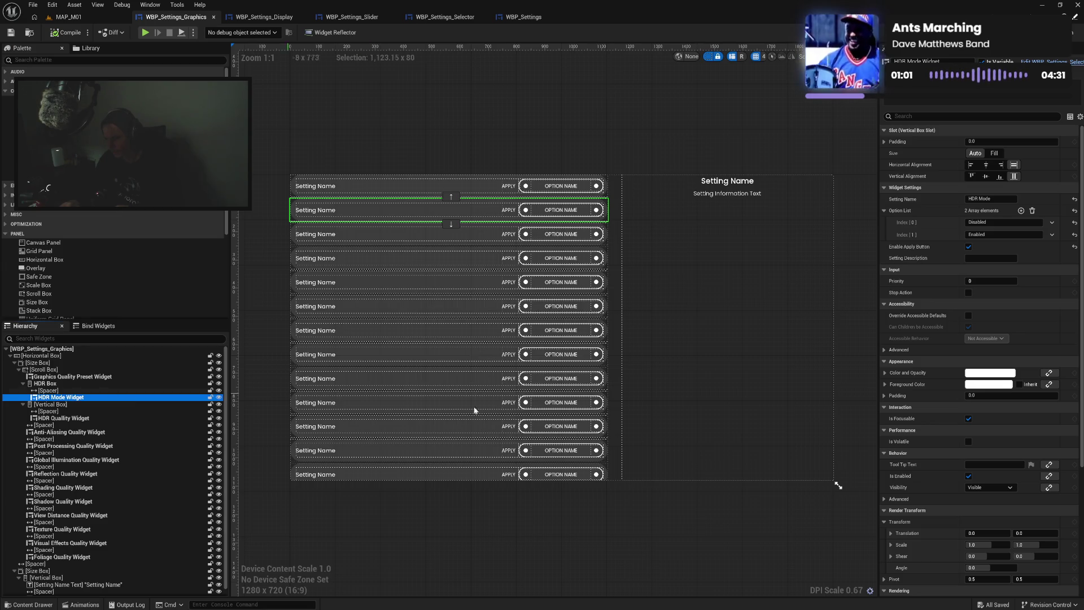
left_click(885, 499)
left_click(885, 499)
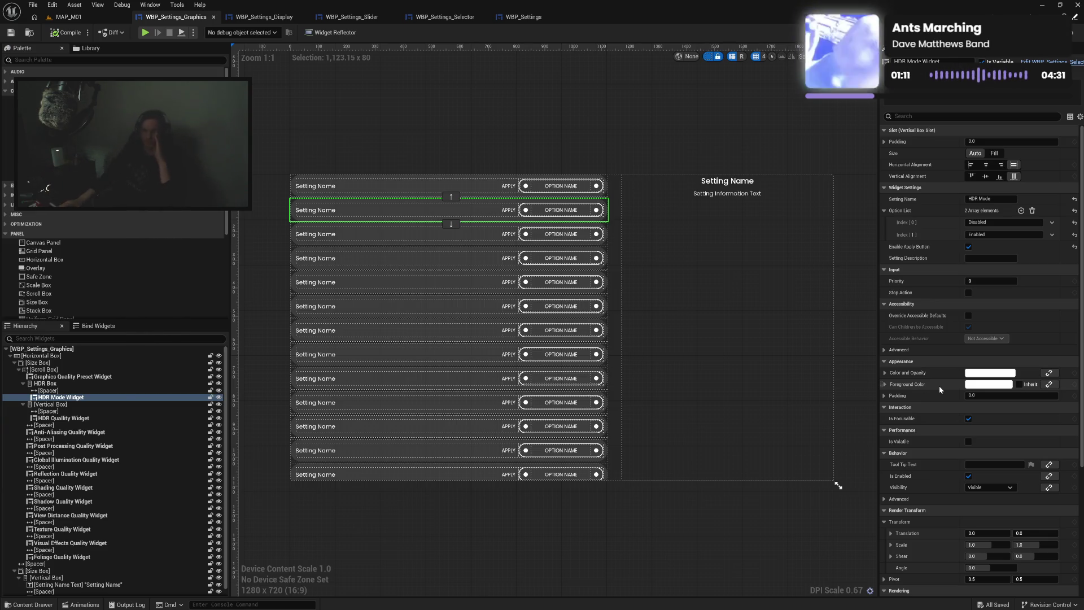
Move the Scroll Box out of its Size Box directly into the Horizontal Box
left_click(66, 364)
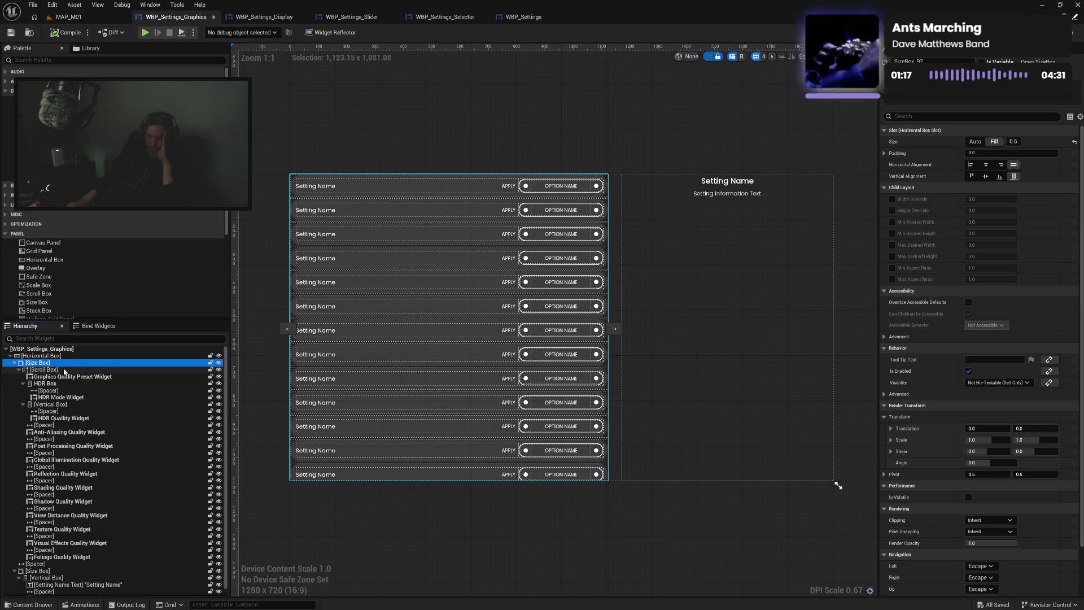
left_click(64, 370)
left_click(61, 363)
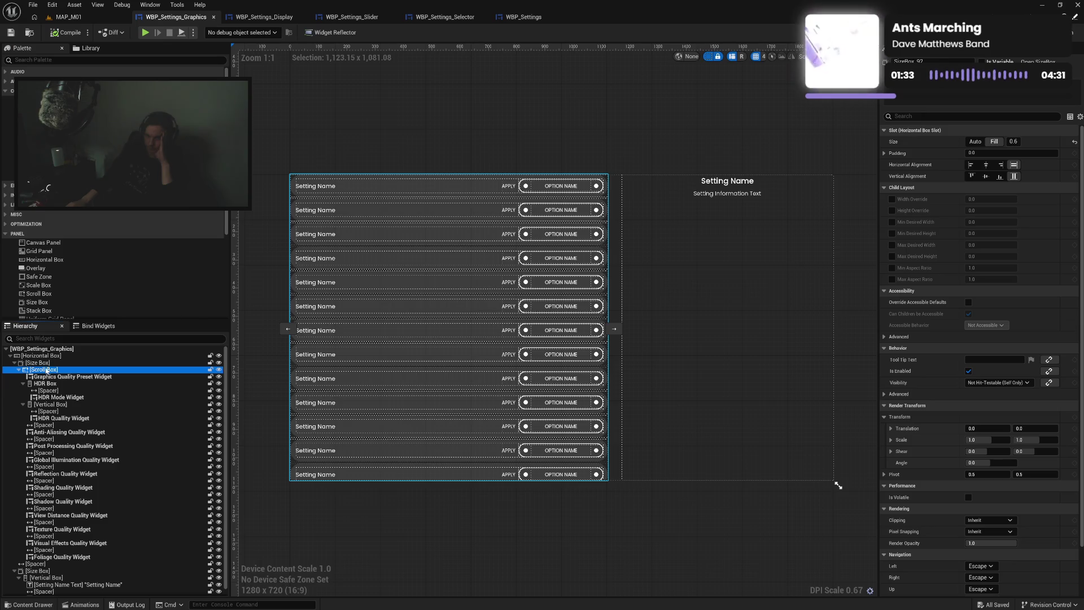
left_click(45, 370)
left_click_drag(48, 357, 48, 382)
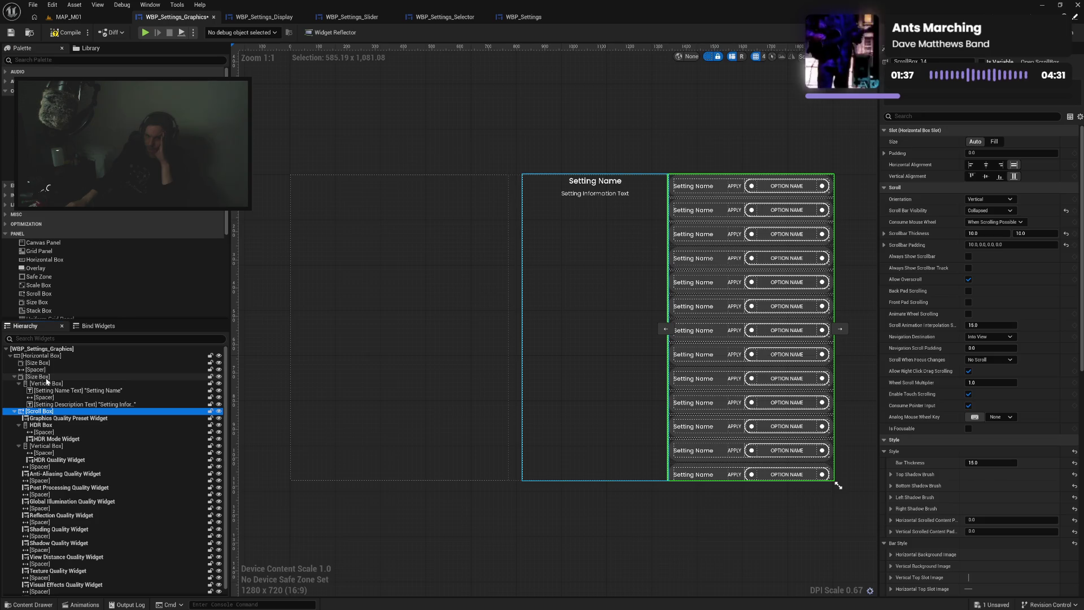
Move the description Vertical Box into the Horizontal Box and set both Size Boxes to Auto
left_click(46, 379)
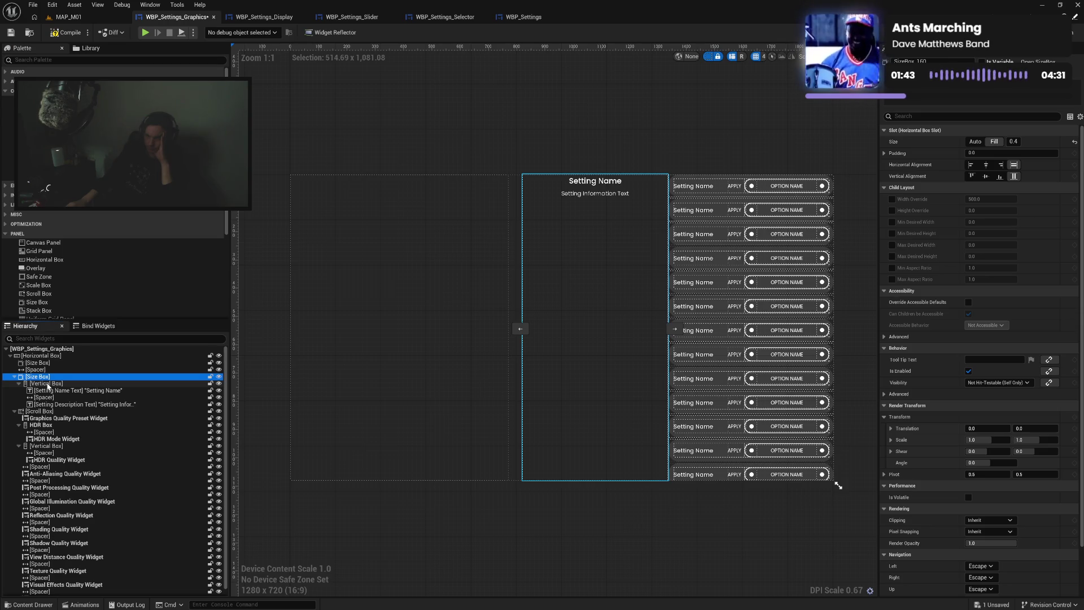
left_click_drag(48, 384, 46, 362)
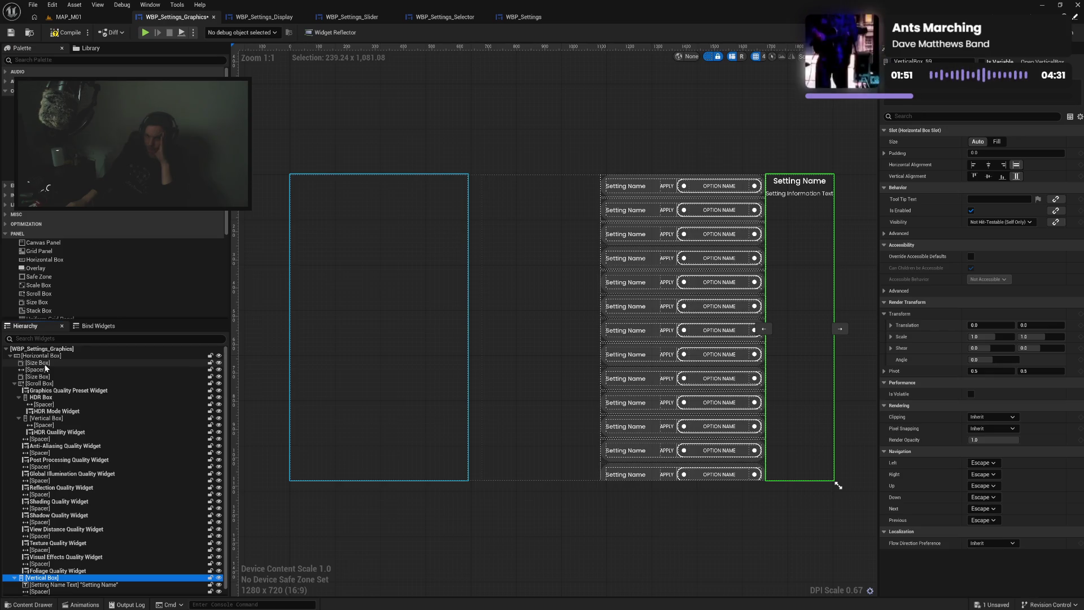
left_click(47, 364)
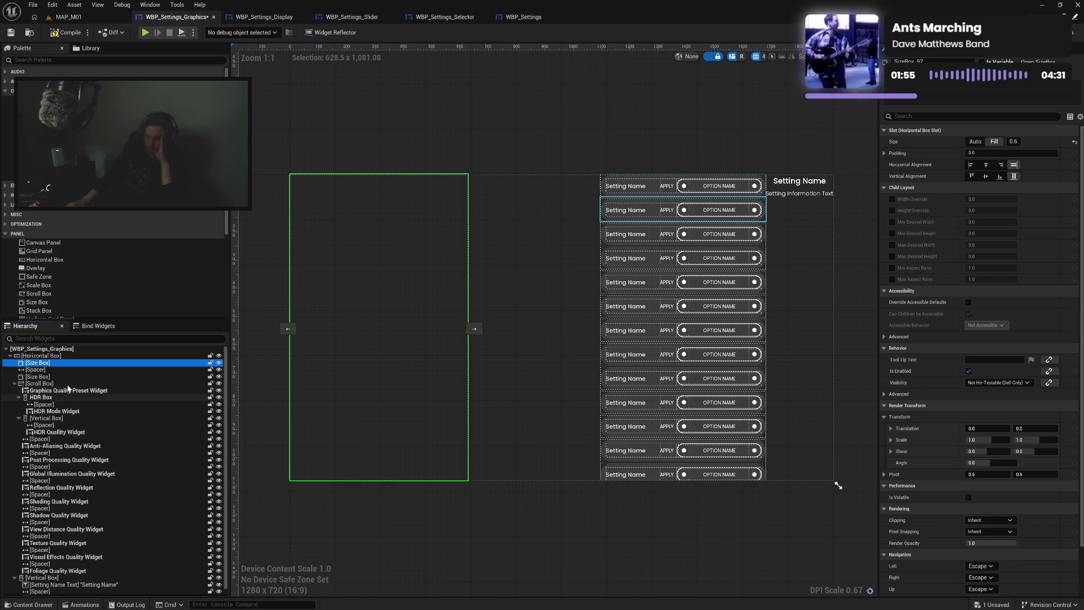
left_click(976, 142)
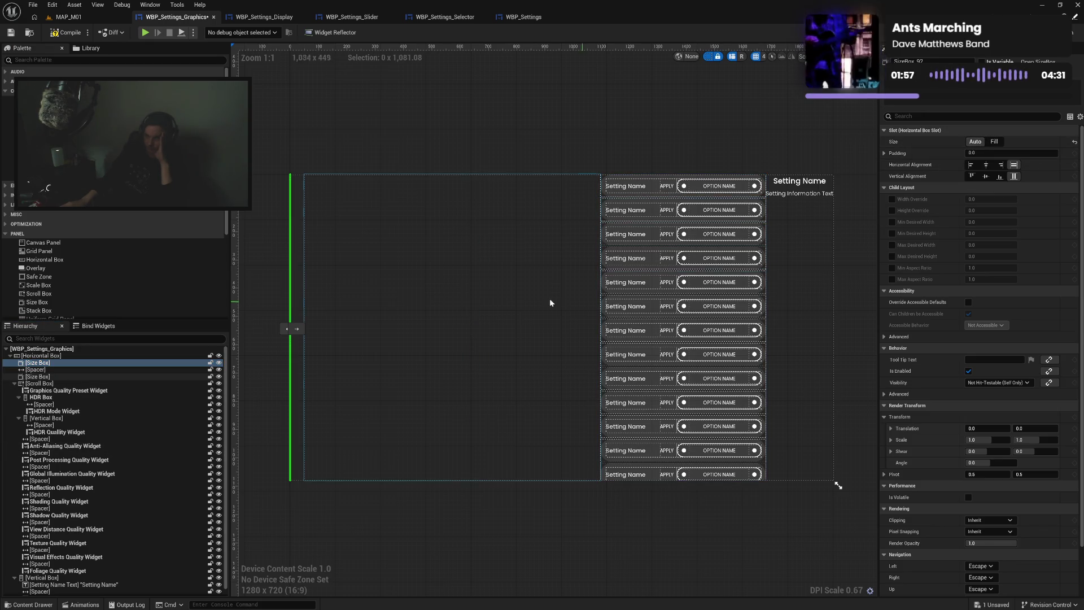
left_click(86, 376)
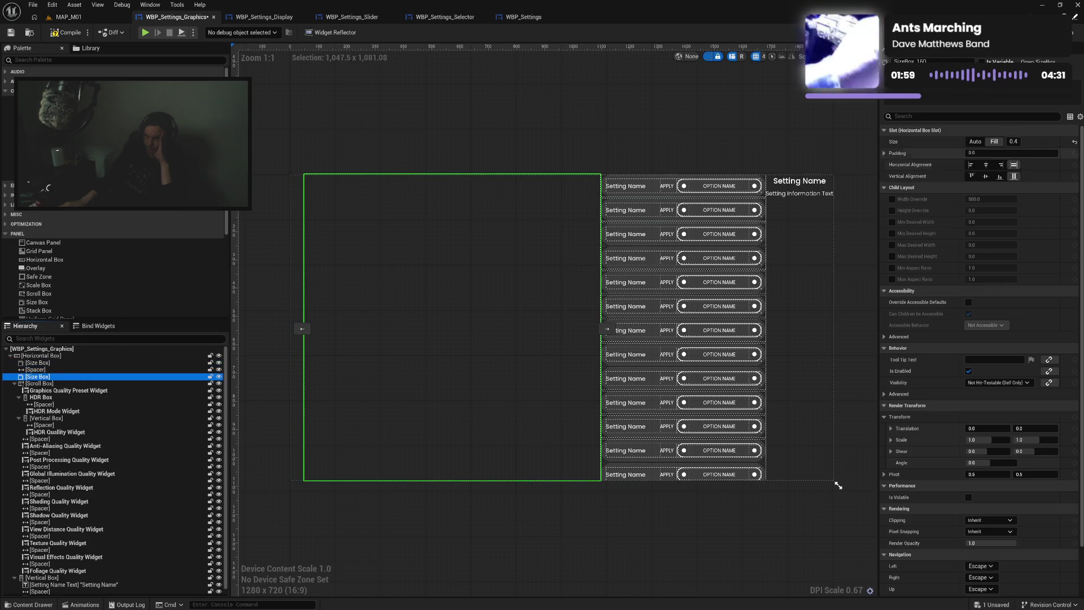
left_click(976, 142)
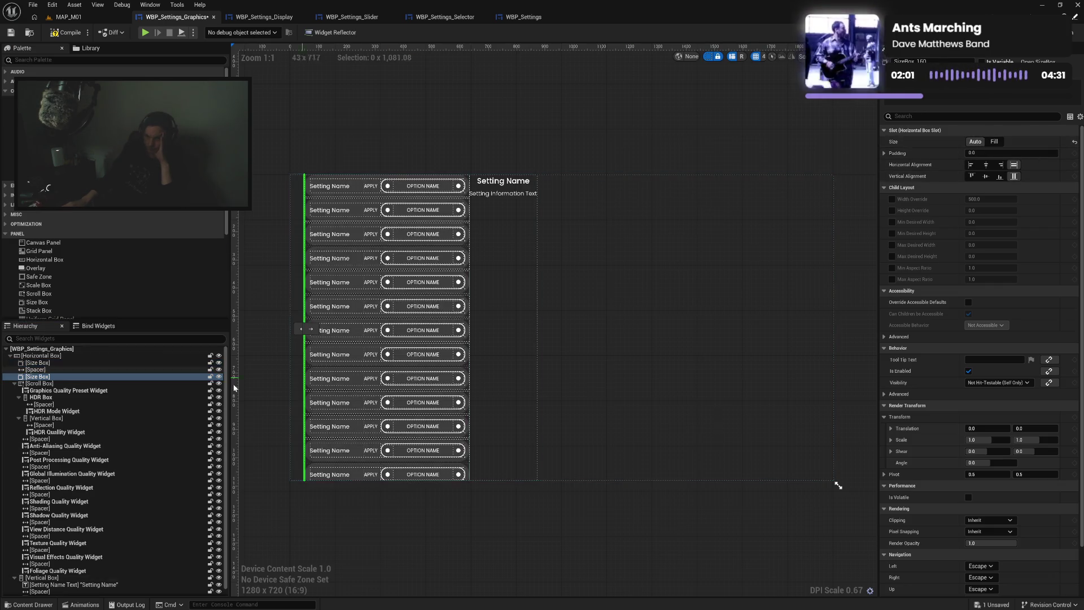
Set the Scroll Box slot size to Fill 0.6
left_click(51, 383)
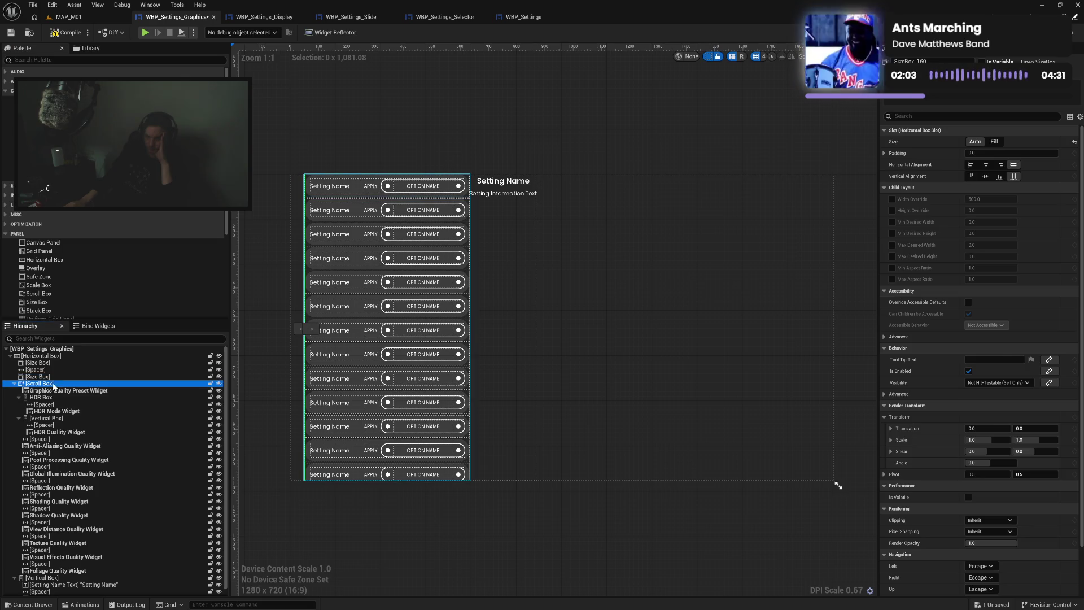
left_click(993, 142)
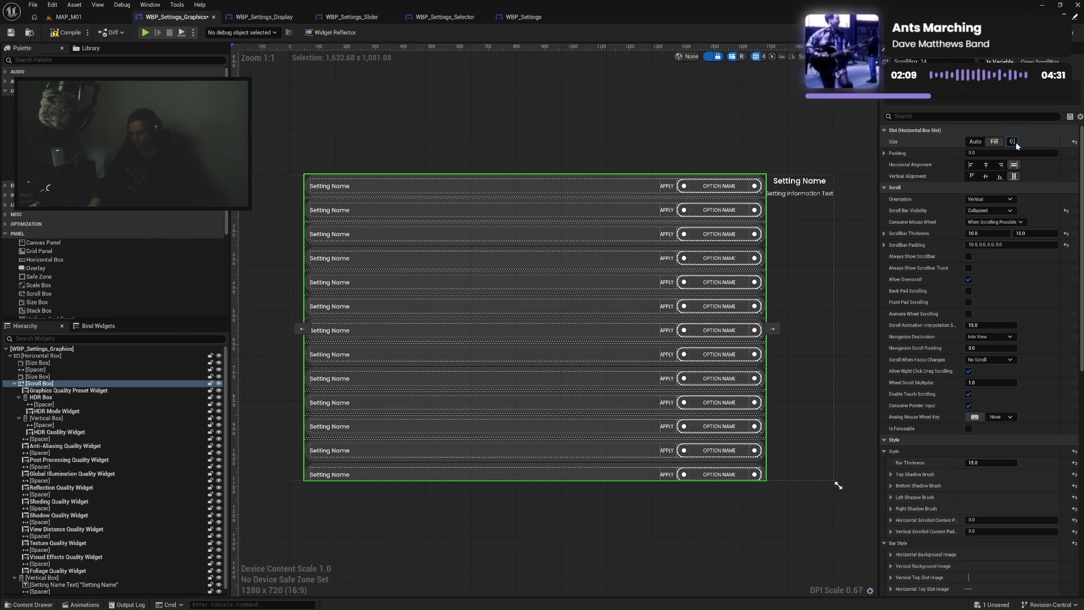
type("0.6")
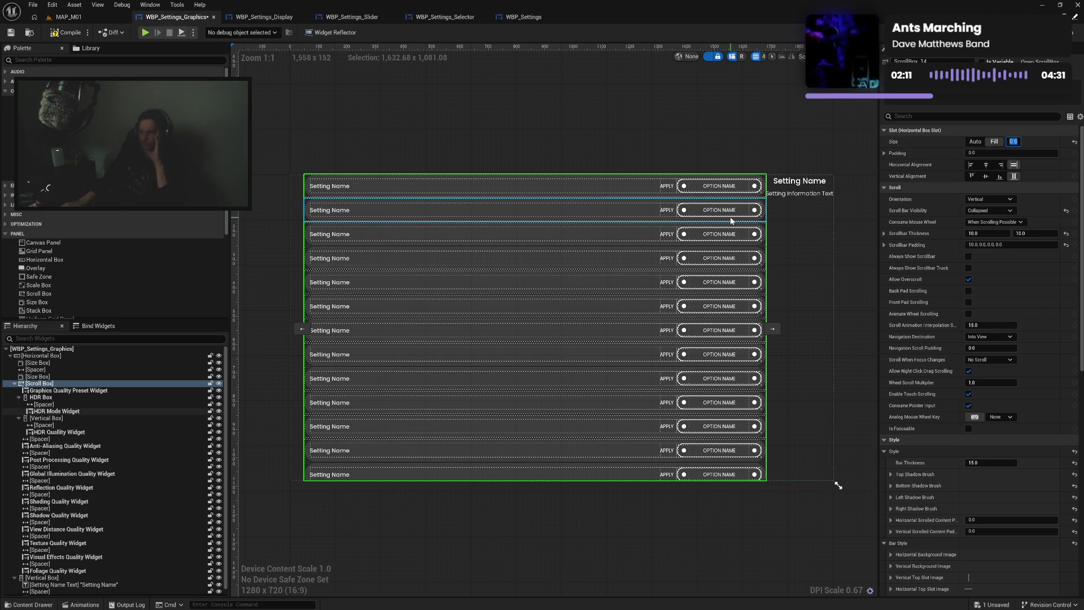
left_click(14, 383)
left_click(37, 390)
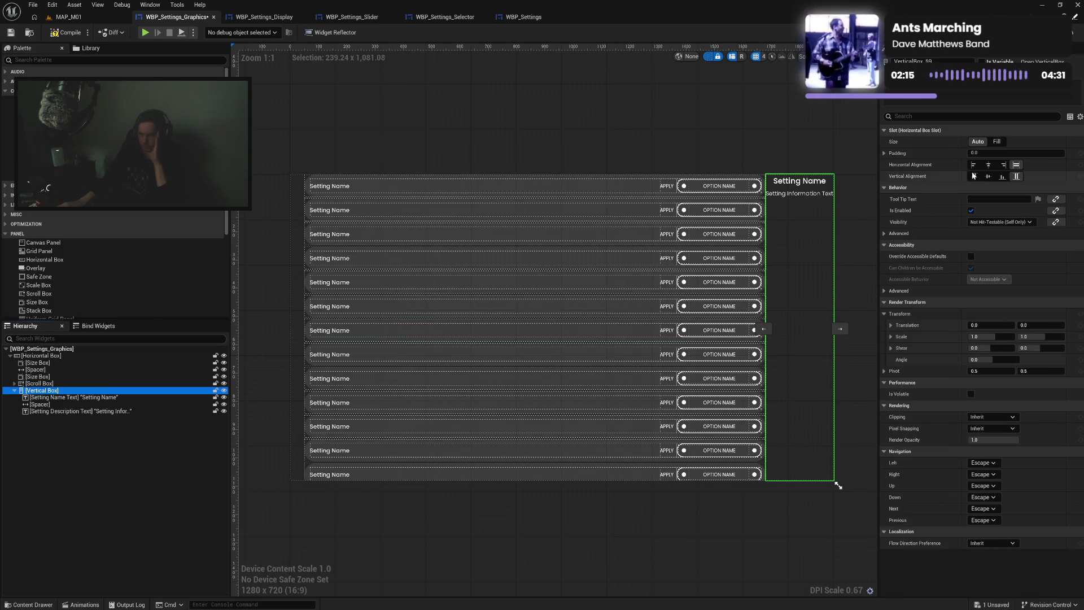
Set the description Vertical Box slot to Fill 0.4
left_click(997, 141)
left_click(1016, 141)
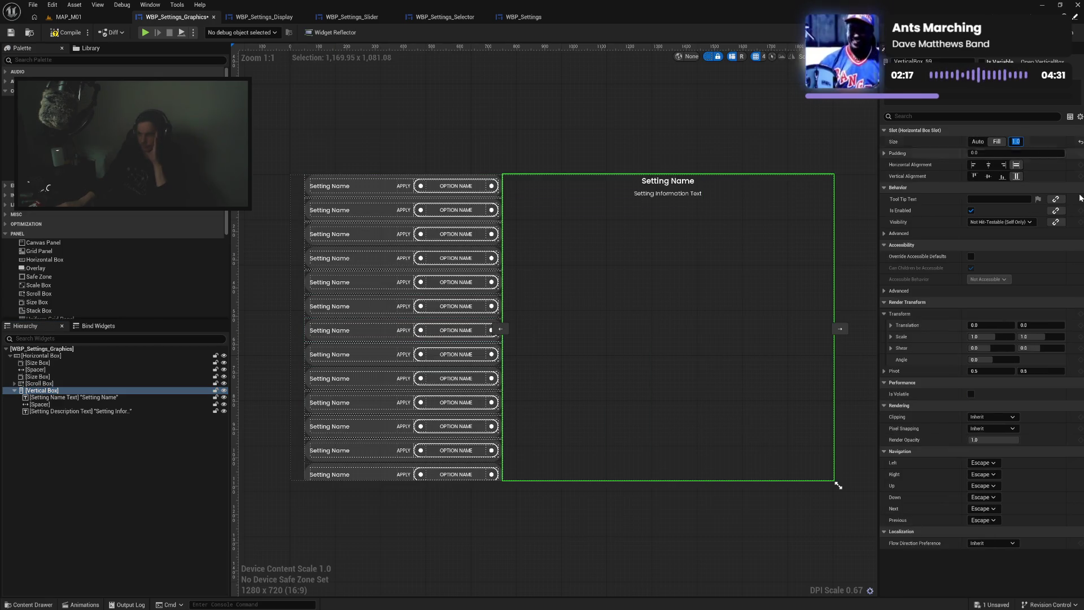
type("0.4")
key("Return")
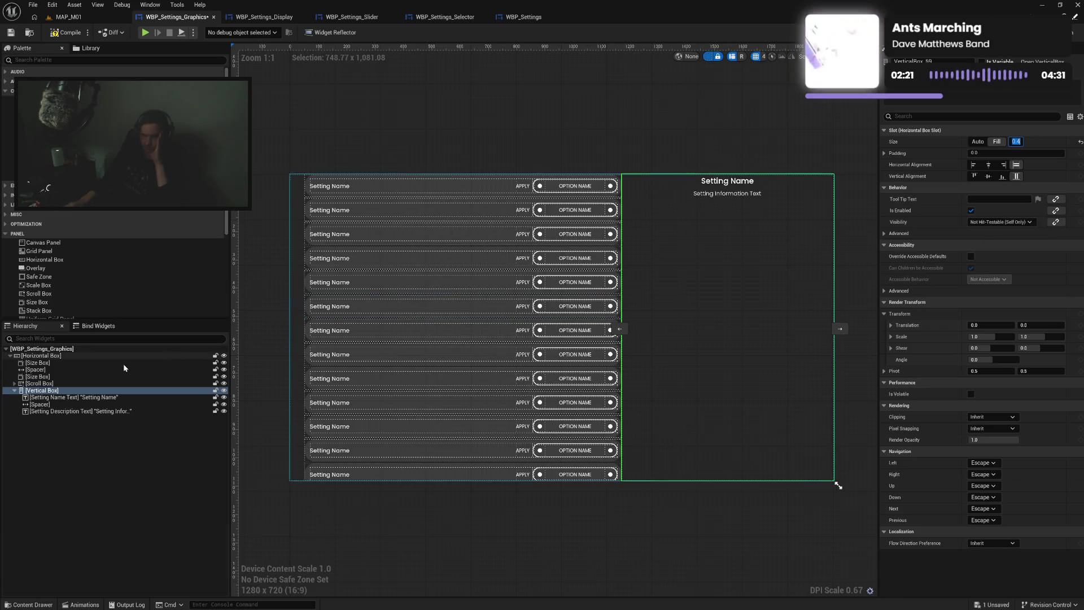
left_click(11, 393)
left_click(14, 390)
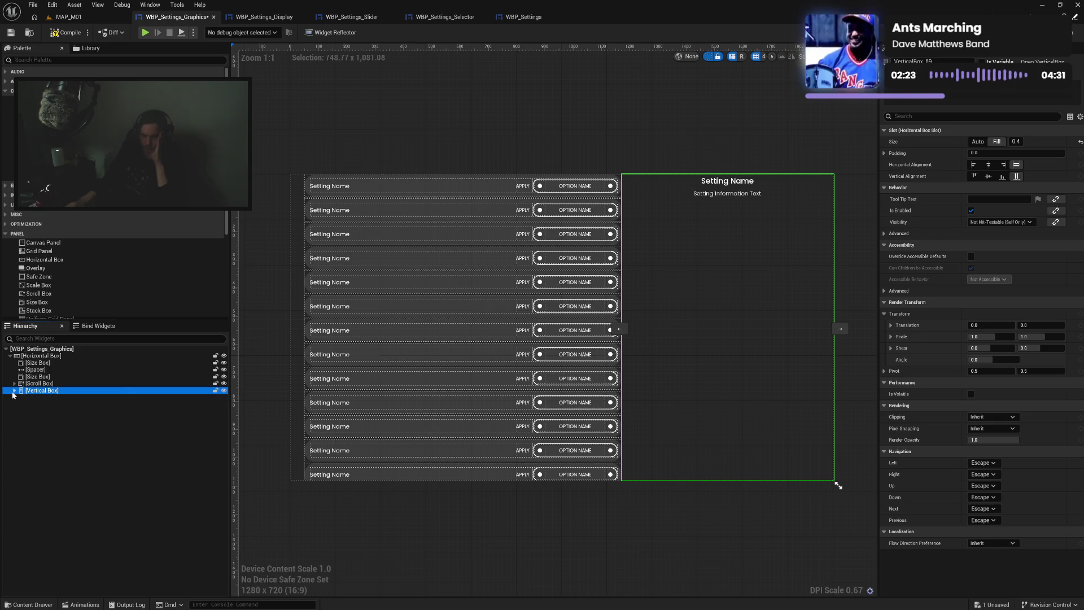
Place the Spacer between the list and description box, then compile
left_click_drag(35, 369, 38, 578)
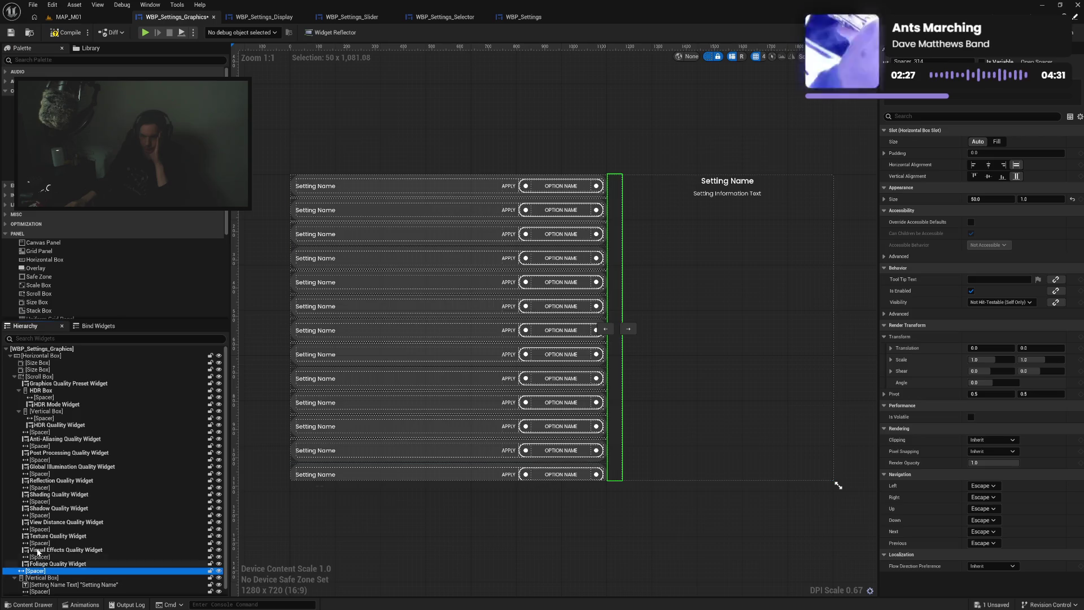
left_click(14, 376)
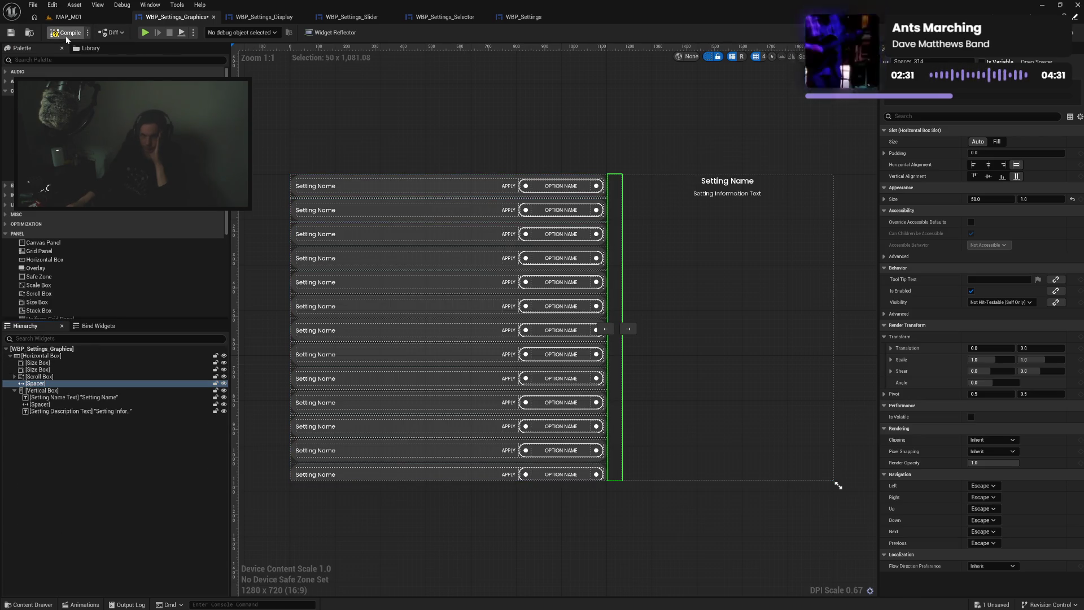
left_click(66, 36)
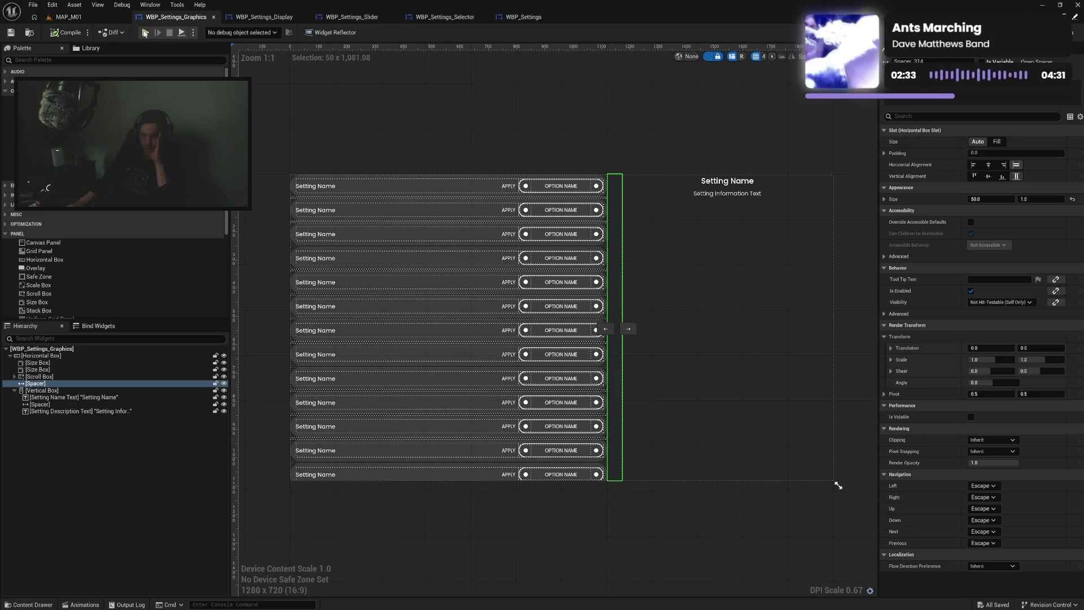
Move the HDR Quality Vertical Box into the HDR Box and save
left_click(14, 377)
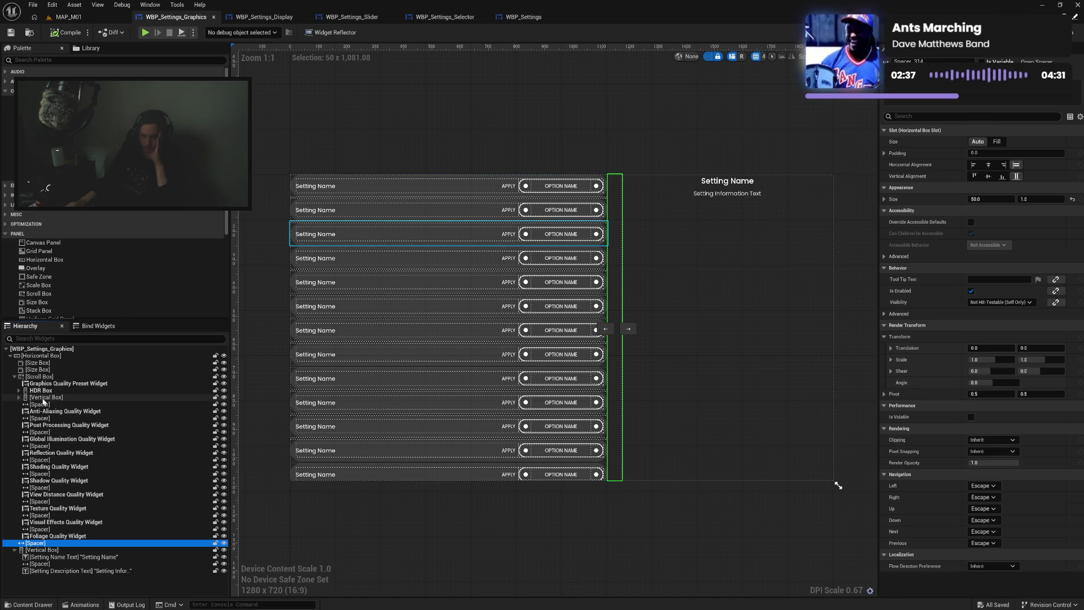
left_click_drag(44, 401, 43, 391)
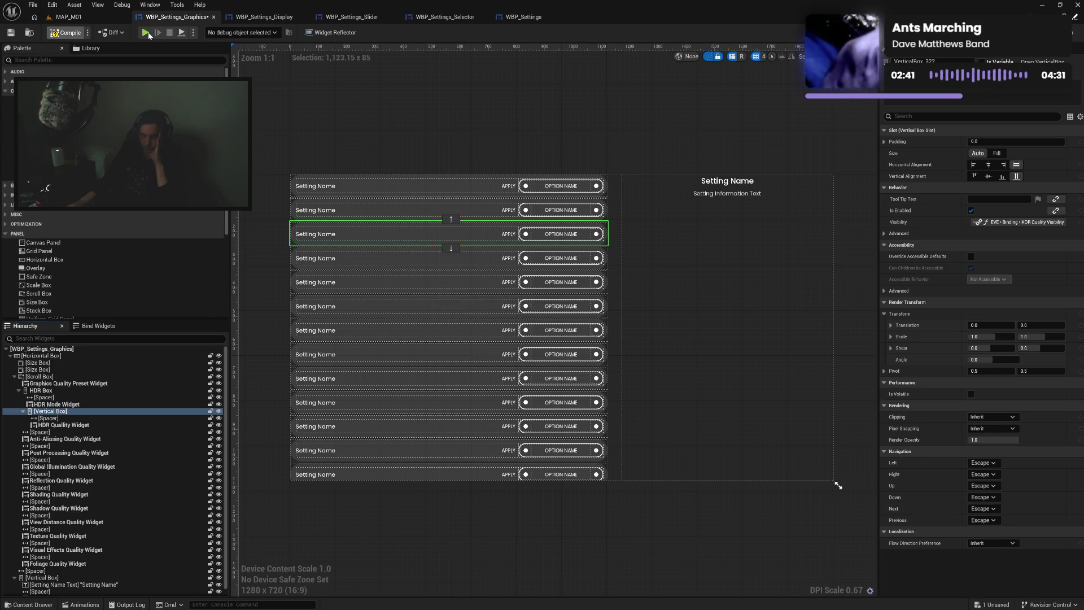
key("ctrl+s")
Play the game, open Settings > Graphics, and step through the HDR Mode and HDR Quality rows
key("alt+p")
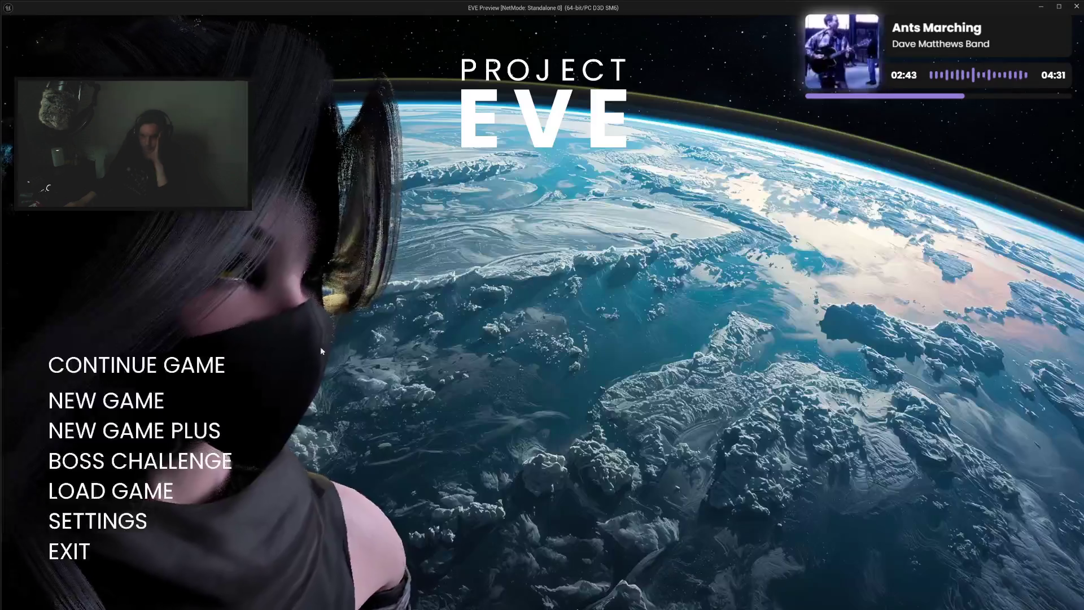
left_click(107, 517)
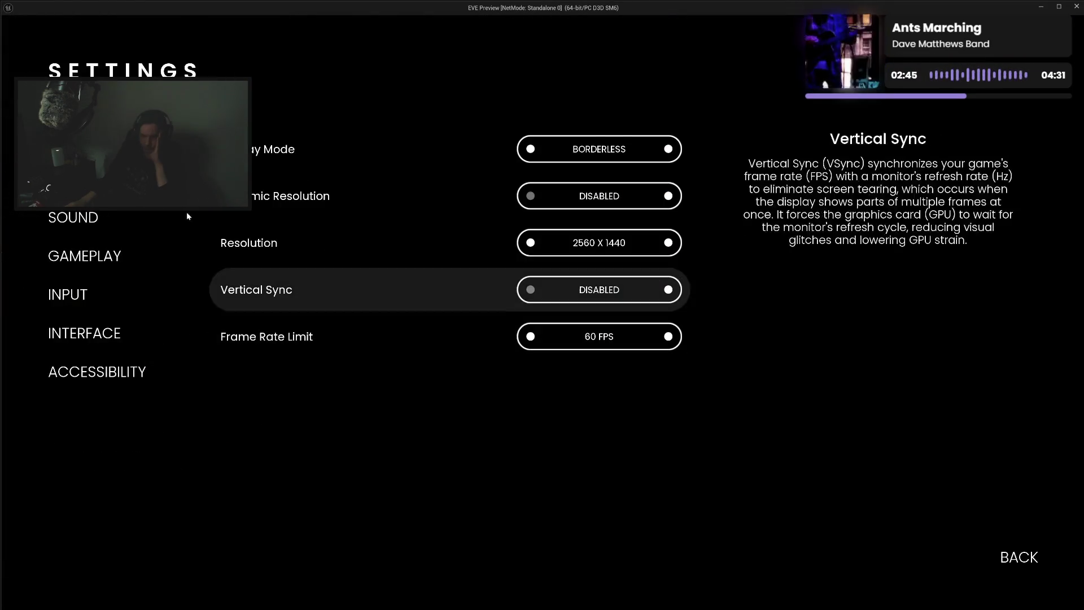
left_click(79, 179)
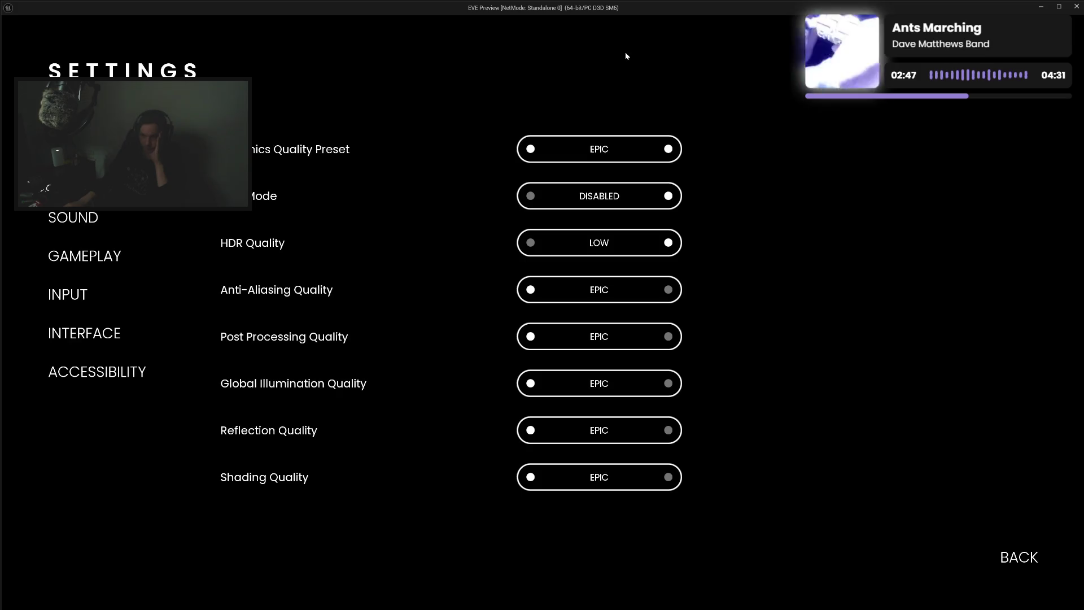
key("Down")
key("Down")
key("Down")
key("Down")
key("Down")
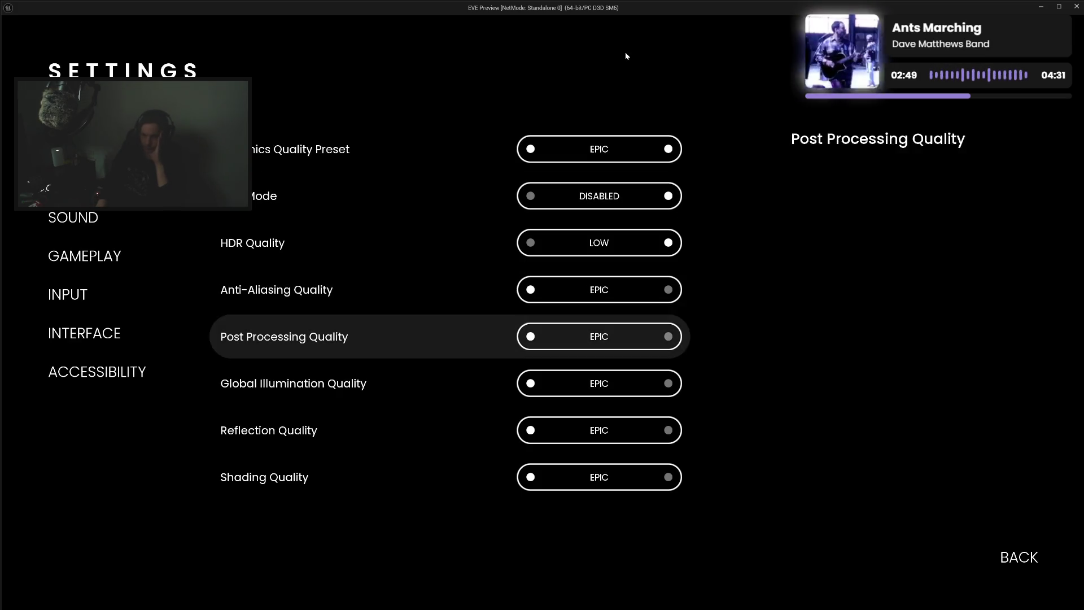
key("Escape")
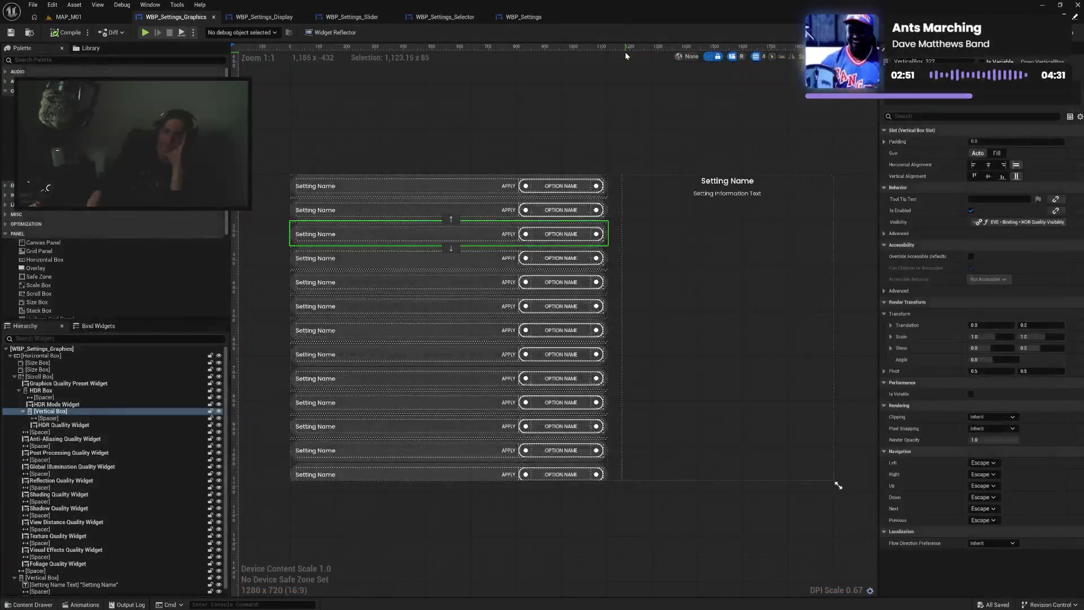
Review the setting rows, then wrap the settings Scroll Box back inside the Size Box
left_click(139, 378)
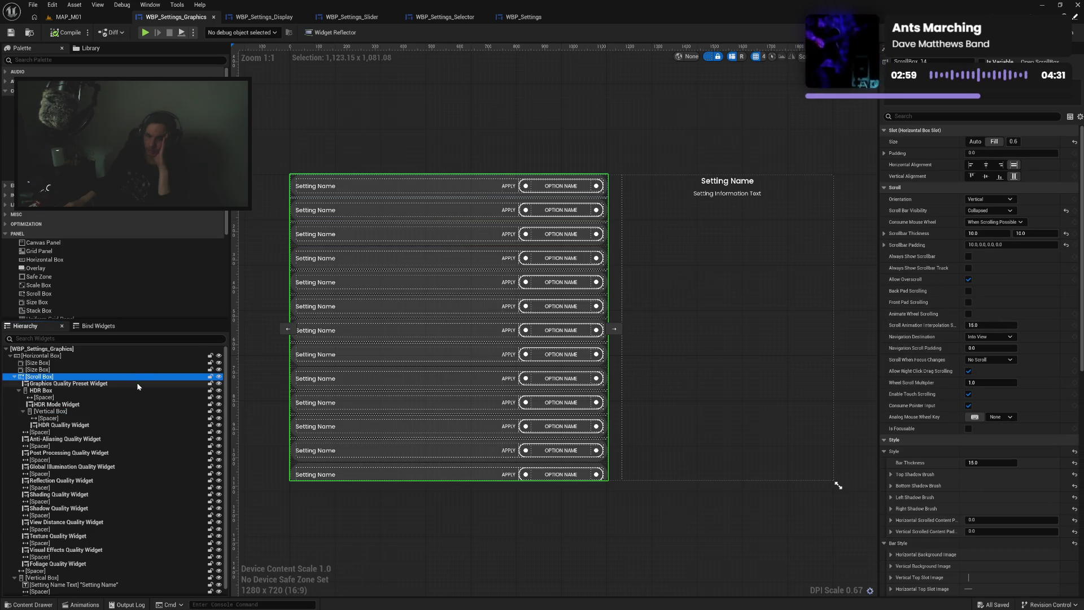
left_click(137, 384)
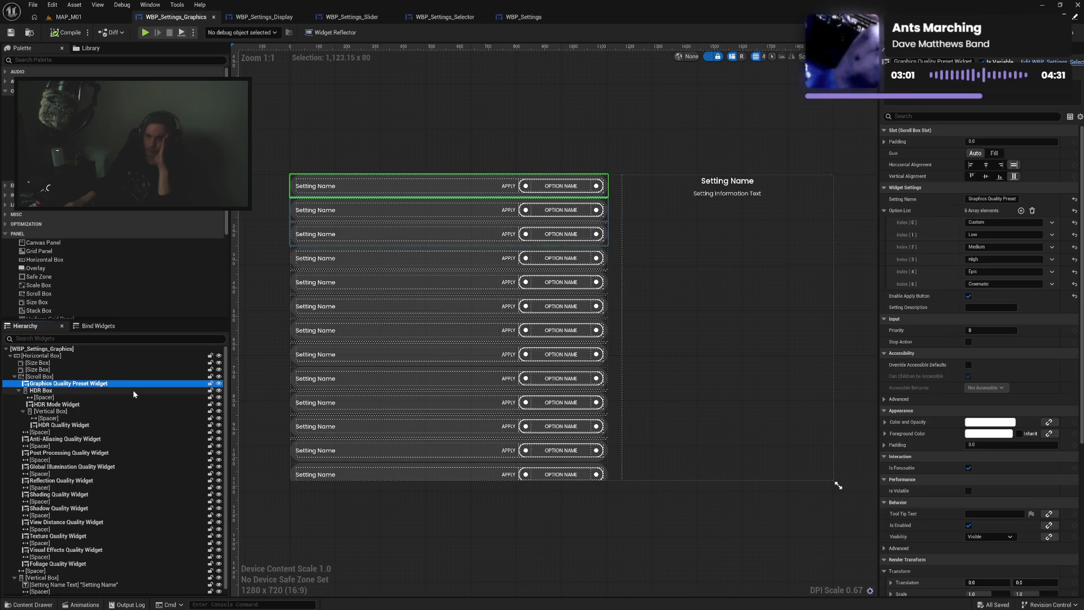
left_click(133, 390)
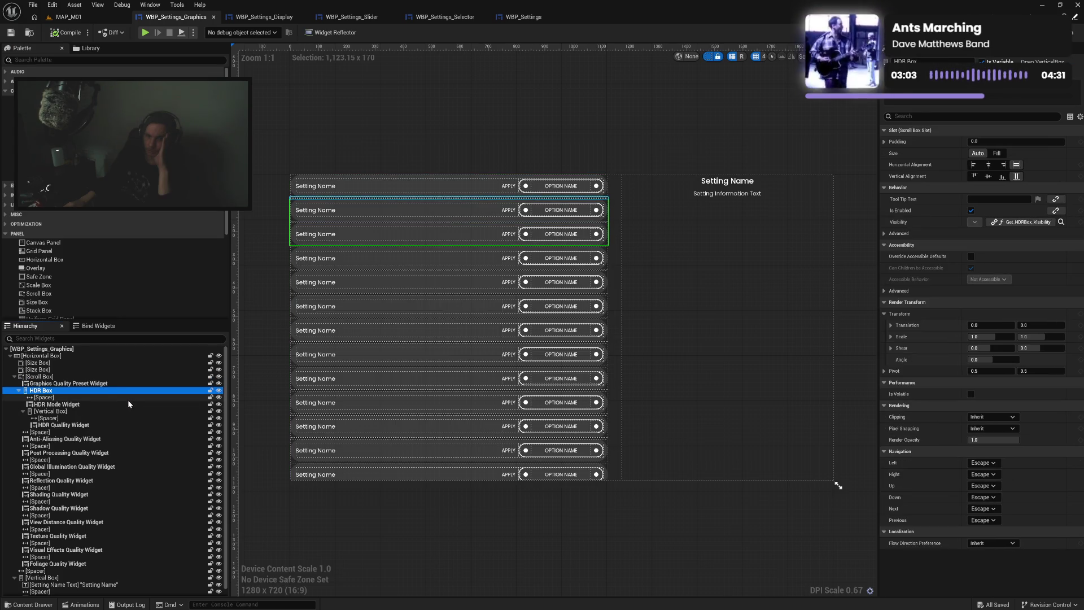
left_click(128, 399)
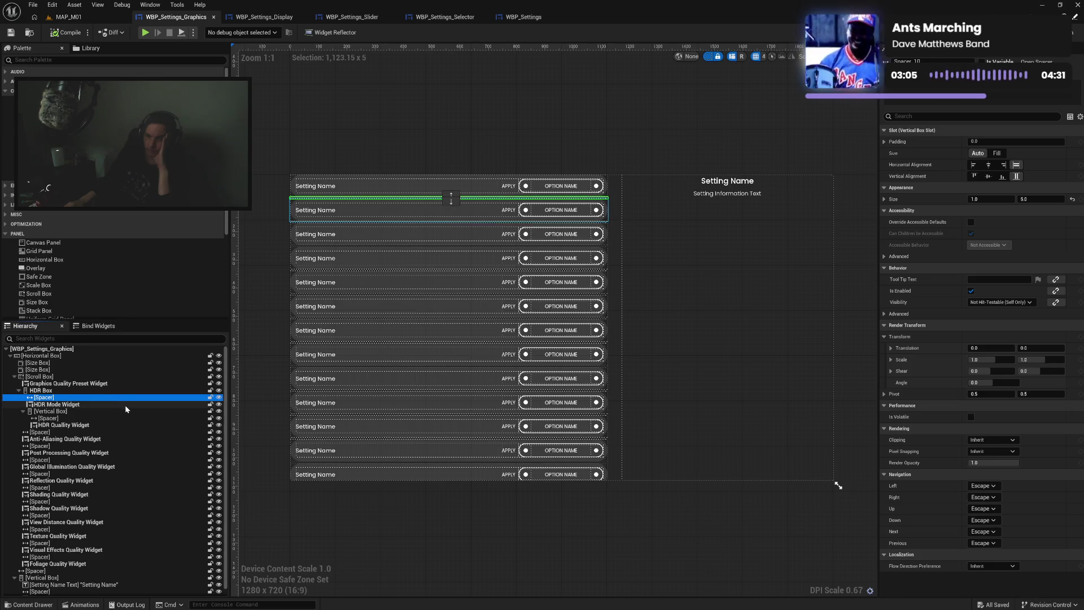
left_click(125, 405)
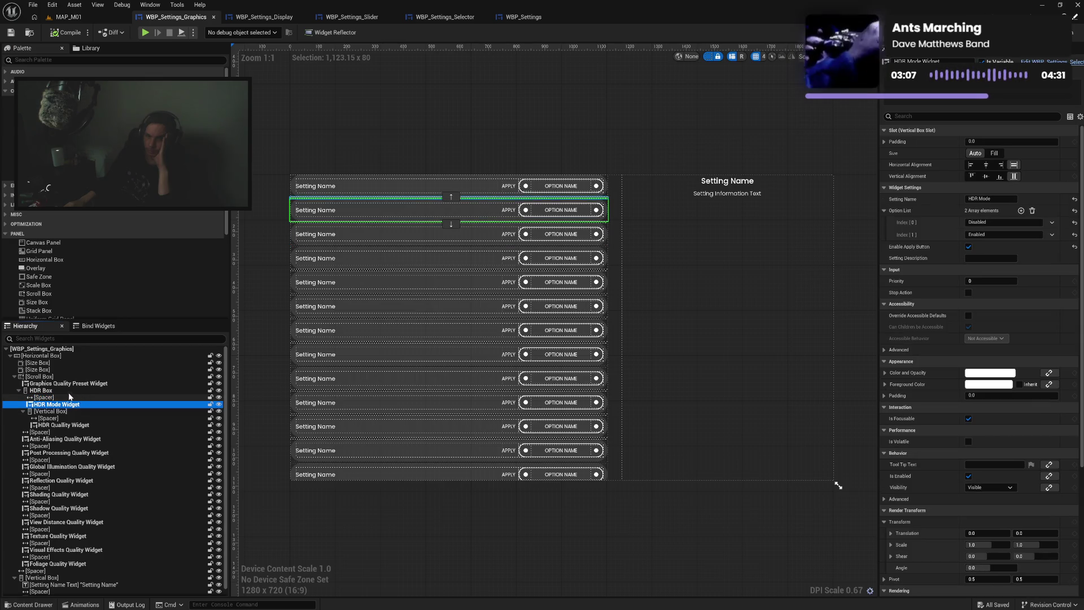
left_click(48, 375)
left_click_drag(48, 375, 51, 368)
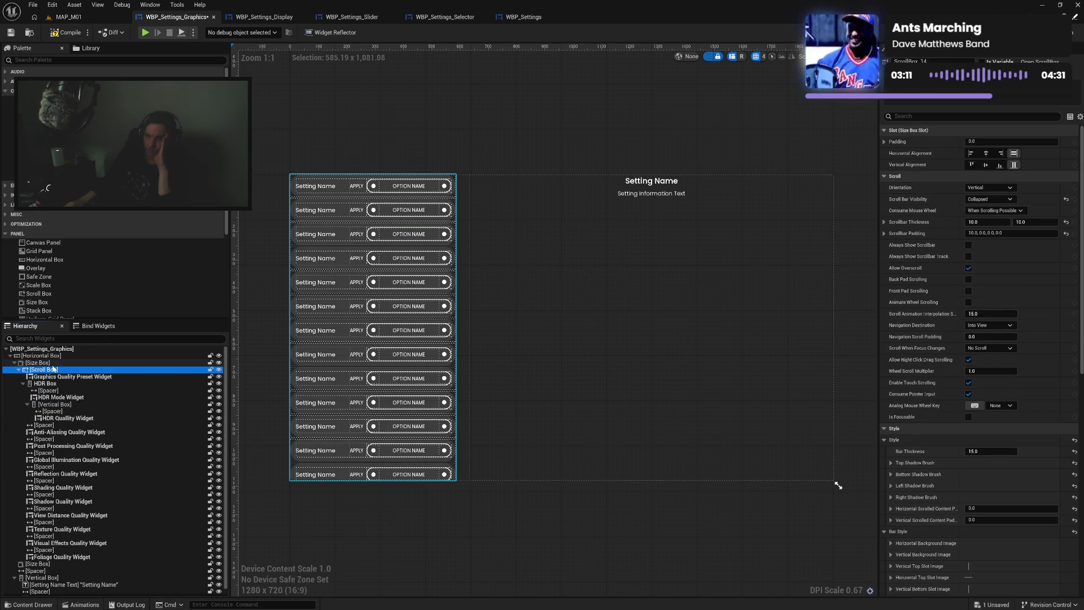
Set the list's Size Box slot to Fill and move the Spacer between list and description
left_click(52, 362)
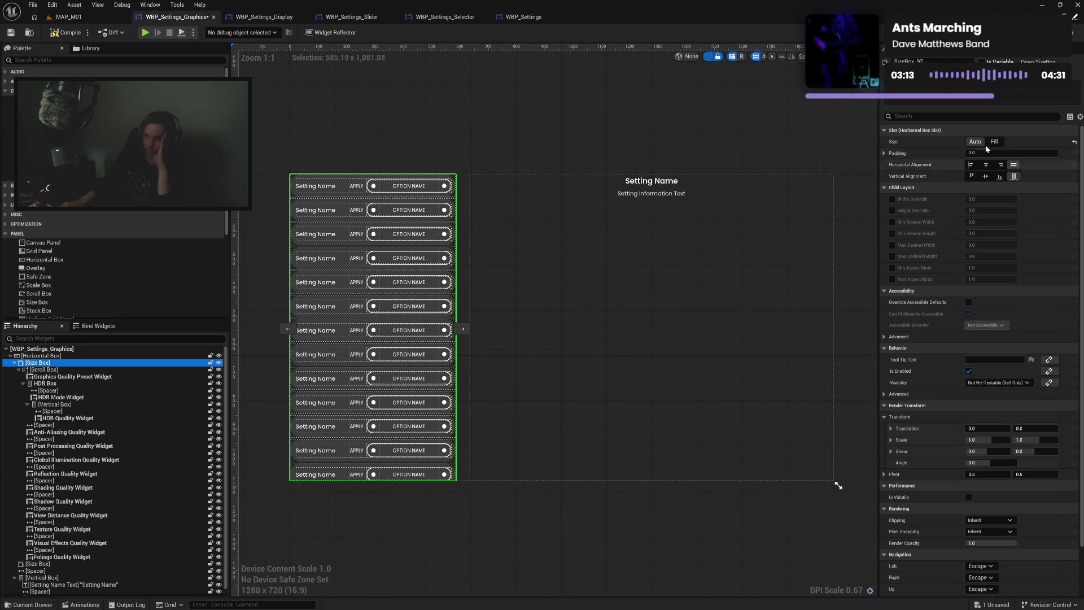
left_click(996, 143)
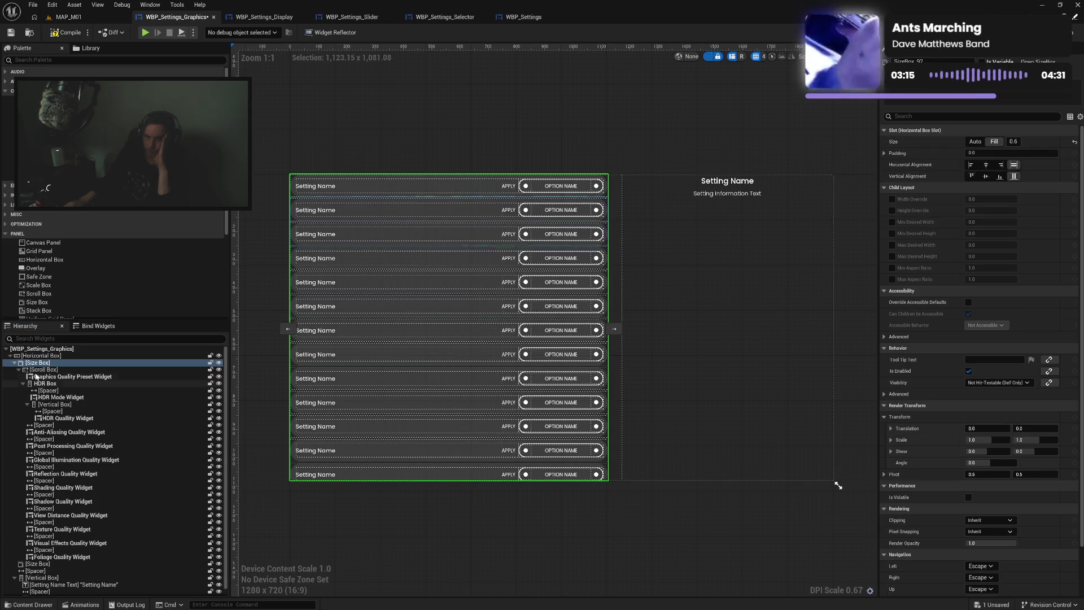
left_click(15, 362)
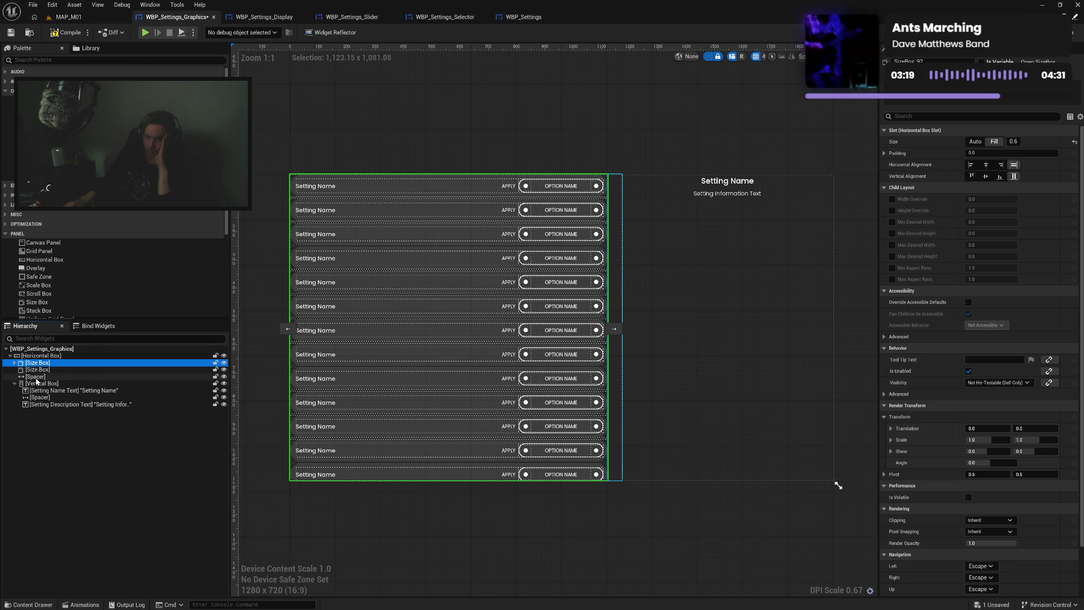
left_click_drag(37, 376, 39, 376)
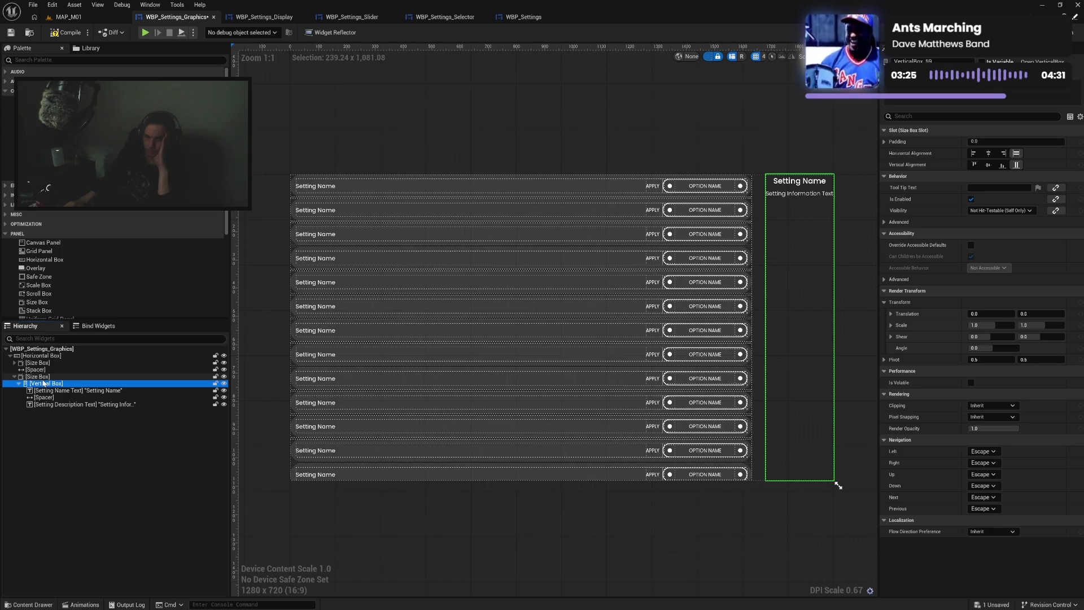
Set the description panel's Size Box slot to Fill
left_click(19, 377)
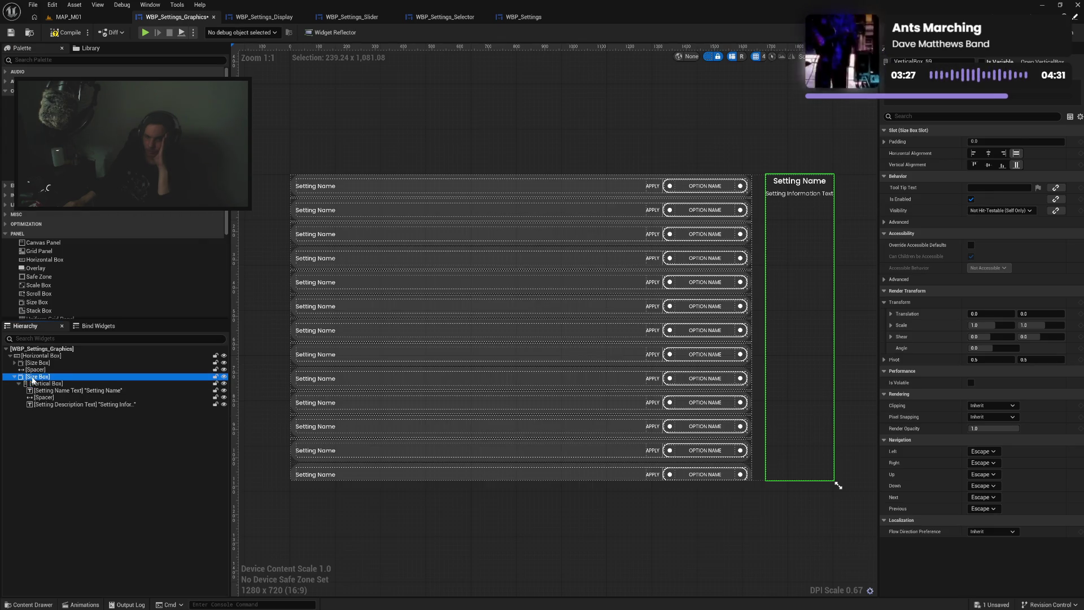
left_click(995, 141)
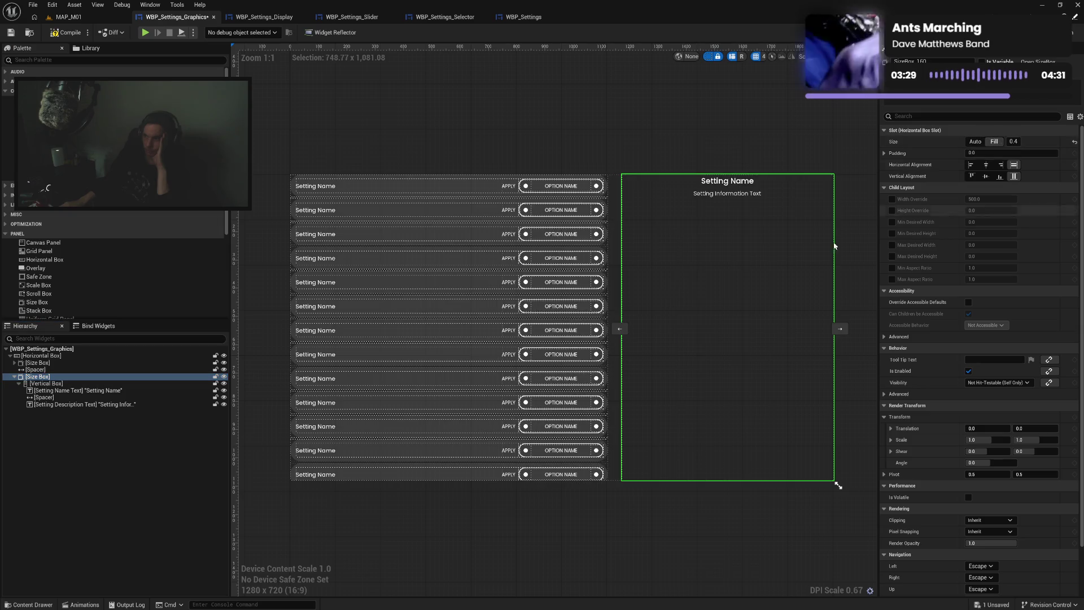
left_click(527, 544)
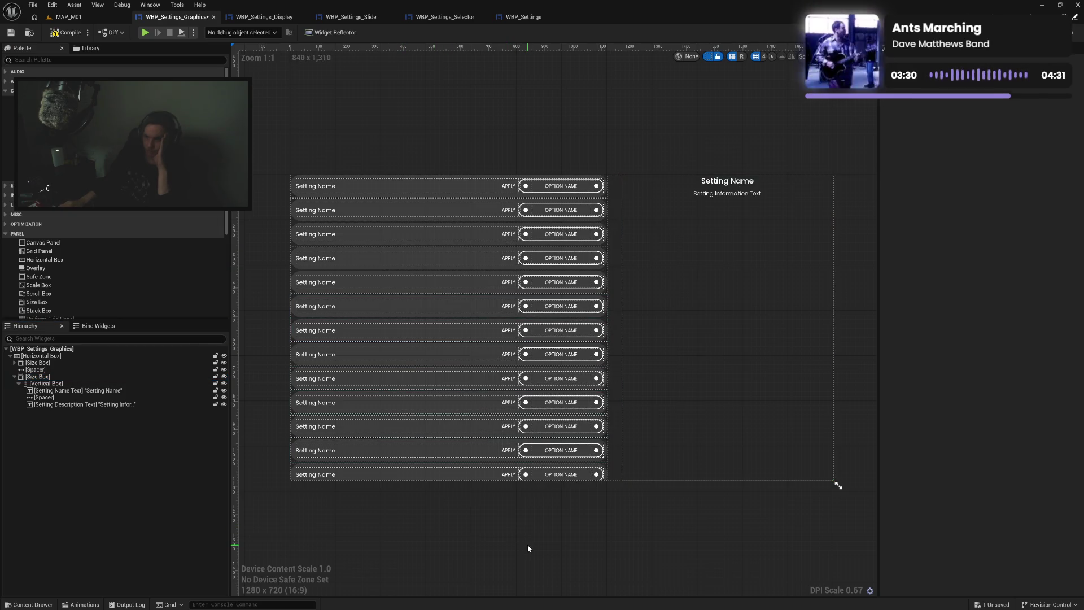
left_click(14, 377)
Expand the HDR Box hierarchy and select the spacer above the HDR Quality row
left_click(15, 363)
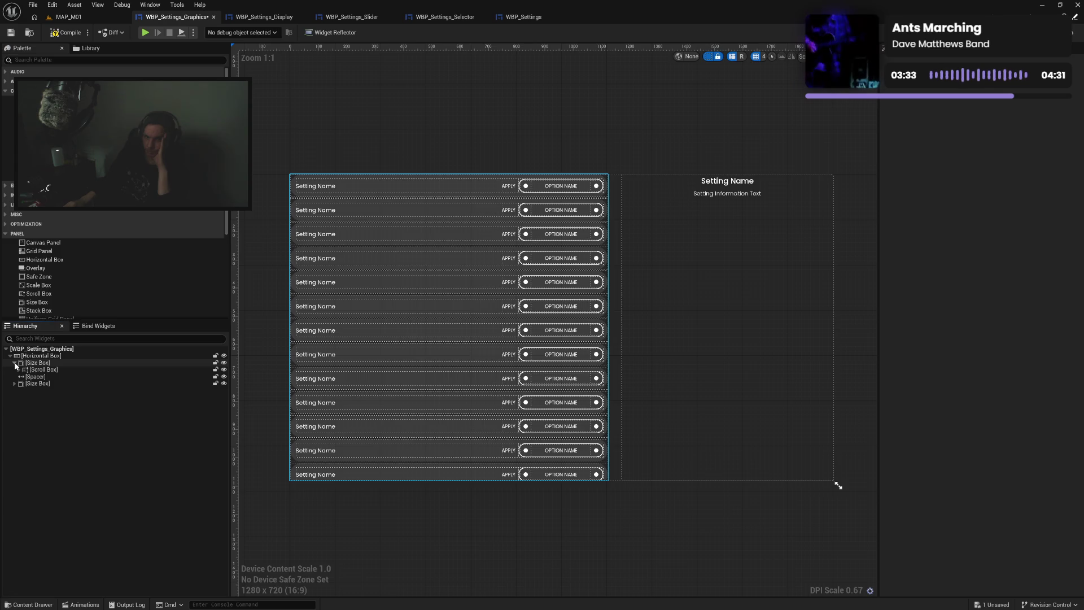
left_click(19, 370)
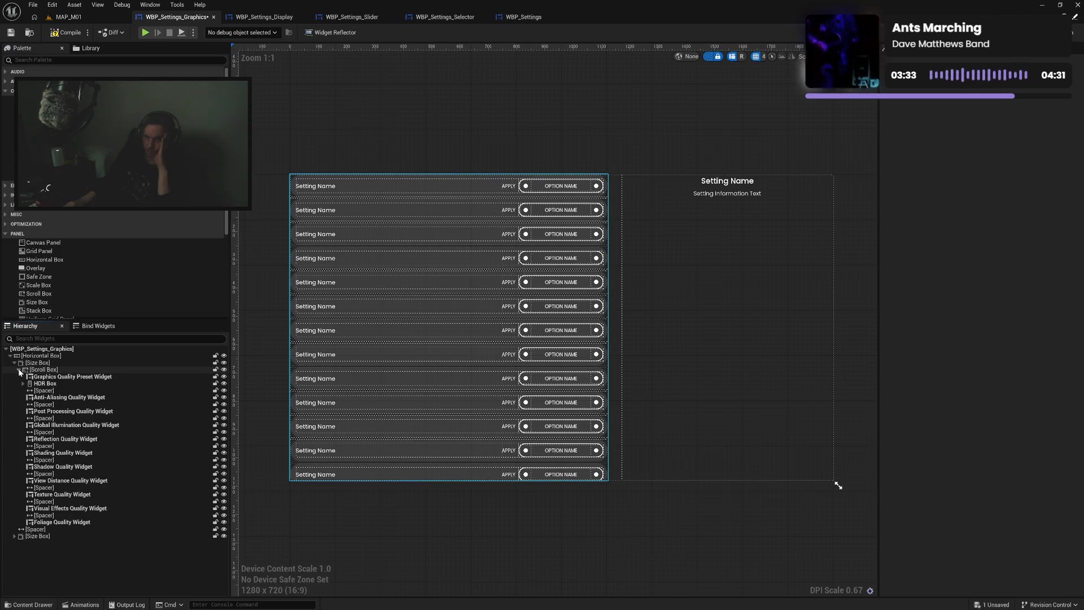
left_click(62, 376)
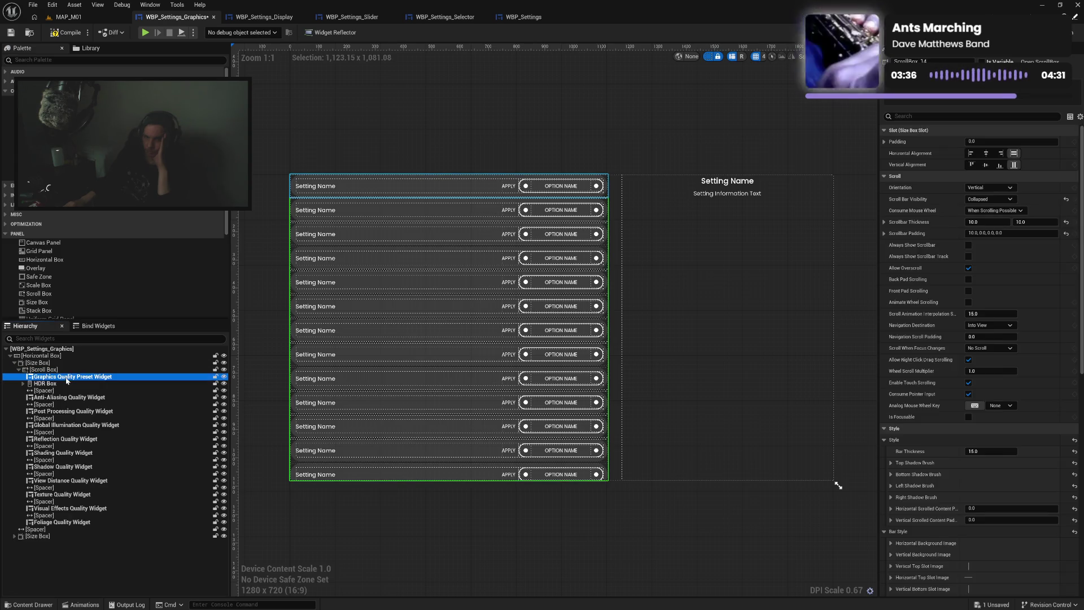
left_click(23, 384)
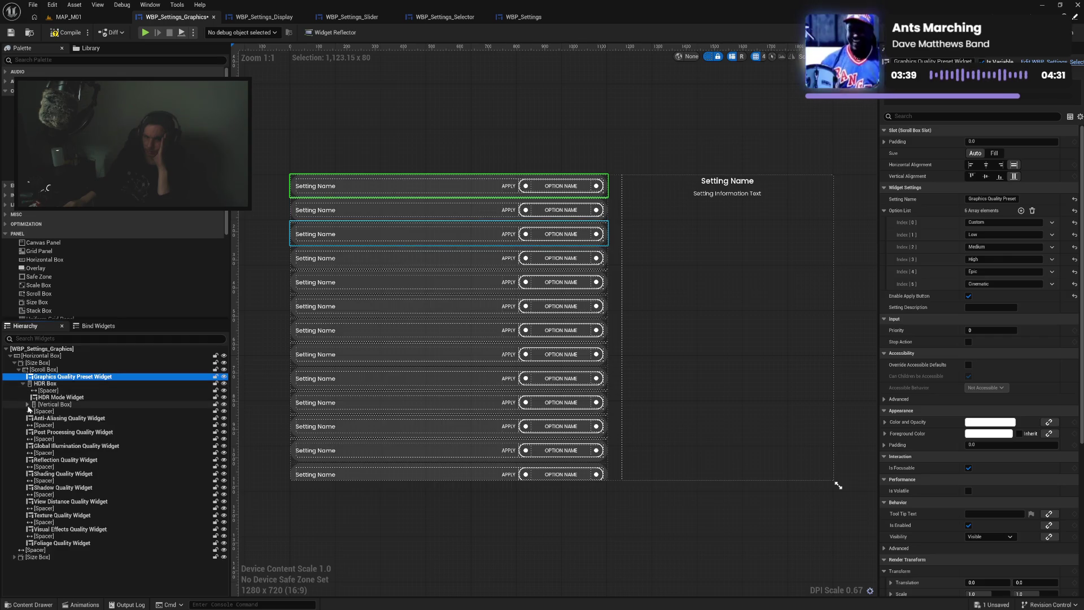
left_click(27, 404)
left_click(77, 405)
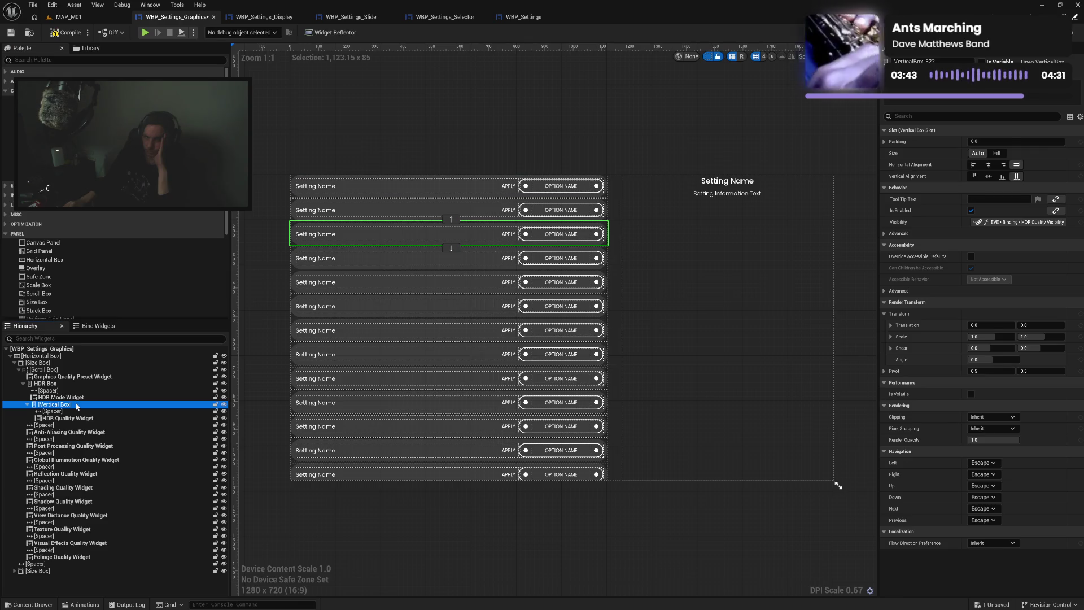
scroll(141, 280, "down", 4)
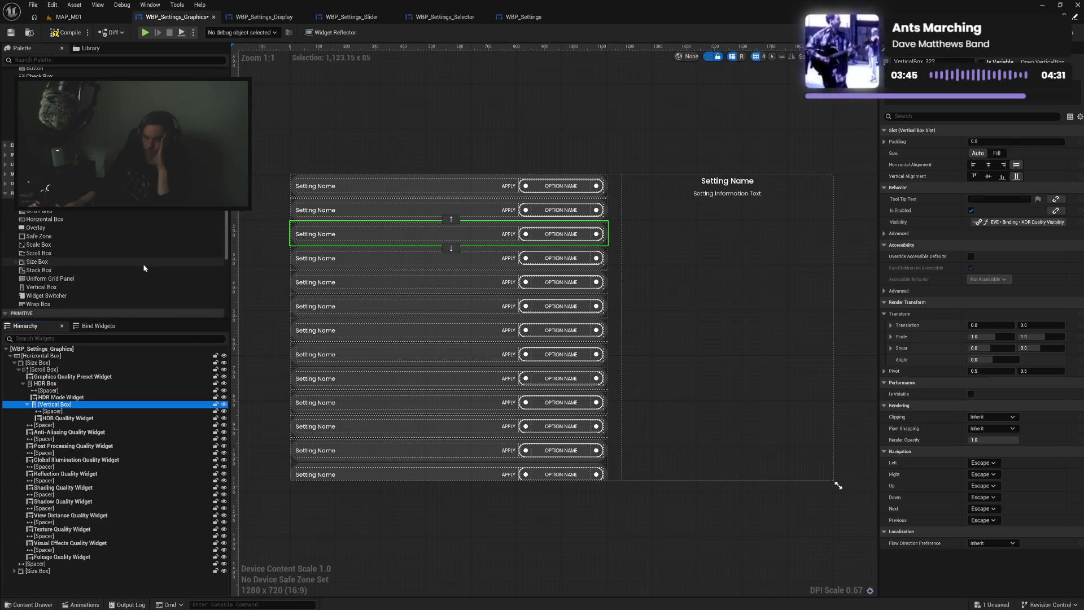
scroll(144, 269, "down", 1)
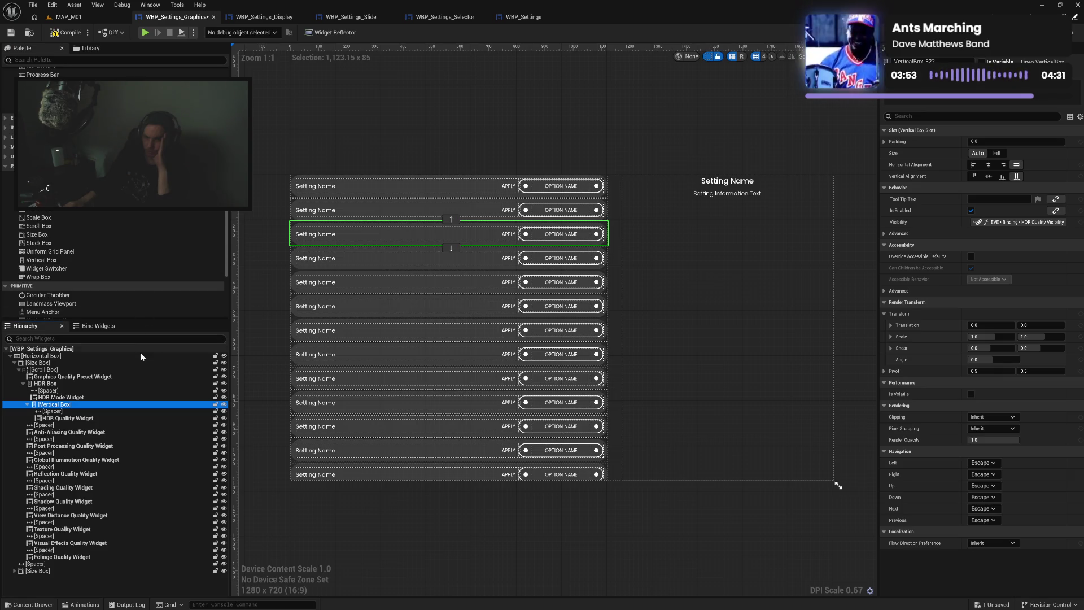
left_click(53, 411)
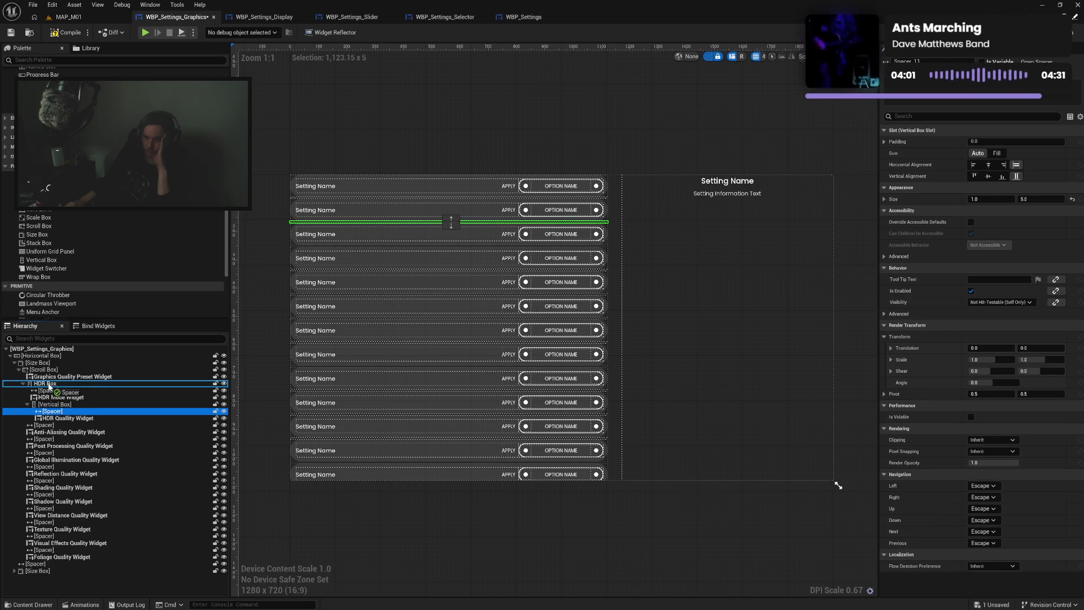
Move the spacer and HDR Quality row into HDR Box; bind the spacer's Visibility to HDR Quality Visibility
mouse_move(50, 387)
left_mouse_down()
mouse_move(52, 405)
mouse_move(53, 387)
left_mouse_up()
left_click(48, 411)
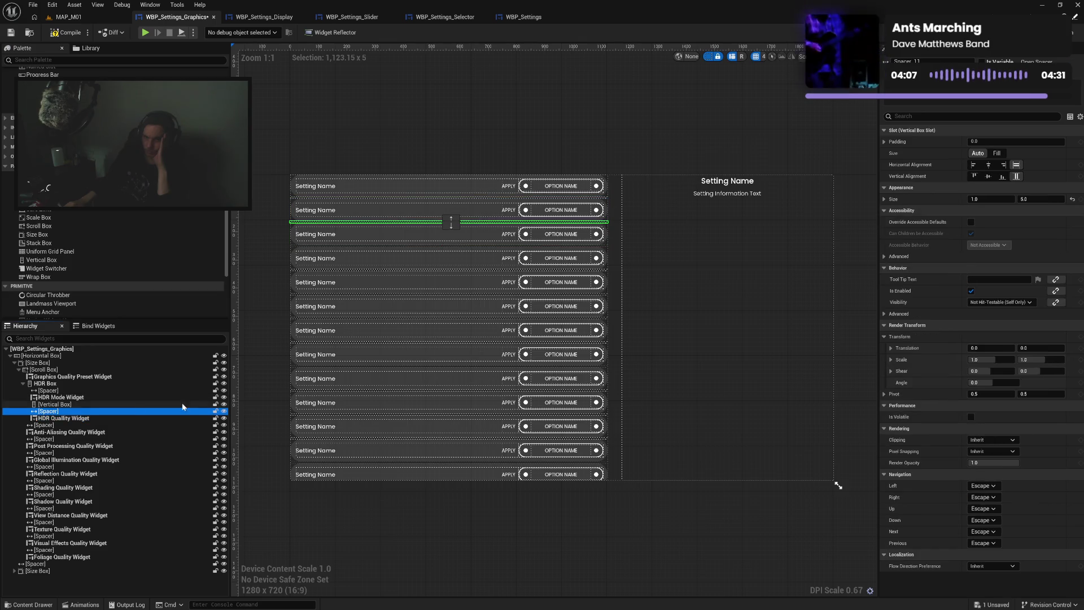
left_click(1055, 303)
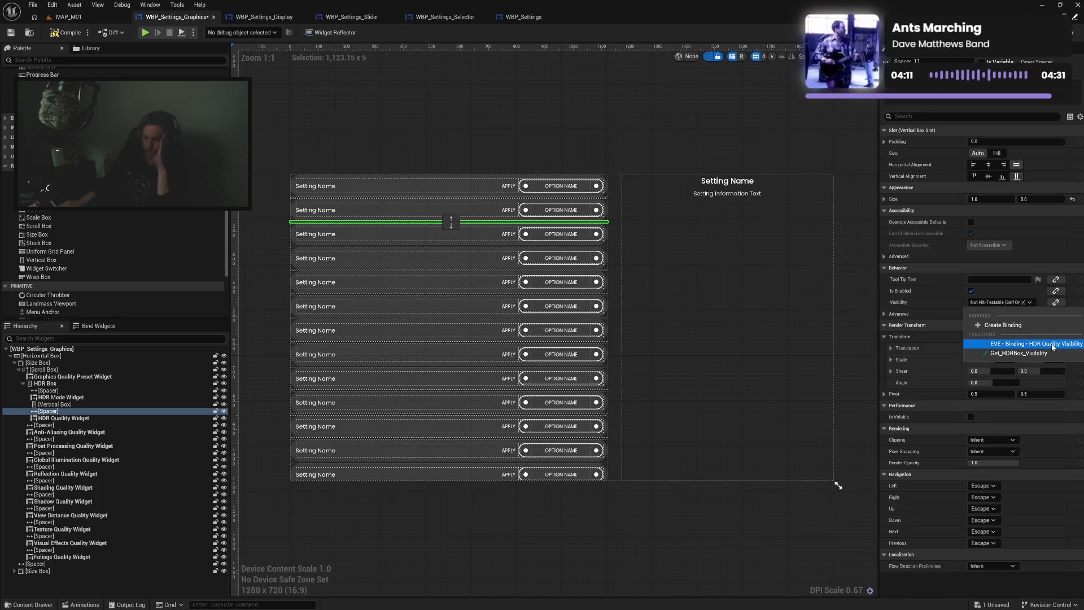
left_click(1053, 344)
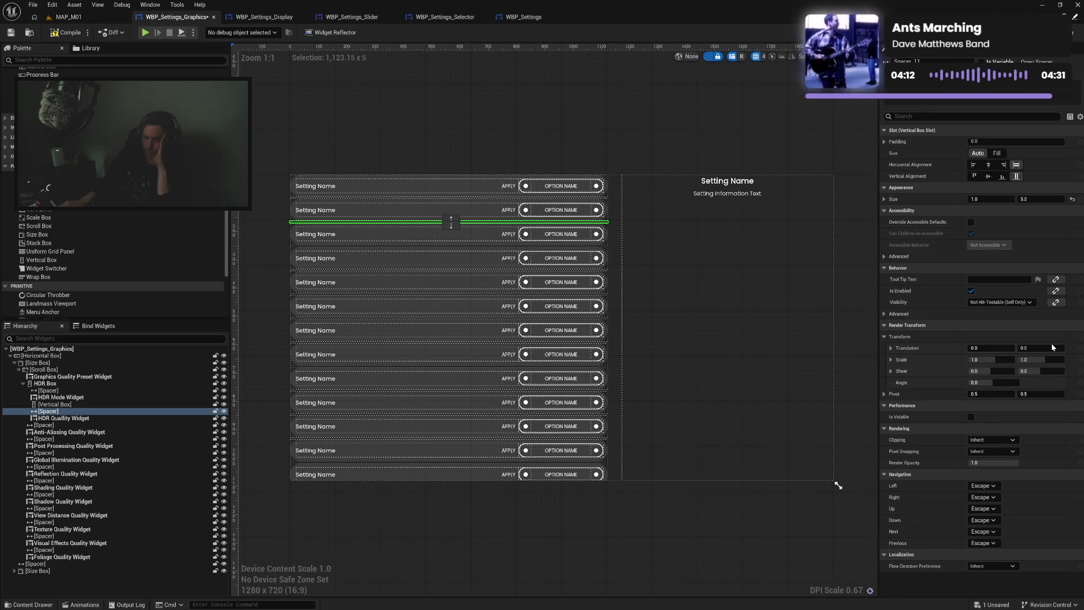
Bind the HDR Quality Widget's Visibility to HDR Quality Visibility and save
left_click(95, 420)
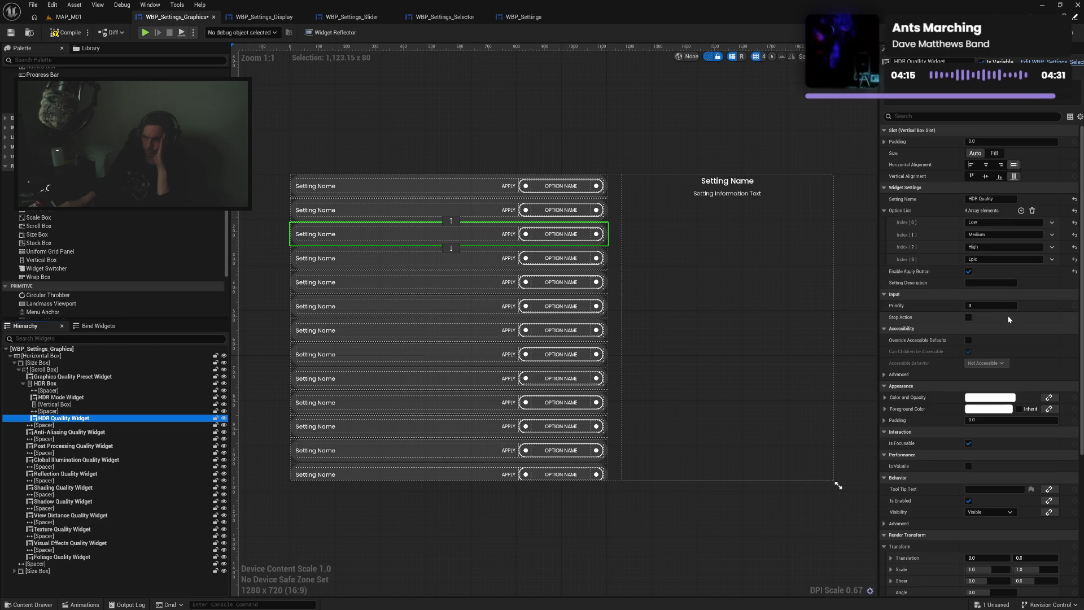
scroll(1024, 318, "down", 2)
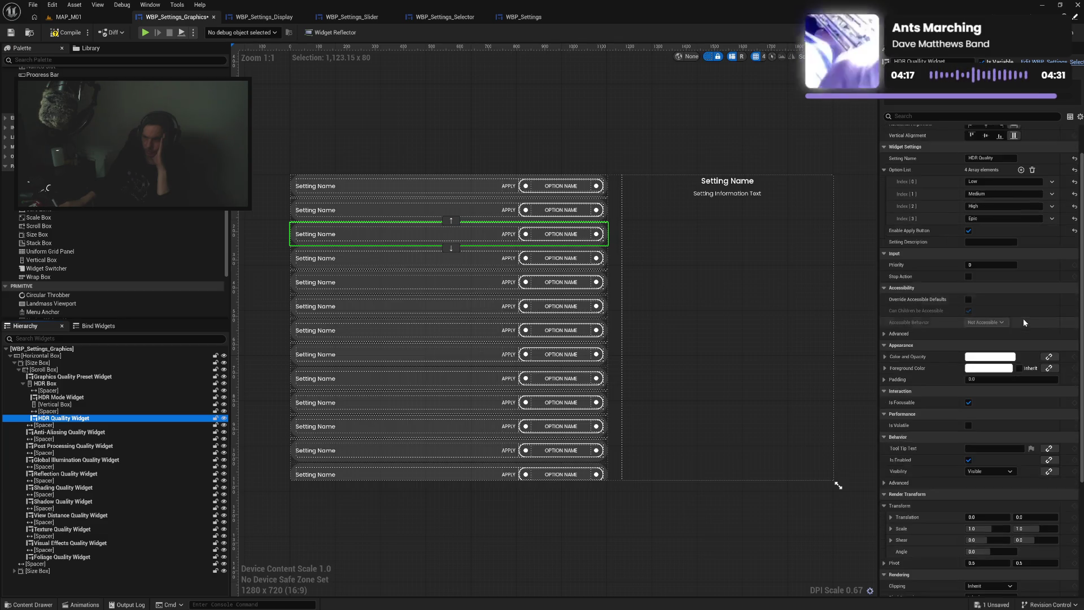
left_click(1049, 457)
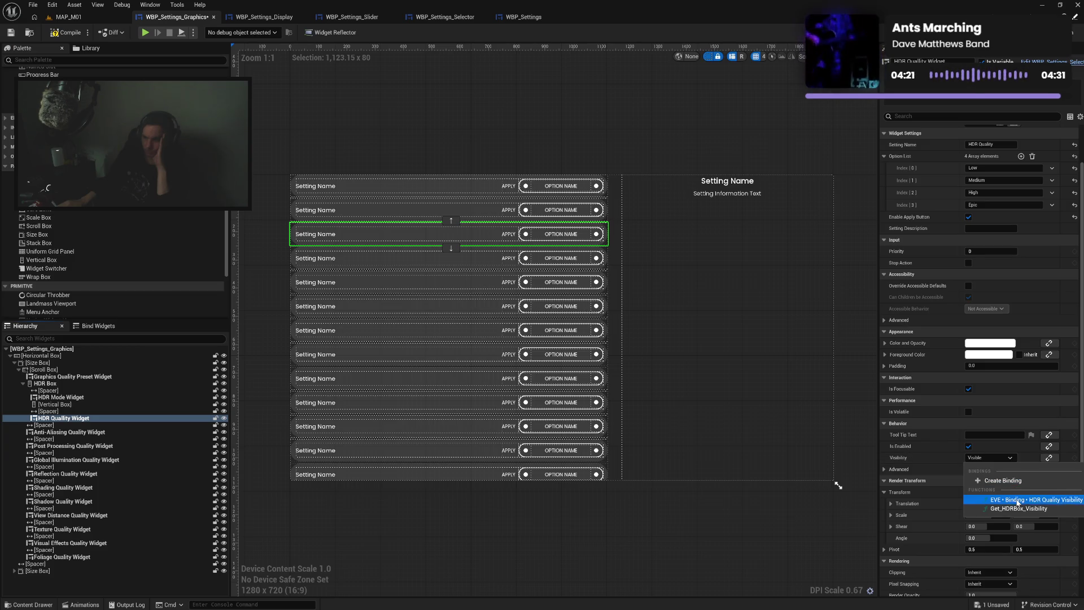
left_click(1016, 499)
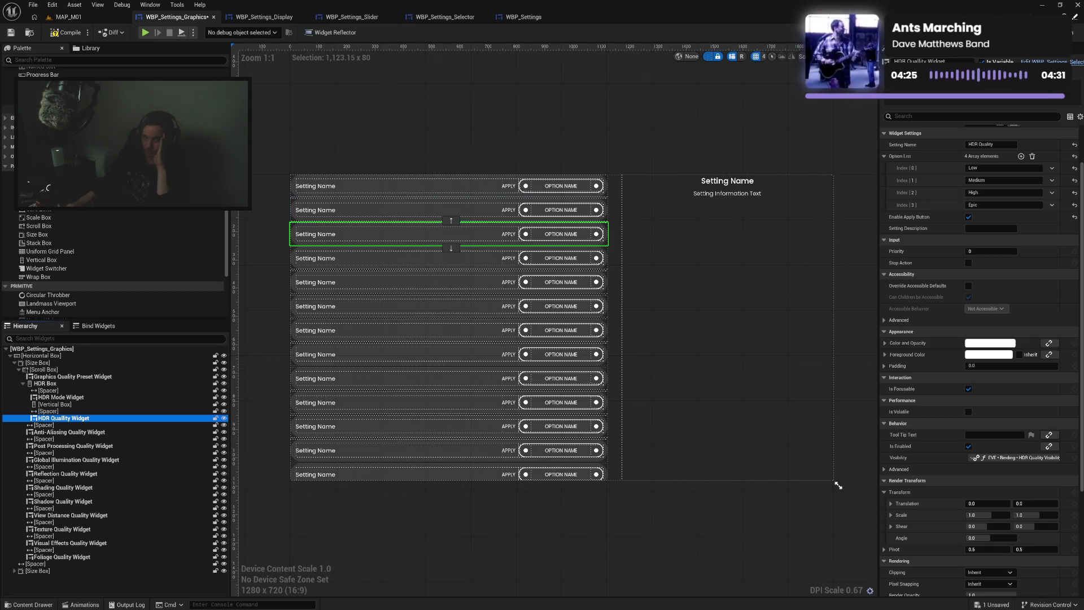
key("ctrl+s")
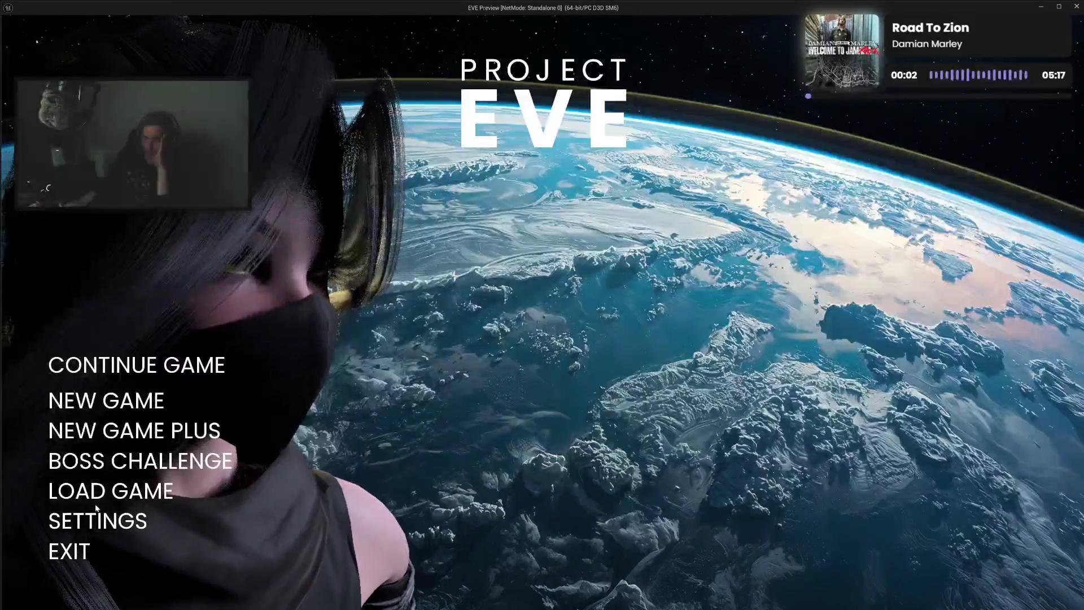
In the game preview, open Settings > Graphics, step through rows around HDR Mode, then close it
left_click(88, 518)
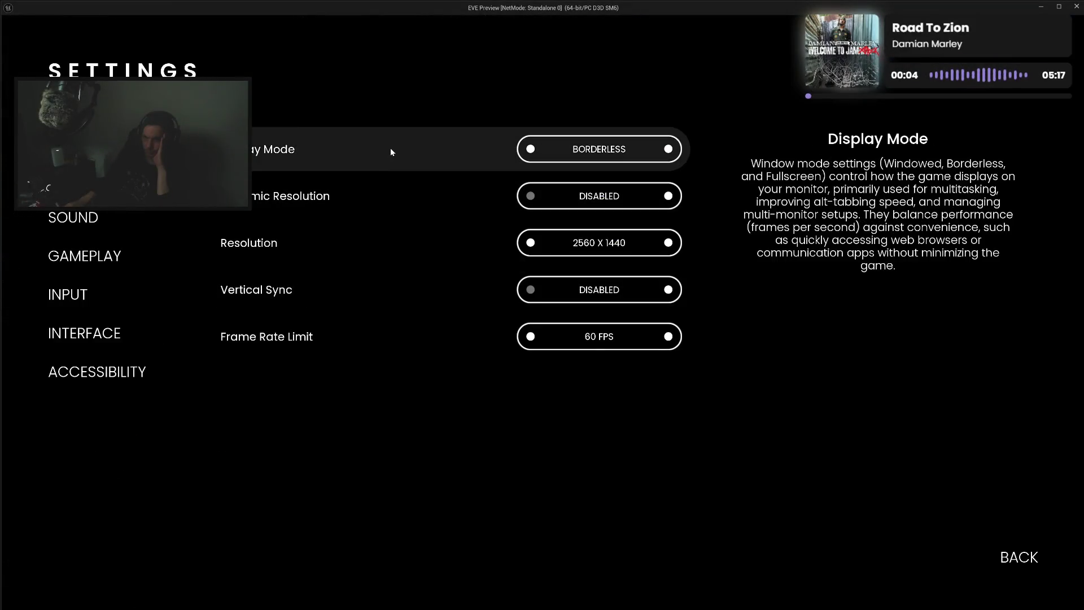
left_click(85, 179)
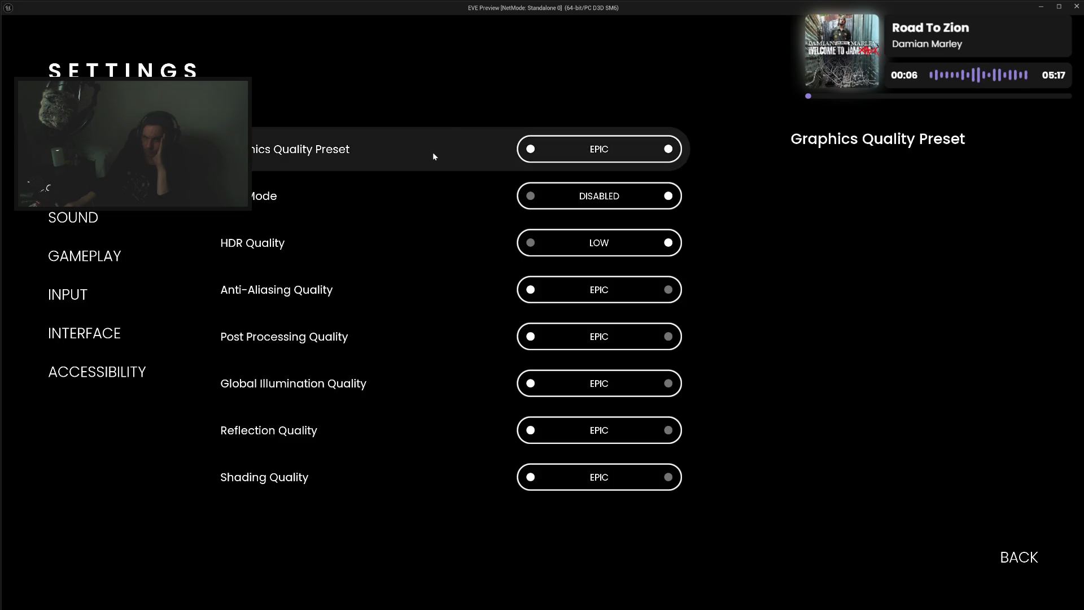
key("Down")
key("Down")
key("Down")
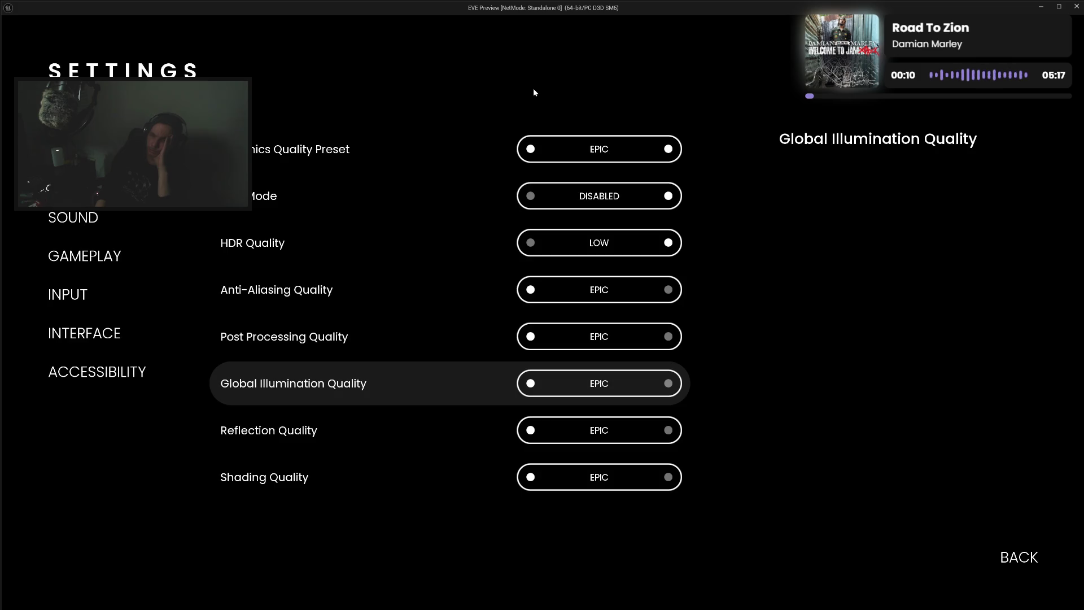
key("Up")
key("Up")
key("Up")
key("Down")
key("Up")
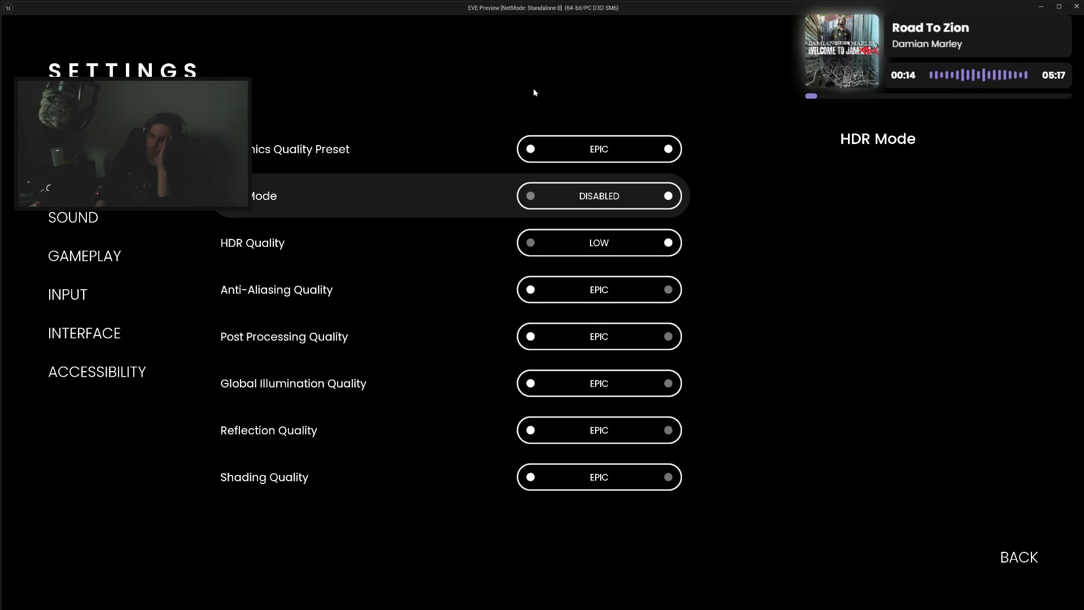
key("Down")
key("Down")
key("Down")
key("Up")
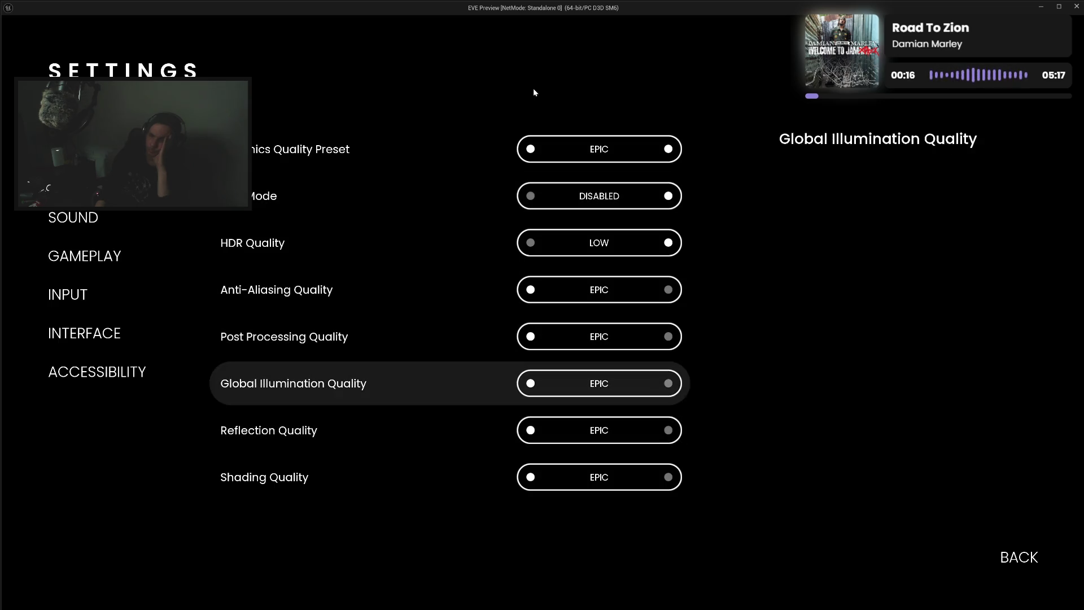
key("Up")
key("Up")
key("Up")
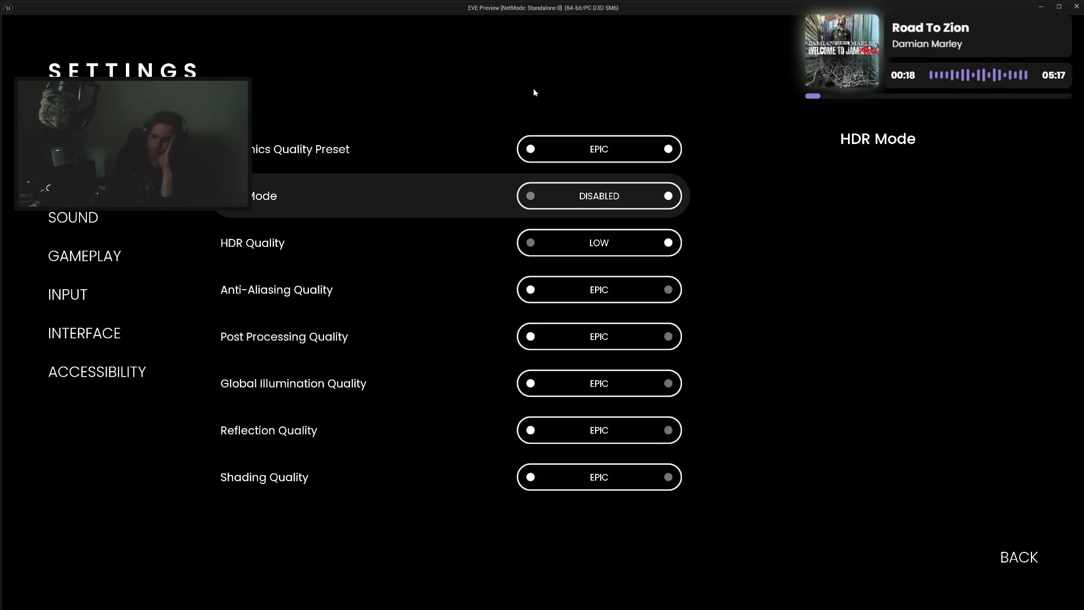
key("Escape")
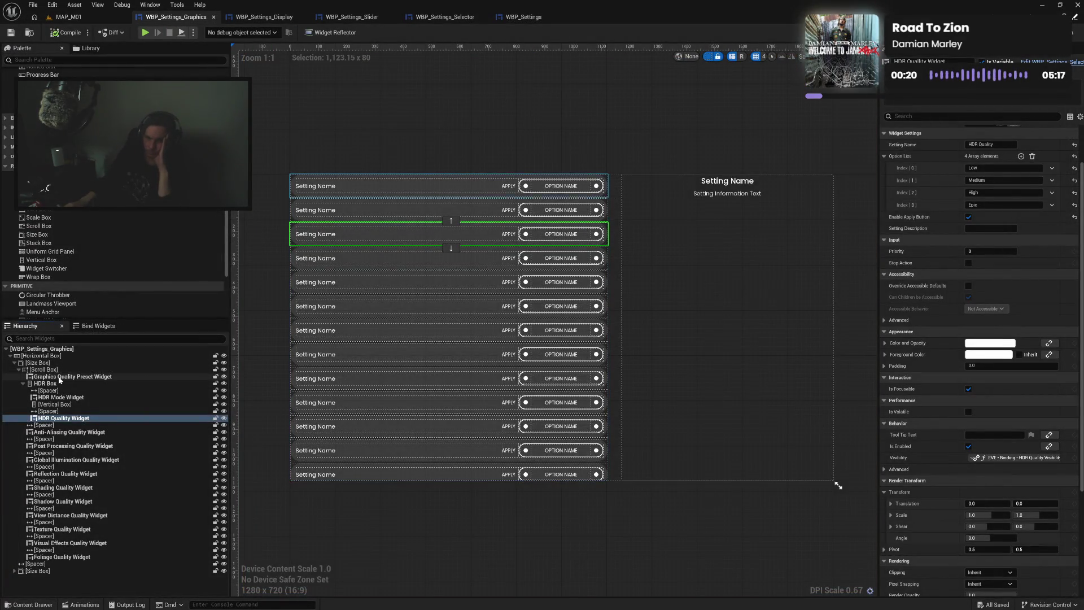
left_click(47, 384)
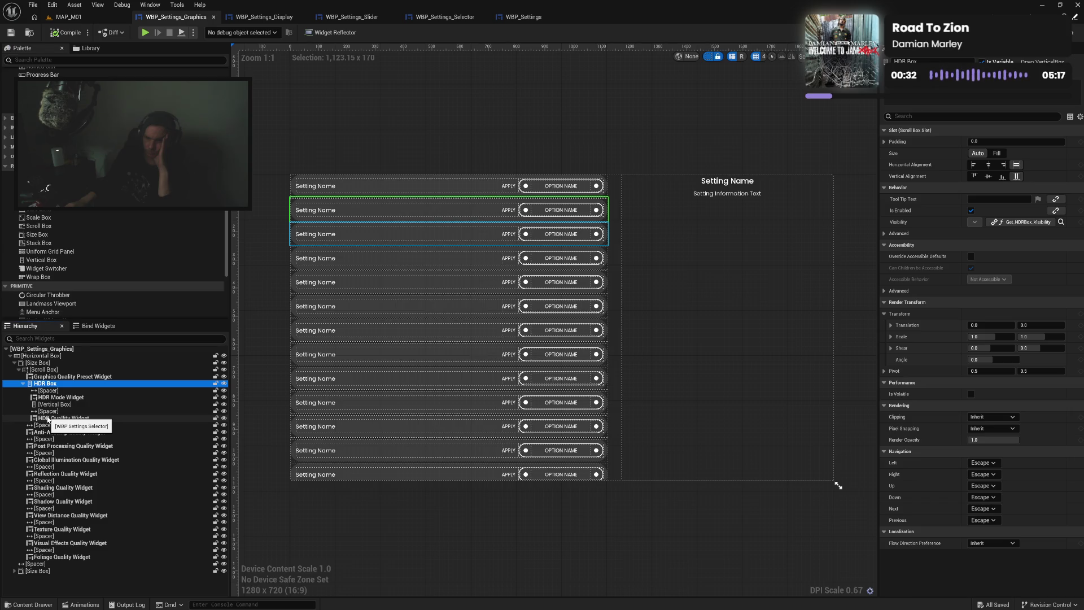
left_click(49, 418)
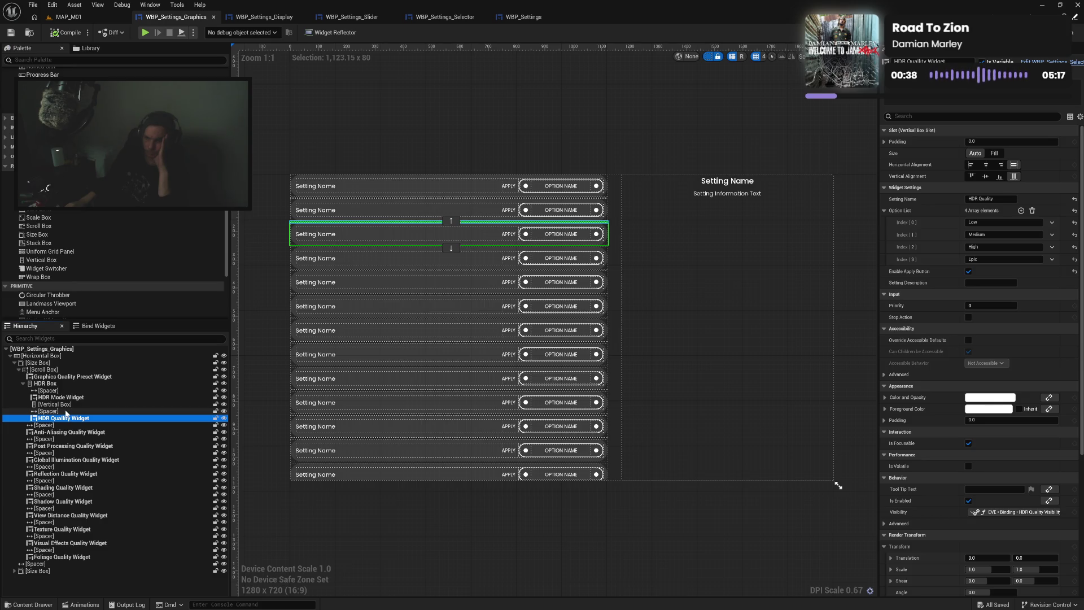
left_click(66, 411)
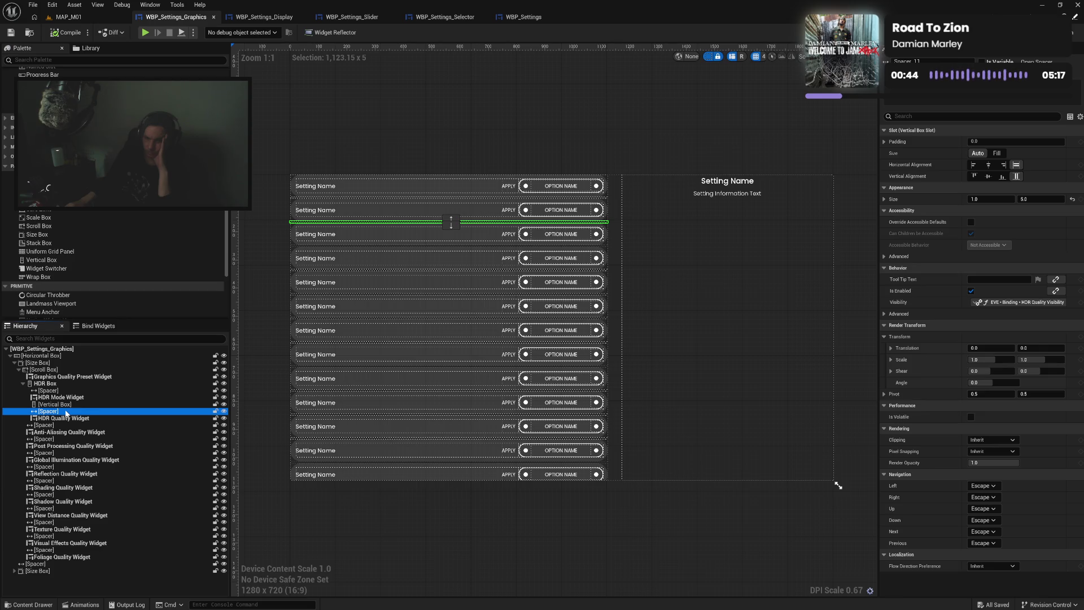
left_click(70, 385)
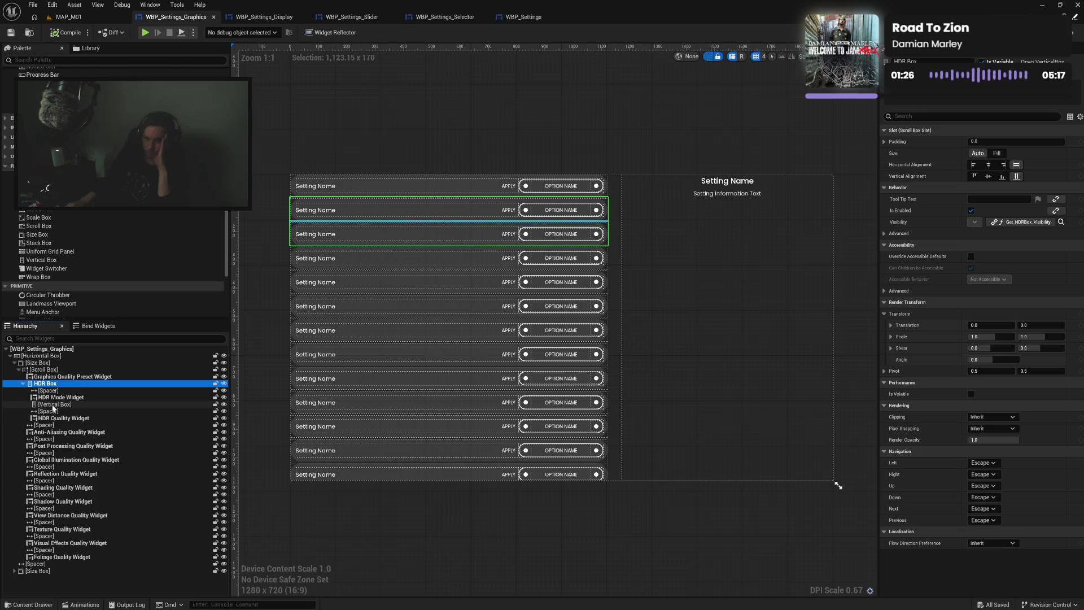
mouse_move(52, 406)
left_mouse_down()
mouse_move(56, 387)
mouse_move(56, 410)
left_mouse_up()
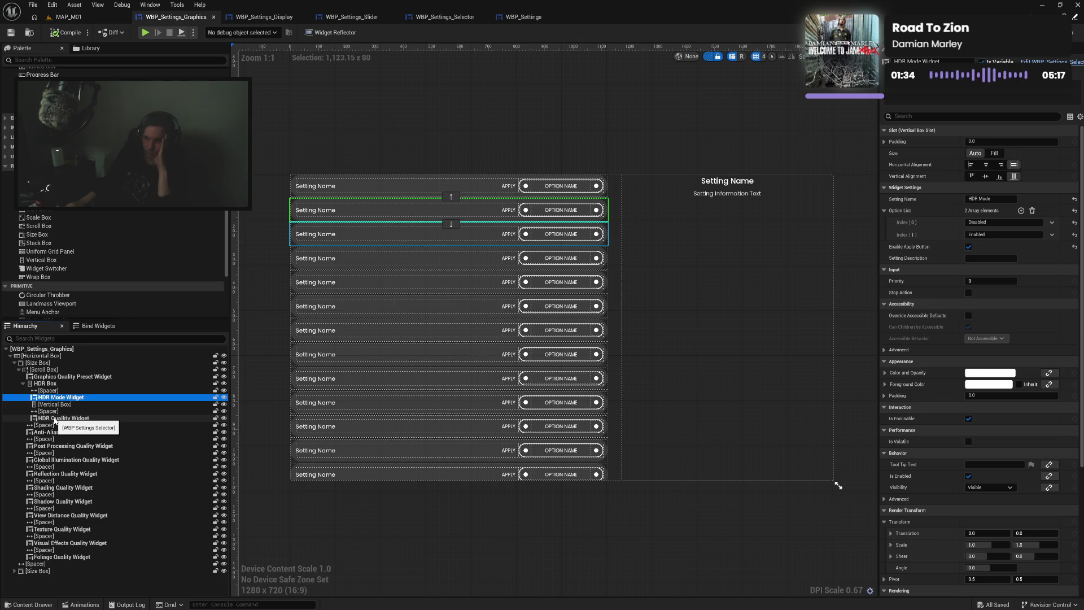
left_click(57, 385)
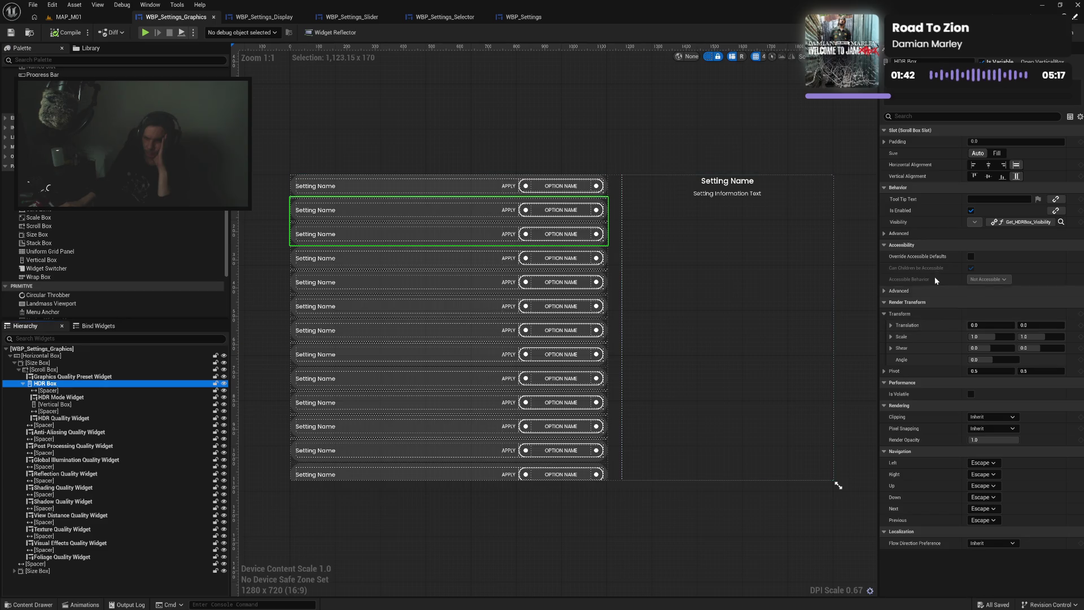
left_click(971, 257)
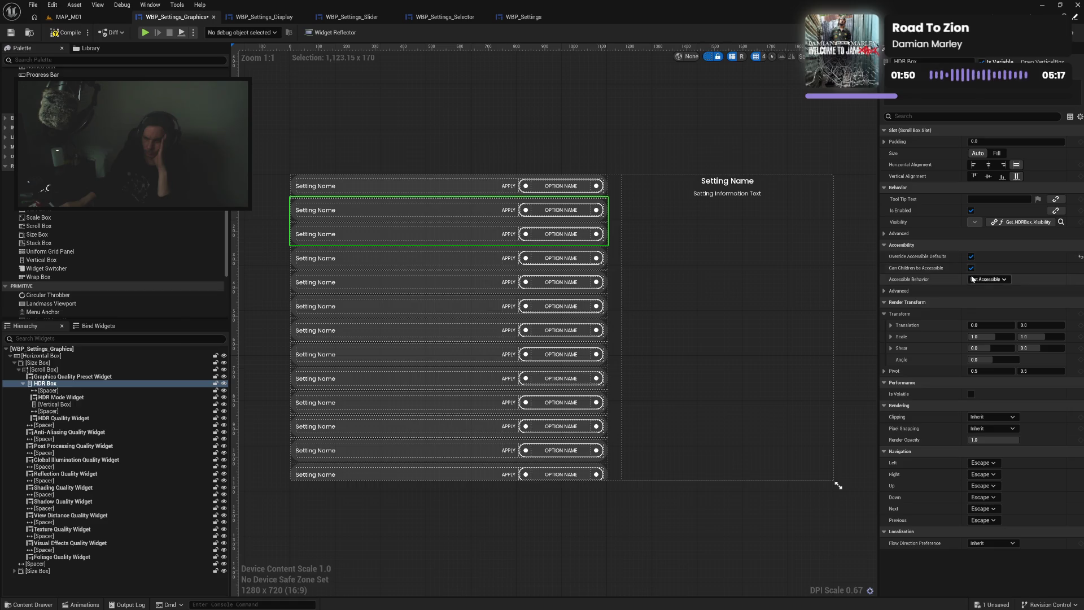
Review the HDR Box's Accessible Behavior and advanced accessibility options, keeping summary behavior Auto
left_click(978, 279)
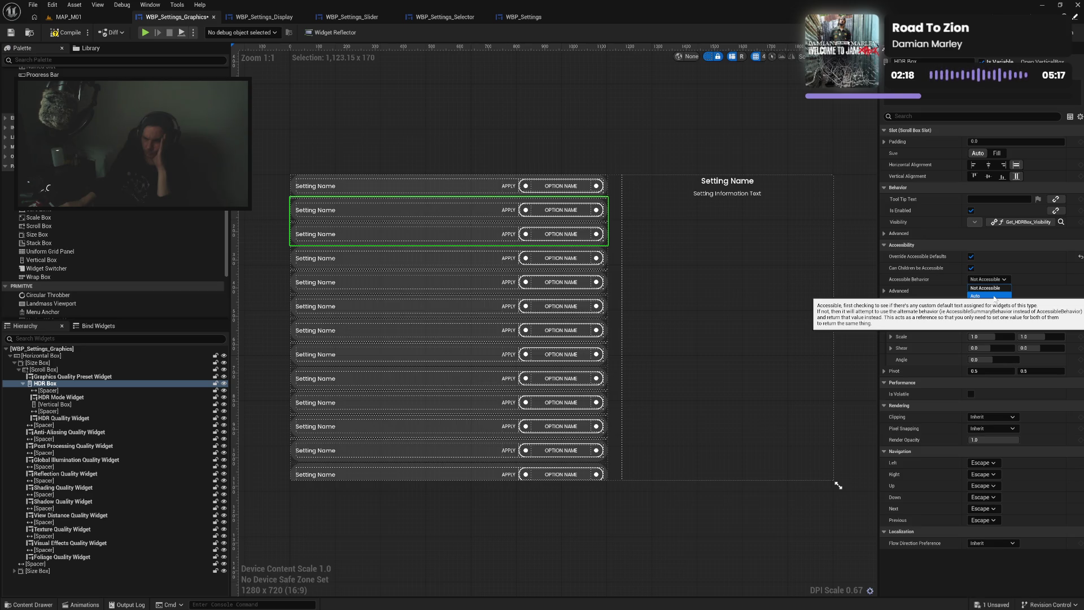
left_click(933, 289)
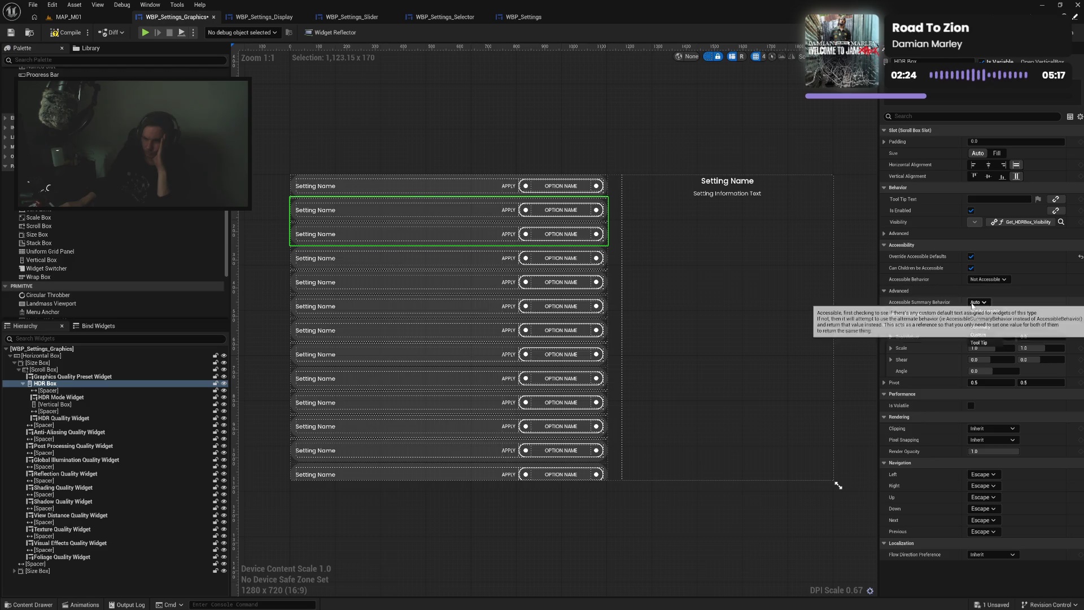
left_click(980, 303)
left_click(950, 298)
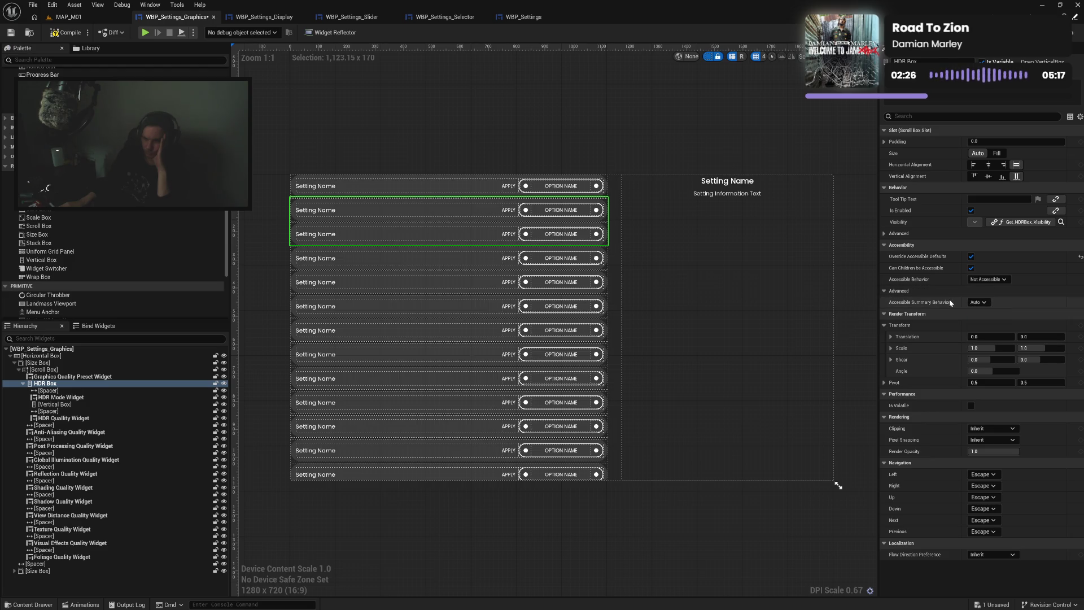
left_click(972, 256)
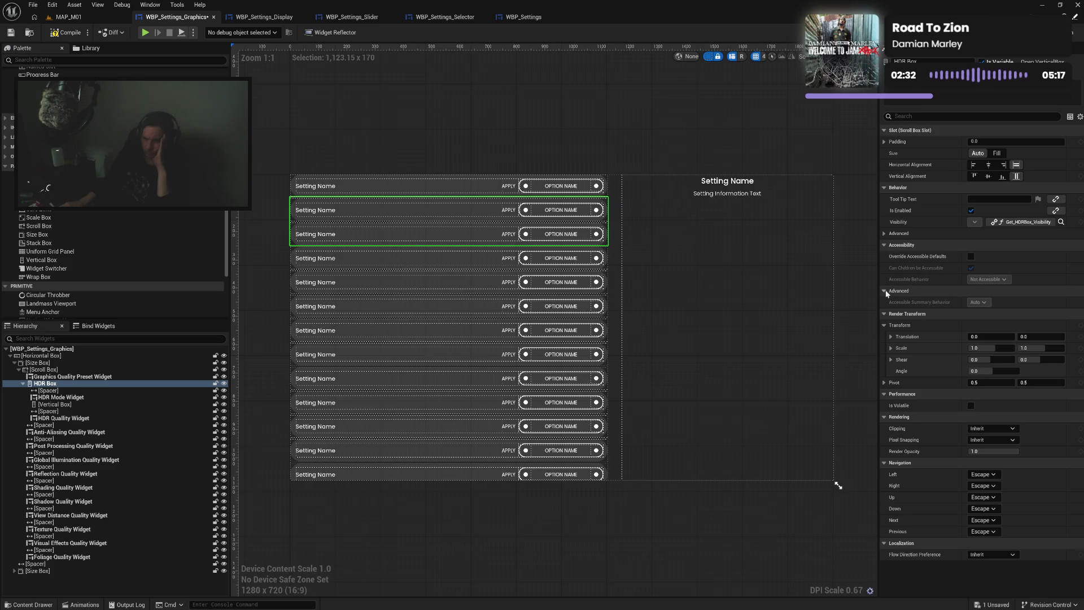
left_click(954, 291)
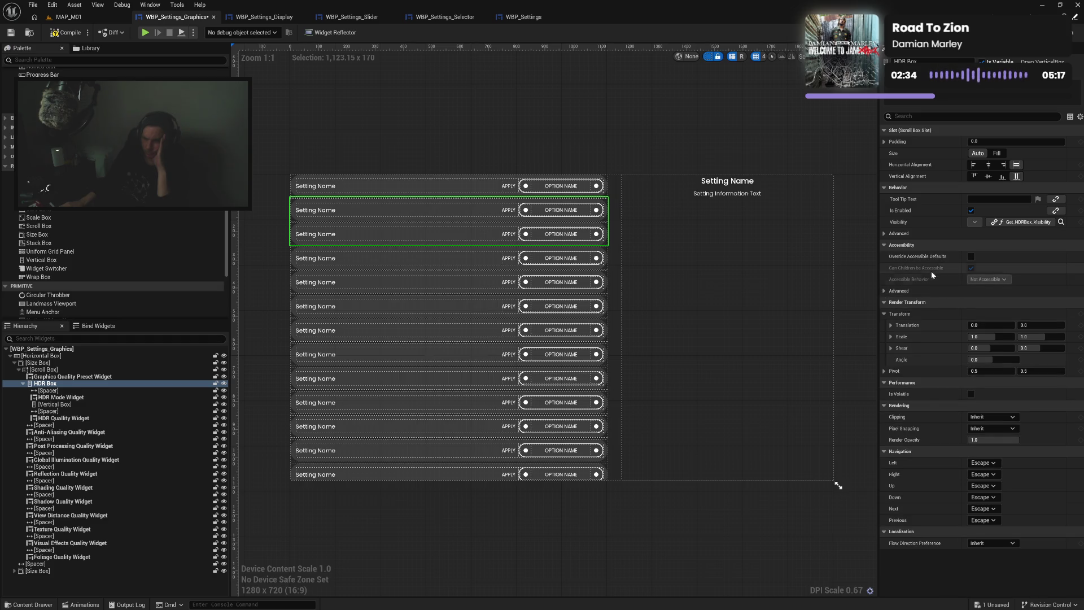
Re-enable Override Accessible Defaults with behavior Not Accessible, then compile
left_click(971, 256)
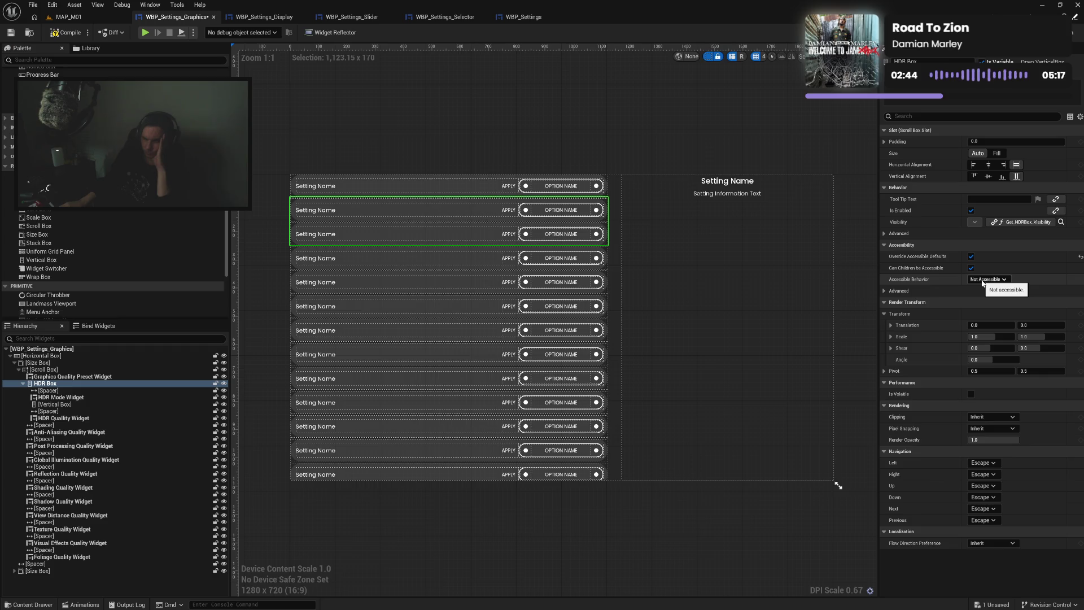
left_click(983, 282)
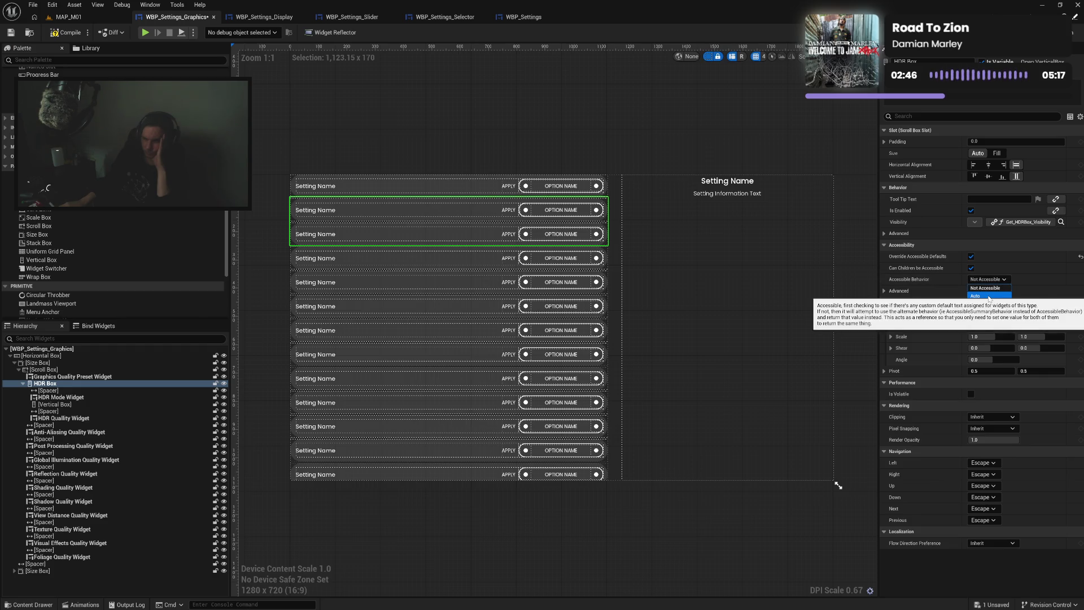
left_click(954, 278)
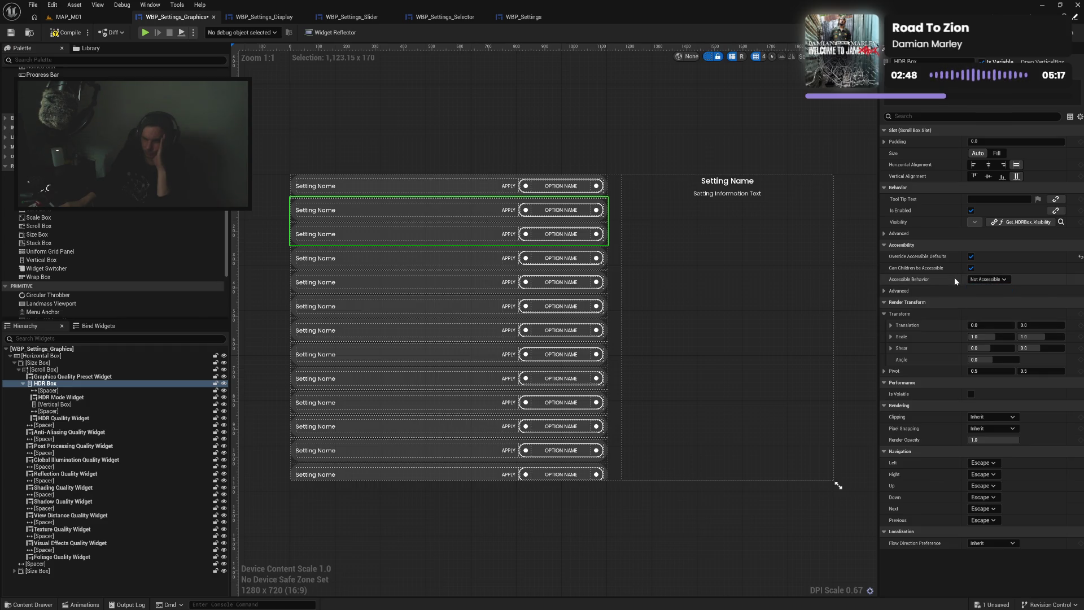
left_click(78, 33)
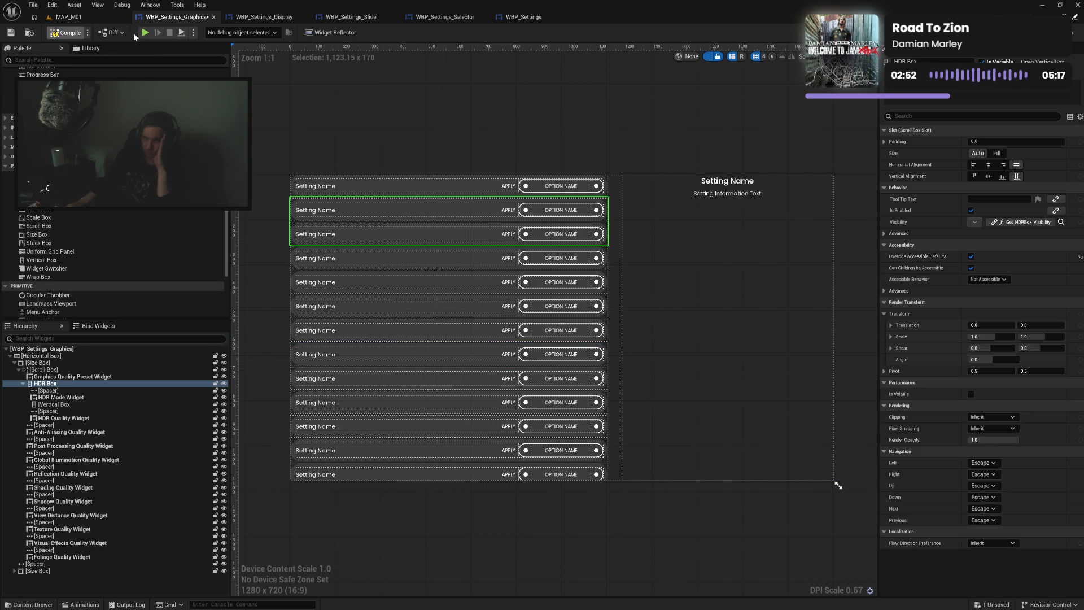
Test the Graphics settings page in the game preview, then close it
left_click(144, 33)
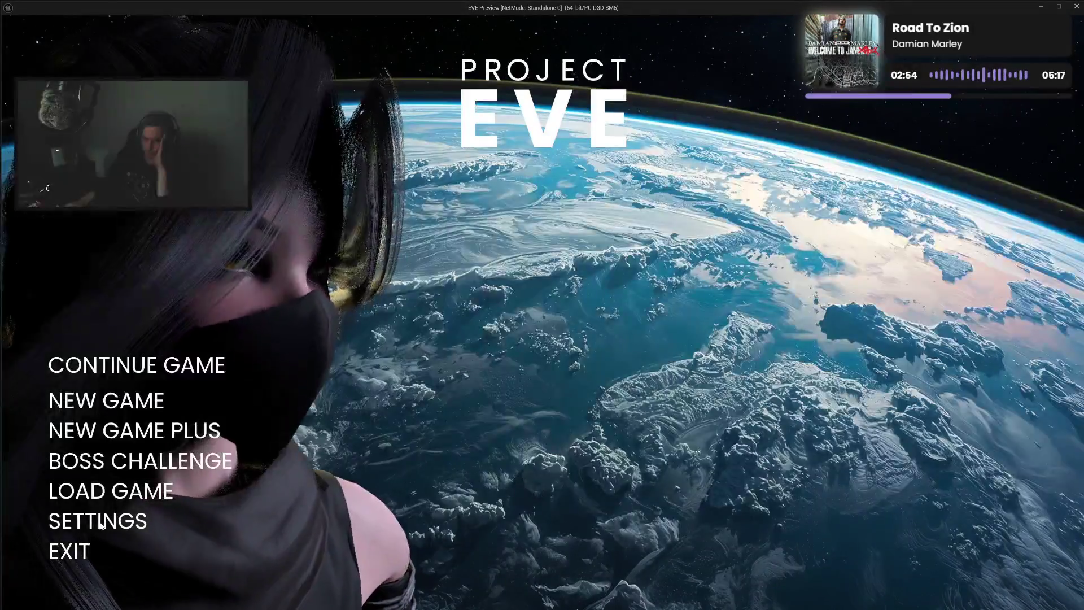
left_click(101, 522)
left_click(84, 179)
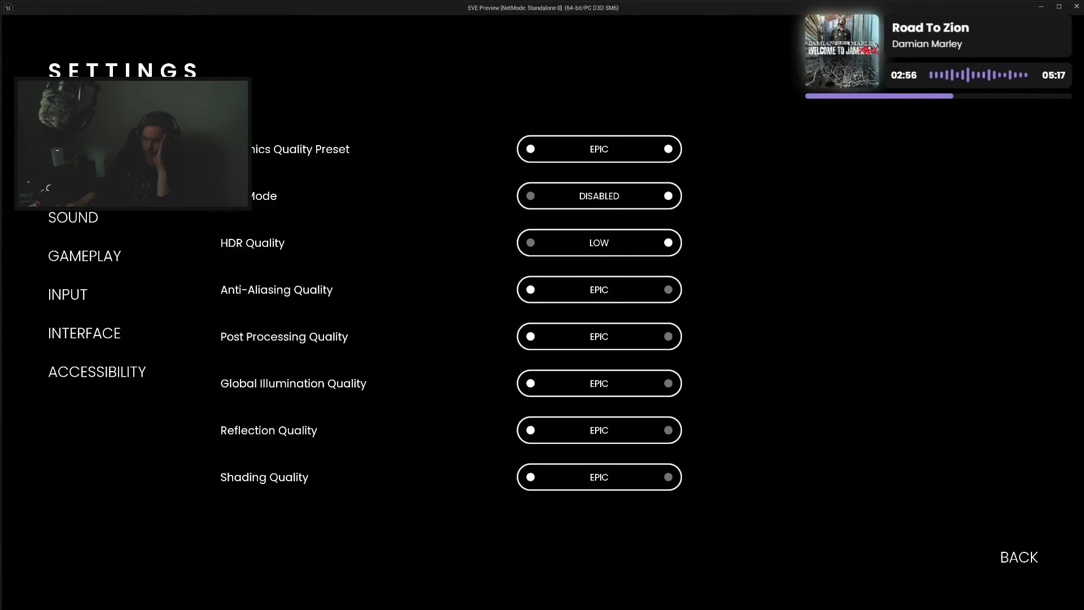
key("Down")
key("Down")
key("Down")
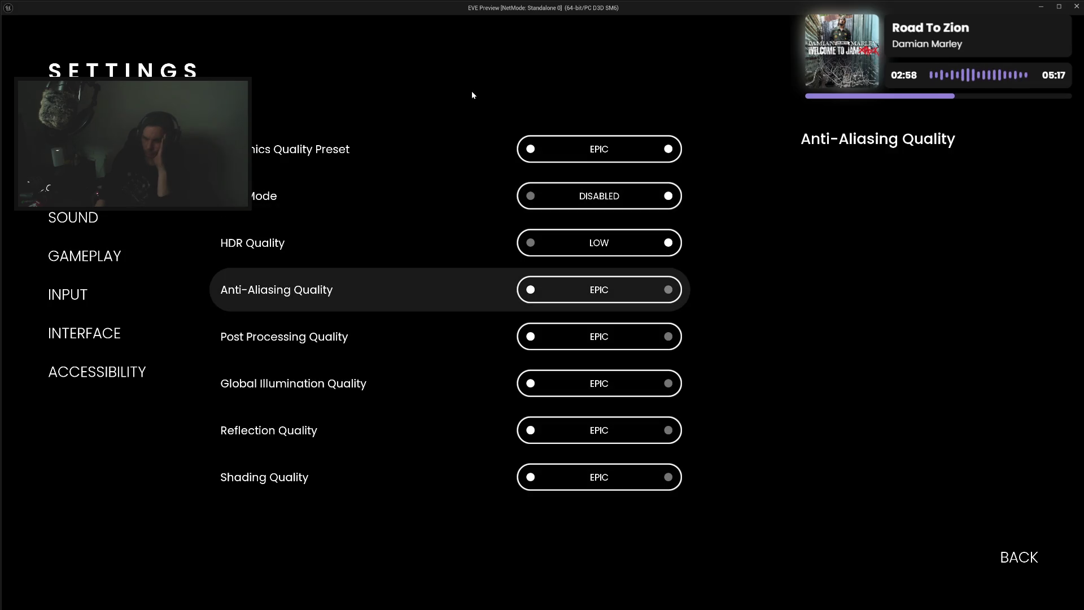
key("Escape")
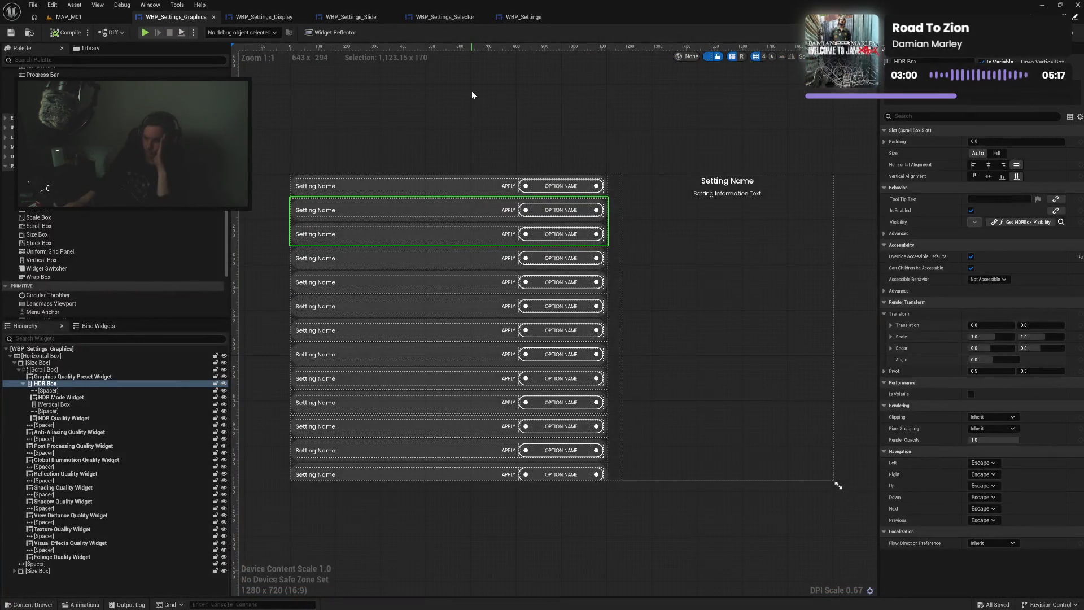
Set the HDR Box's Accessible Behavior to Auto and save
left_click(989, 279)
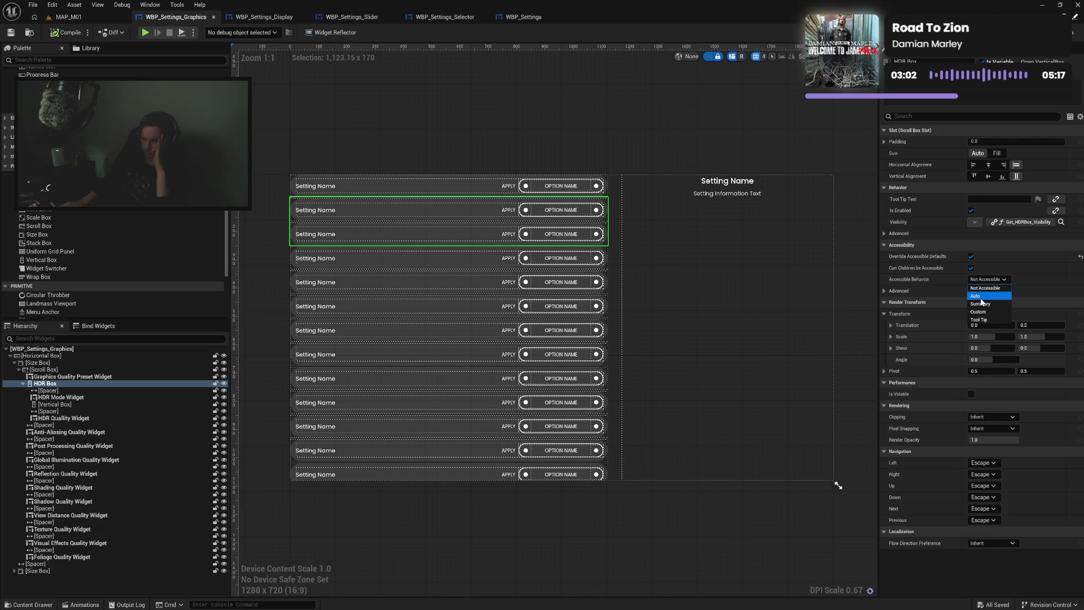
left_click(981, 298)
key("ctrl+s")
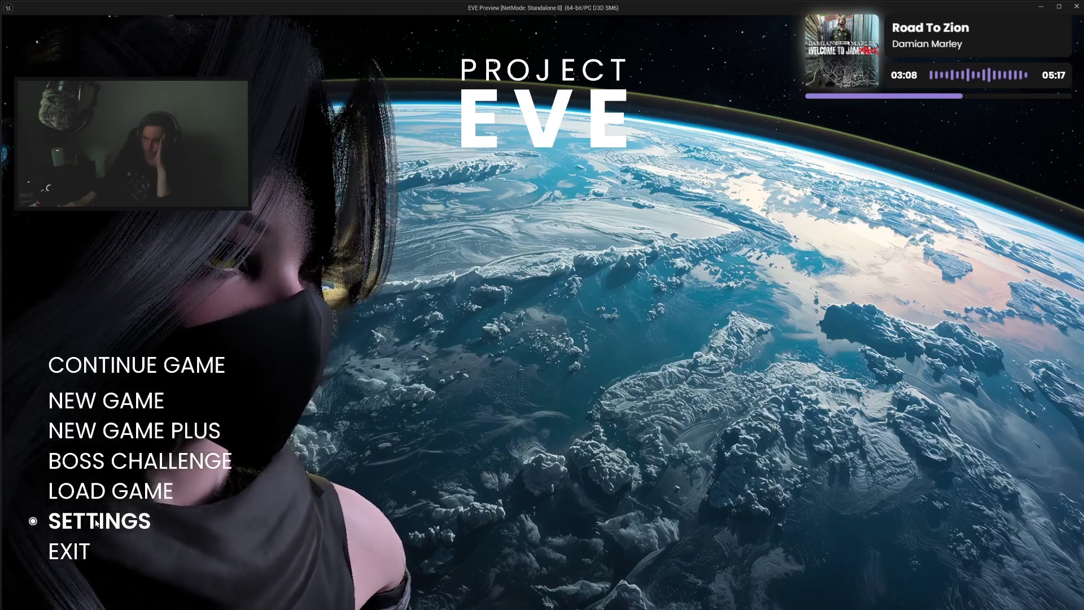
Retest the Graphics settings rows in the game preview and close it
left_click(84, 518)
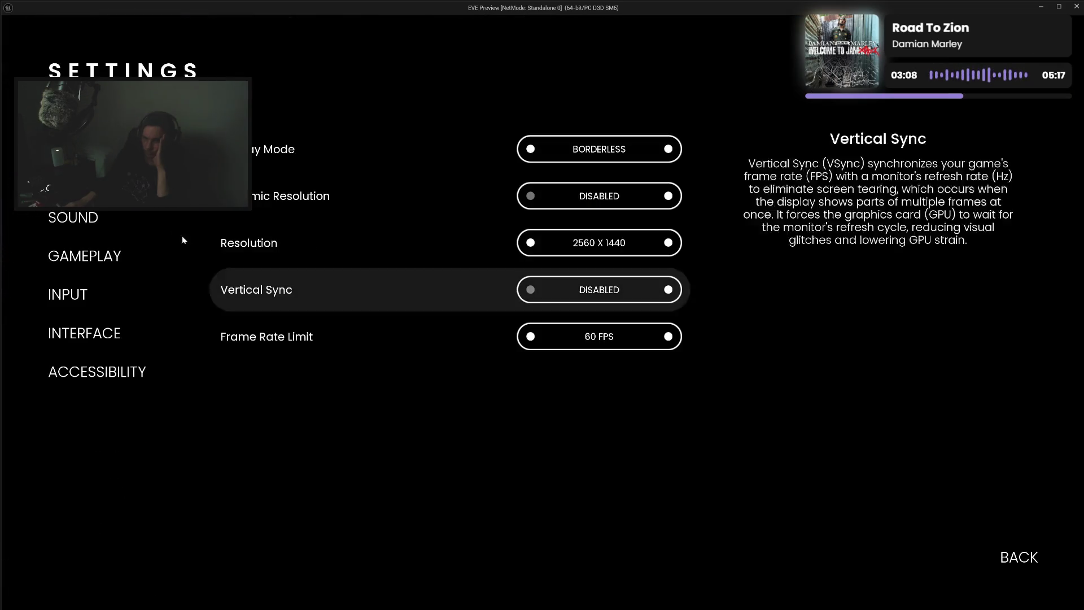
left_click(84, 179)
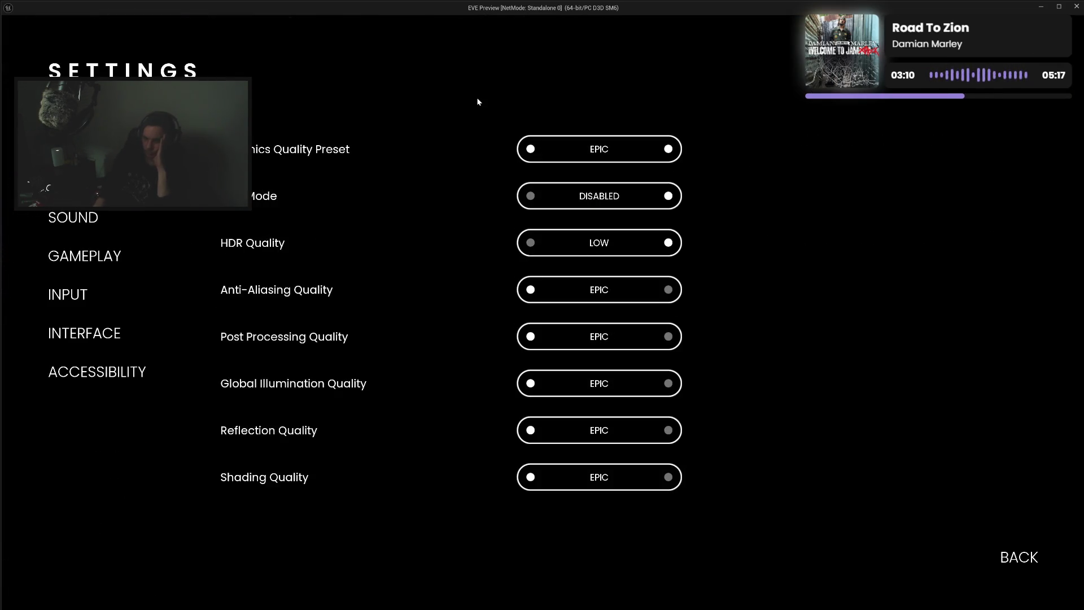
key("Down")
key("Down")
key("Down")
key("Escape")
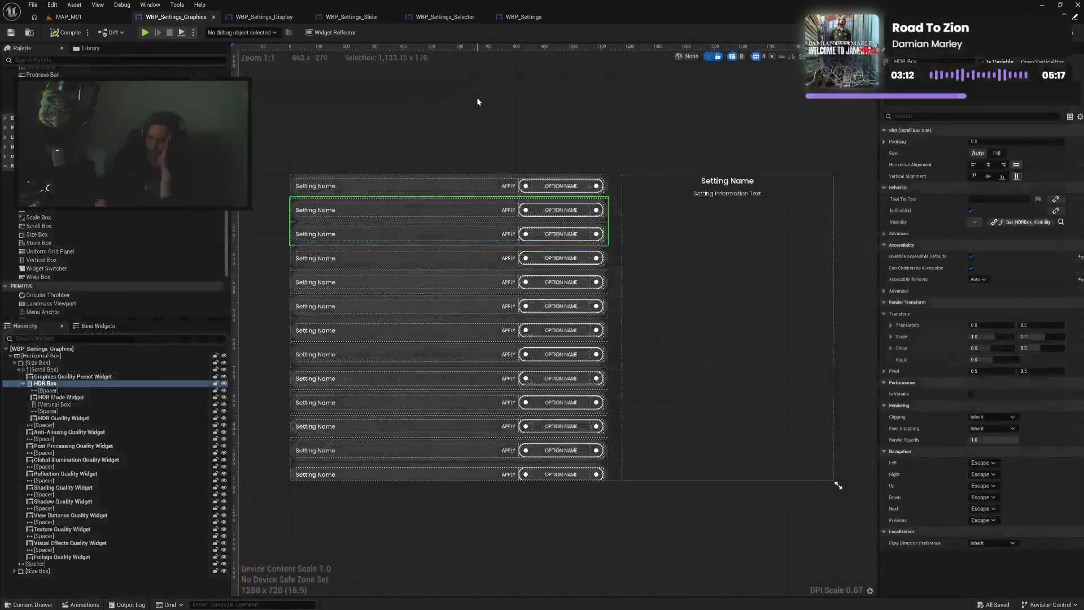
Set HDR Box back to Not Accessible, uncheck Override Accessible Defaults, and compile
left_click(978, 279)
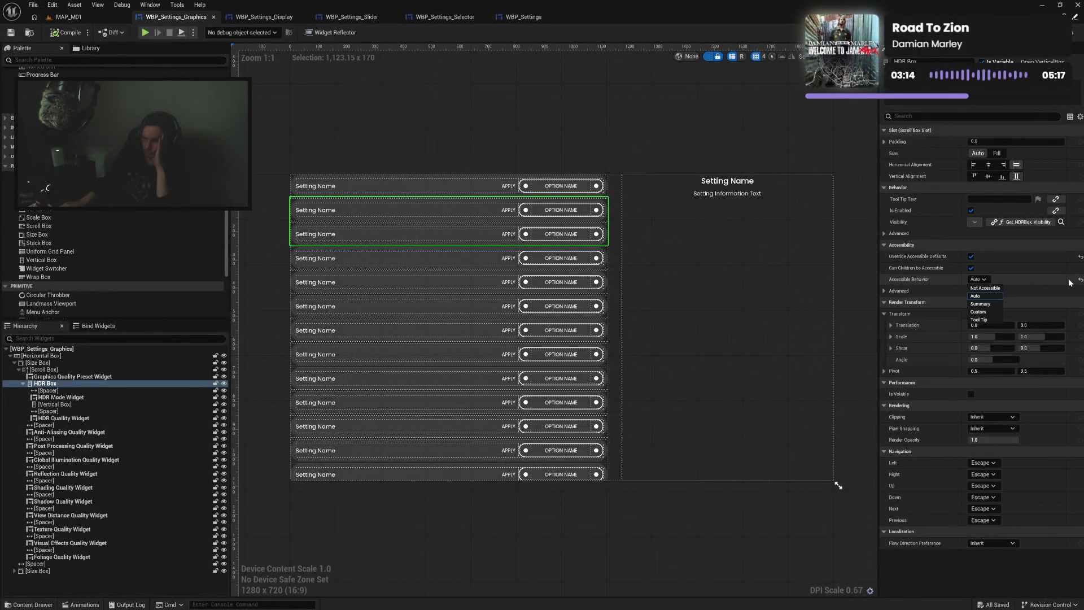
left_click(986, 297)
left_click(1081, 257)
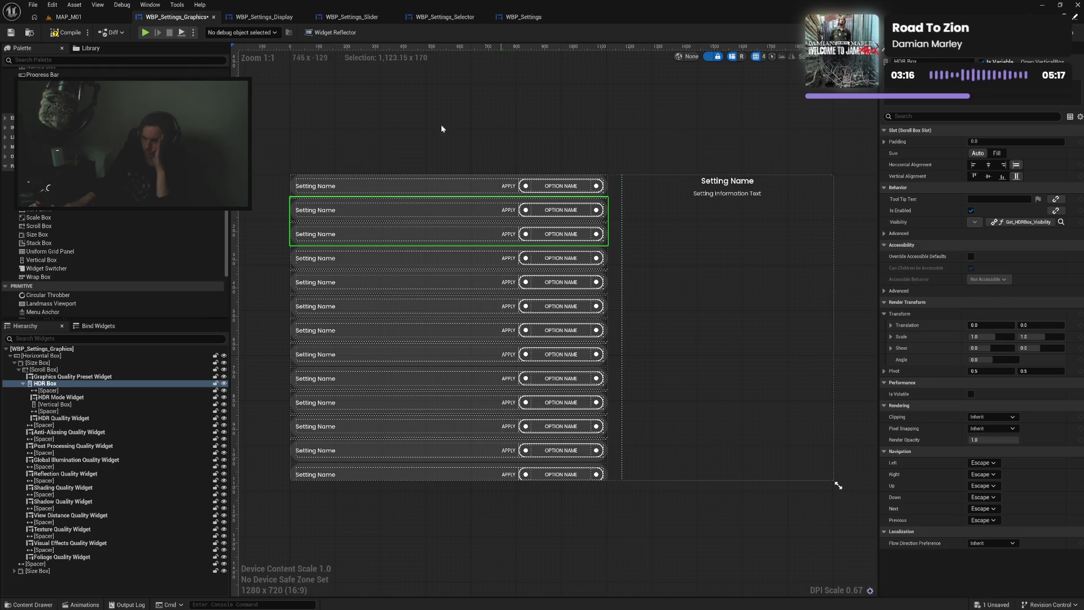
left_click(71, 33)
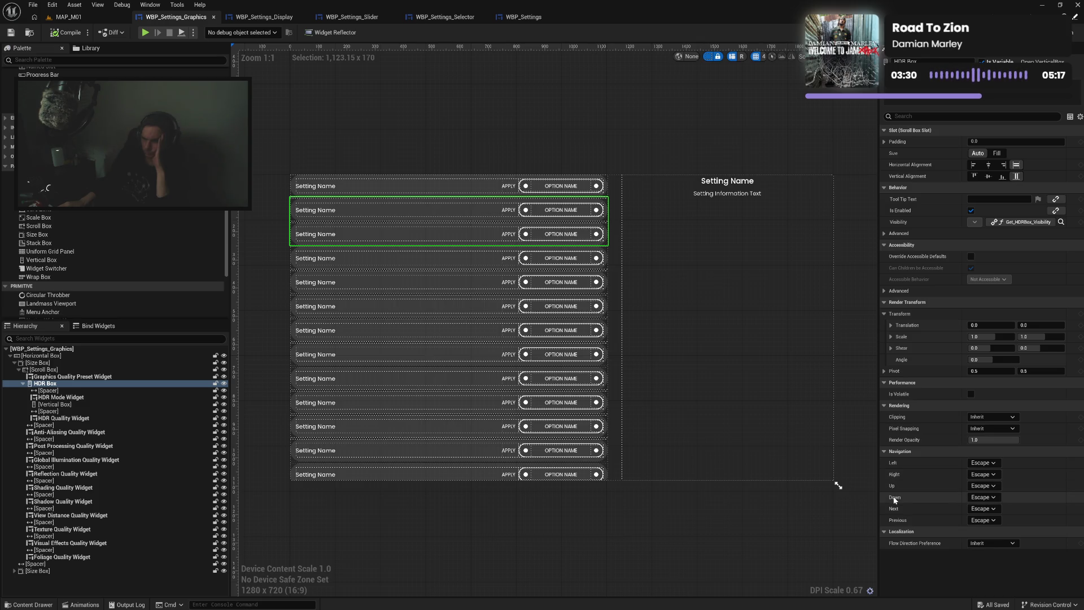
left_click(977, 498)
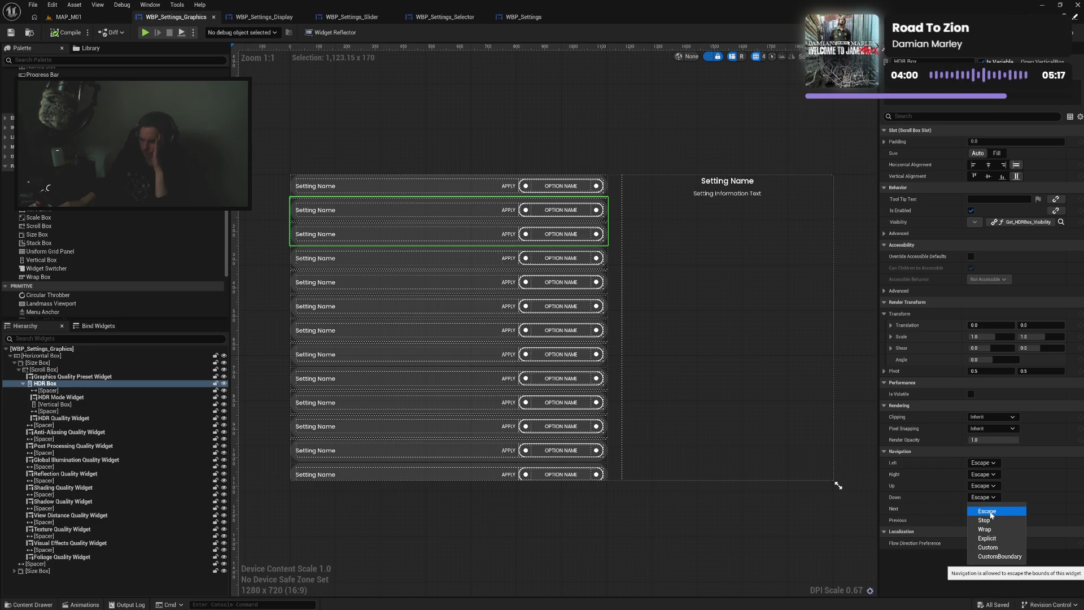
left_click(990, 511)
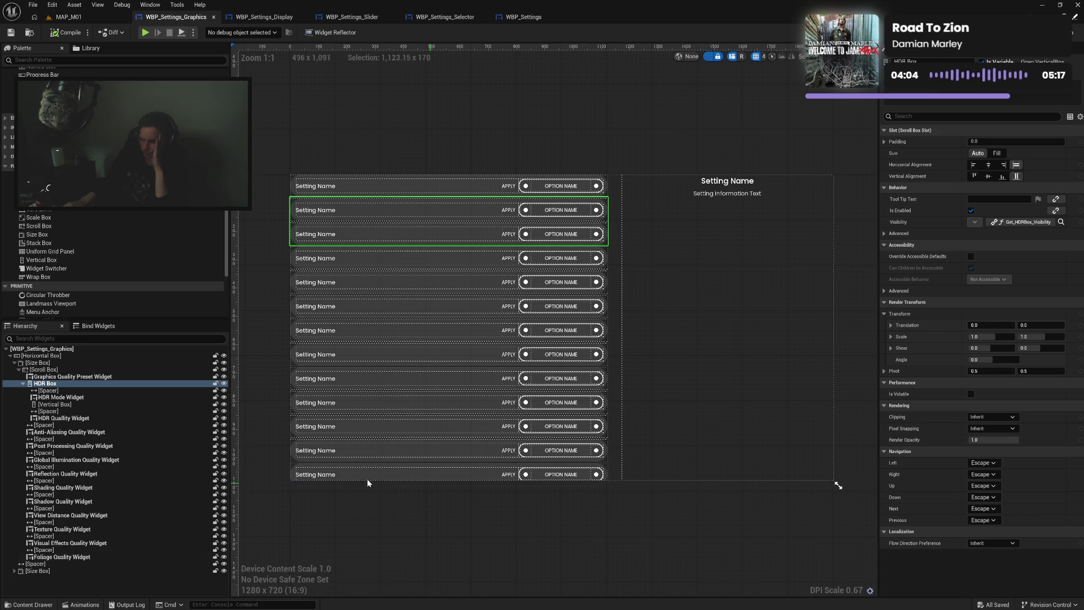
Remove the Visibility bindings from the HDR box's spacer and its HDR Quality Widget
left_click_drag(49, 411, 55, 411)
left_click(52, 411)
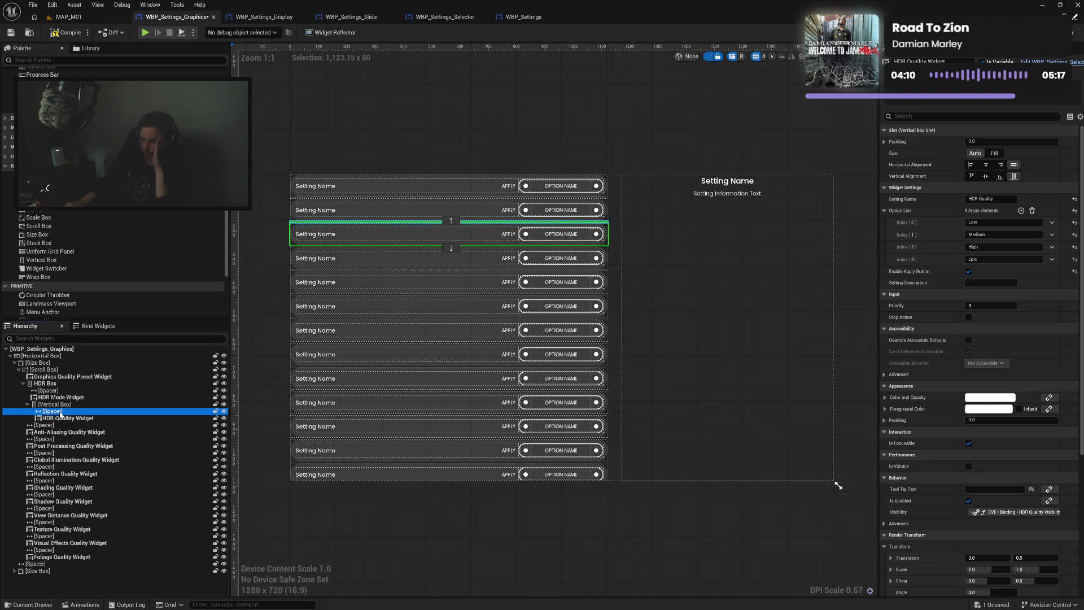
left_click(1039, 303)
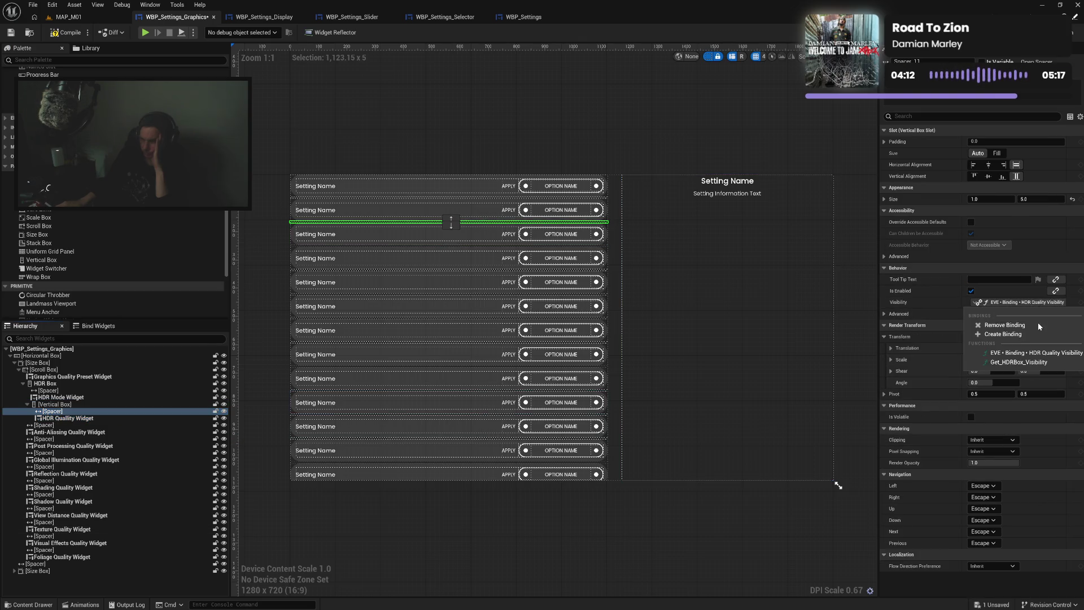
left_click(1028, 326)
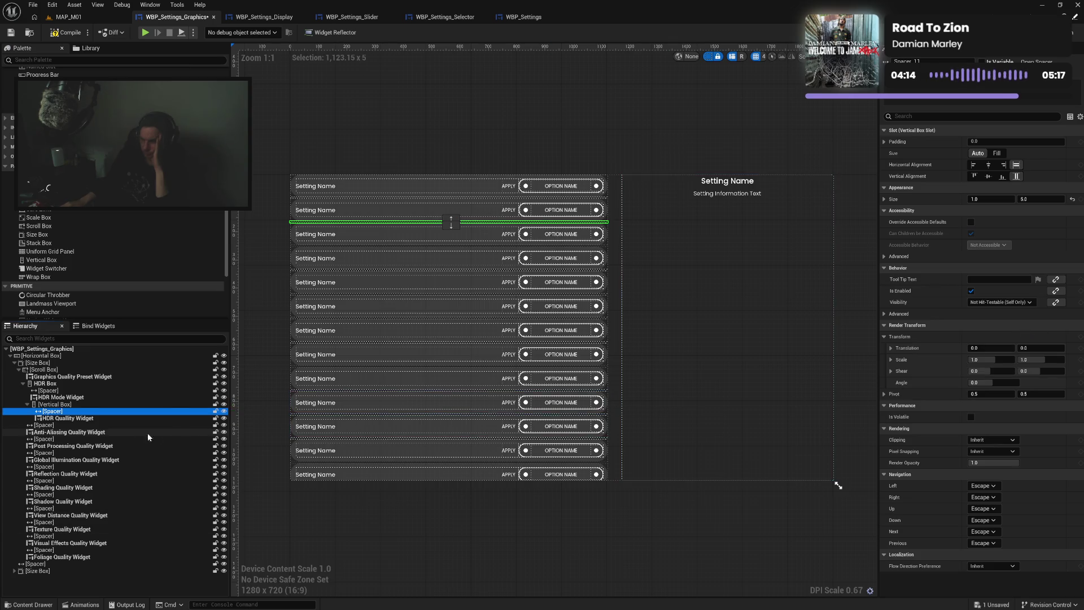
left_click(73, 418)
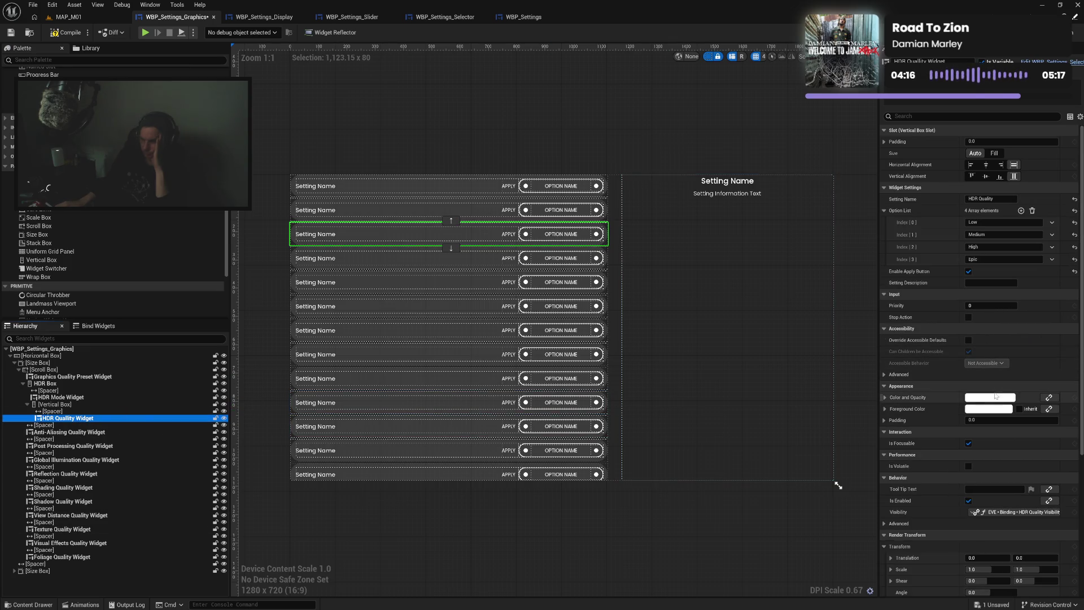
left_click(1014, 512)
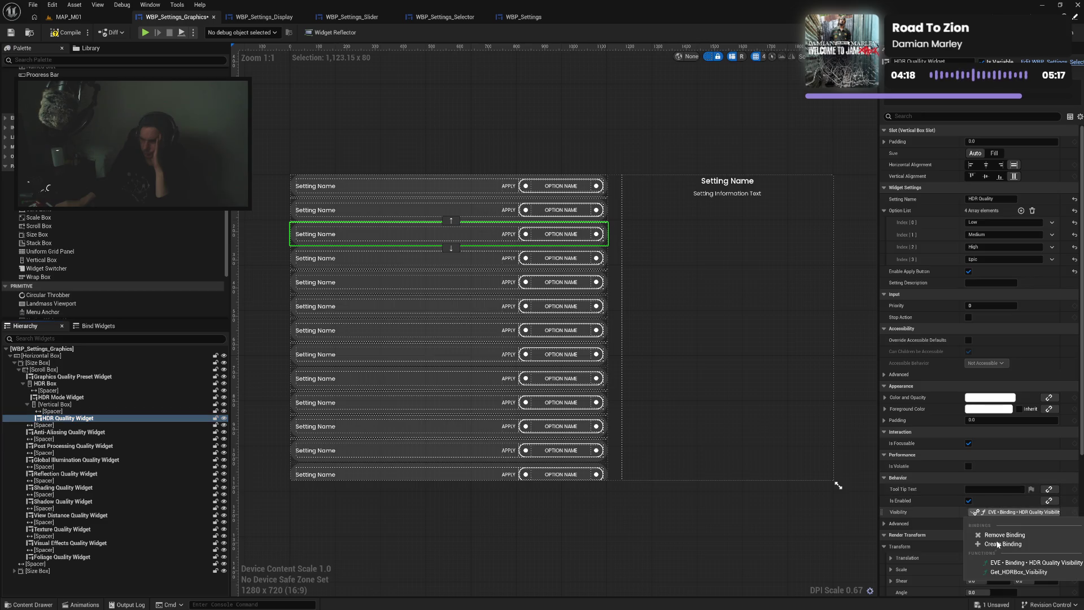
left_click(1000, 535)
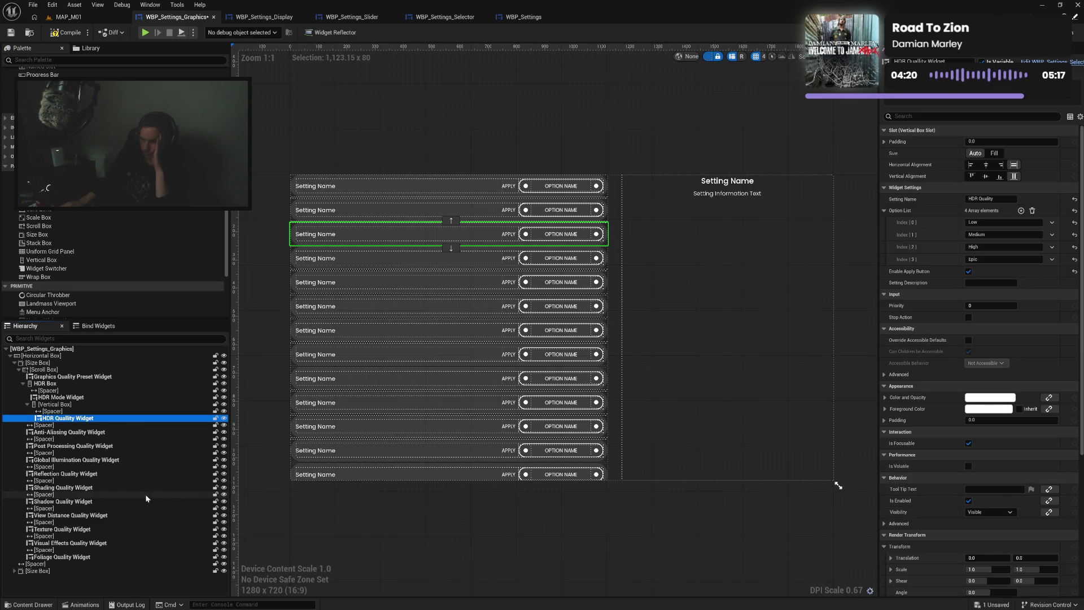
left_click(57, 405)
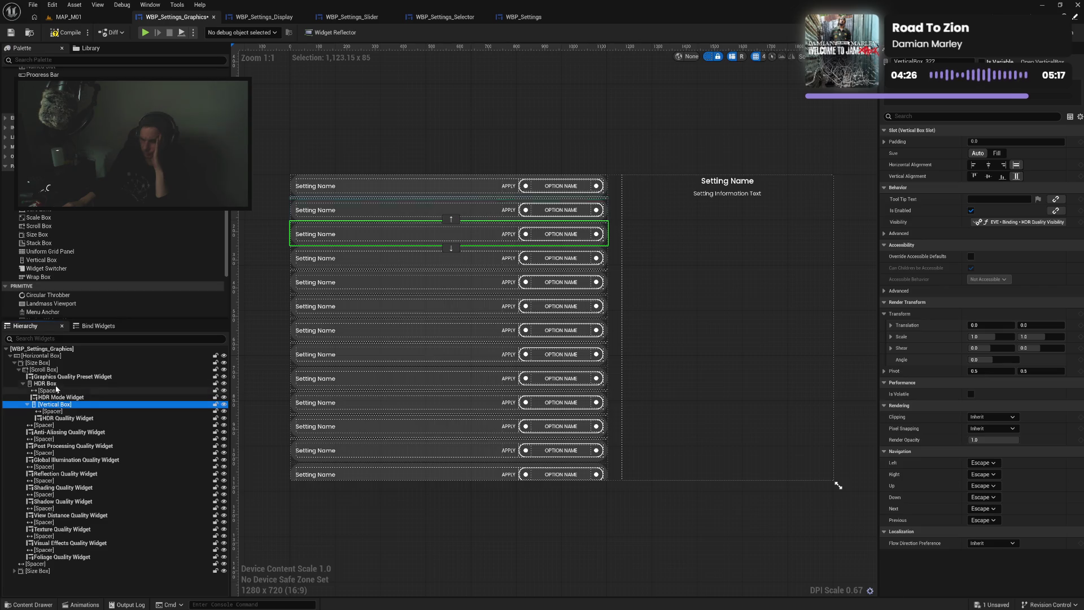
left_click(57, 385)
left_click(56, 397)
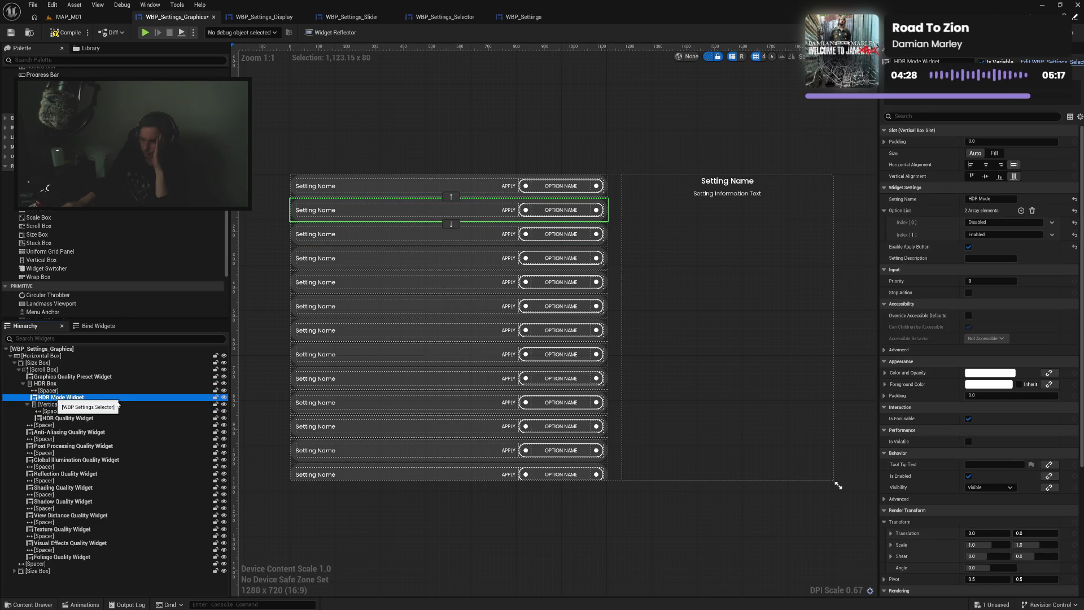
scroll(977, 505, "down", 2)
scroll(974, 506, "down", 3)
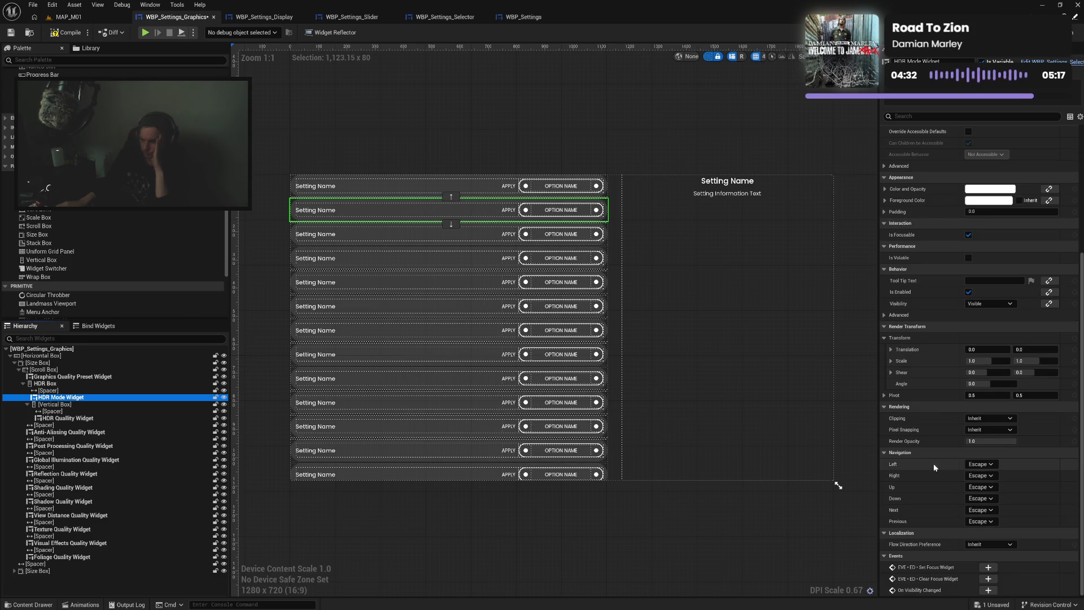
left_click(981, 464)
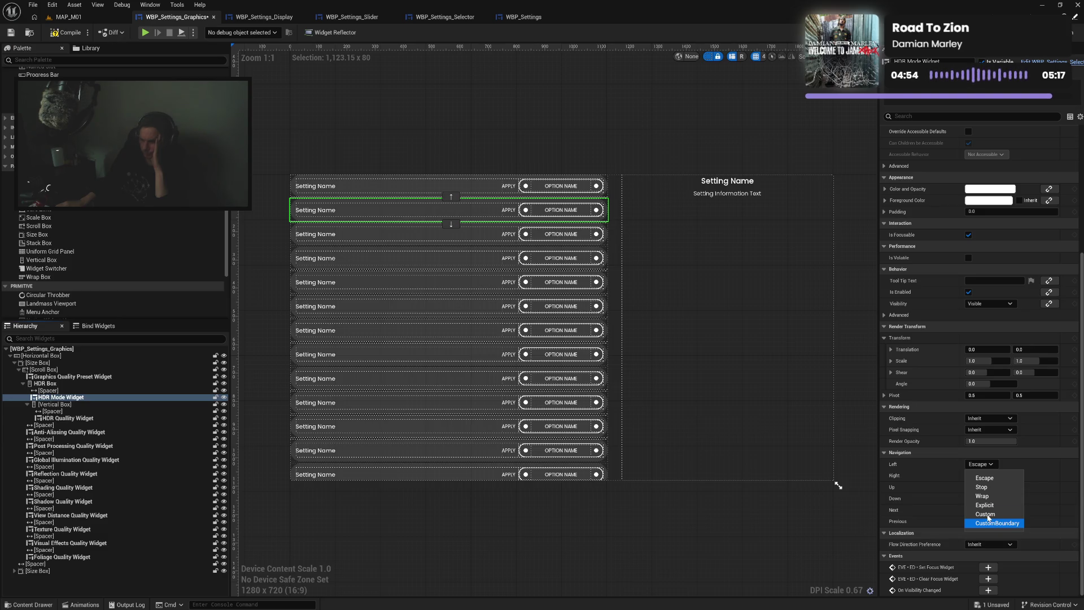
left_click(926, 498)
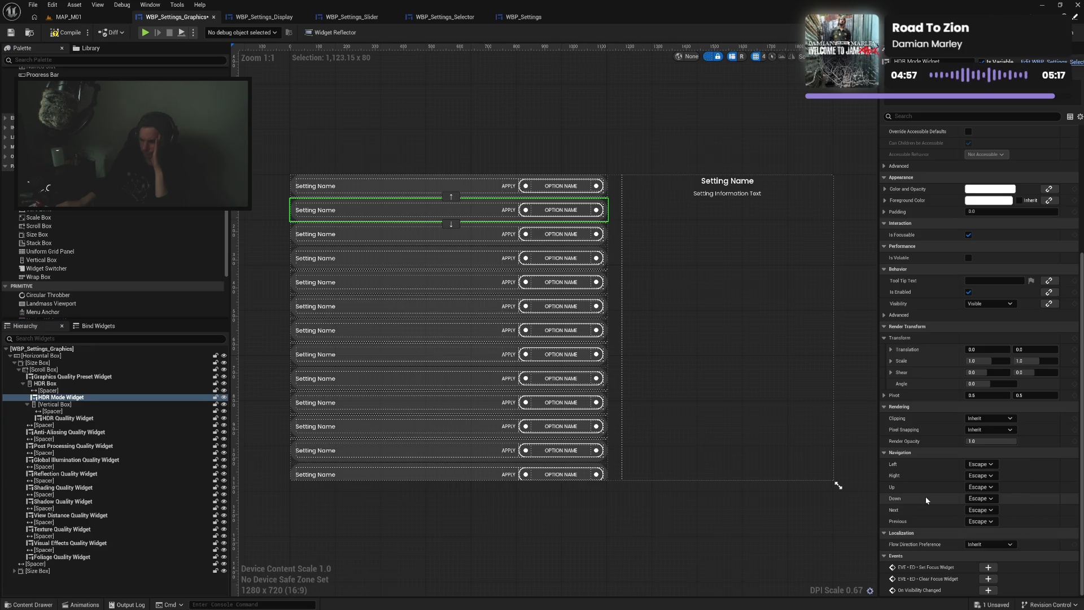
left_click(980, 499)
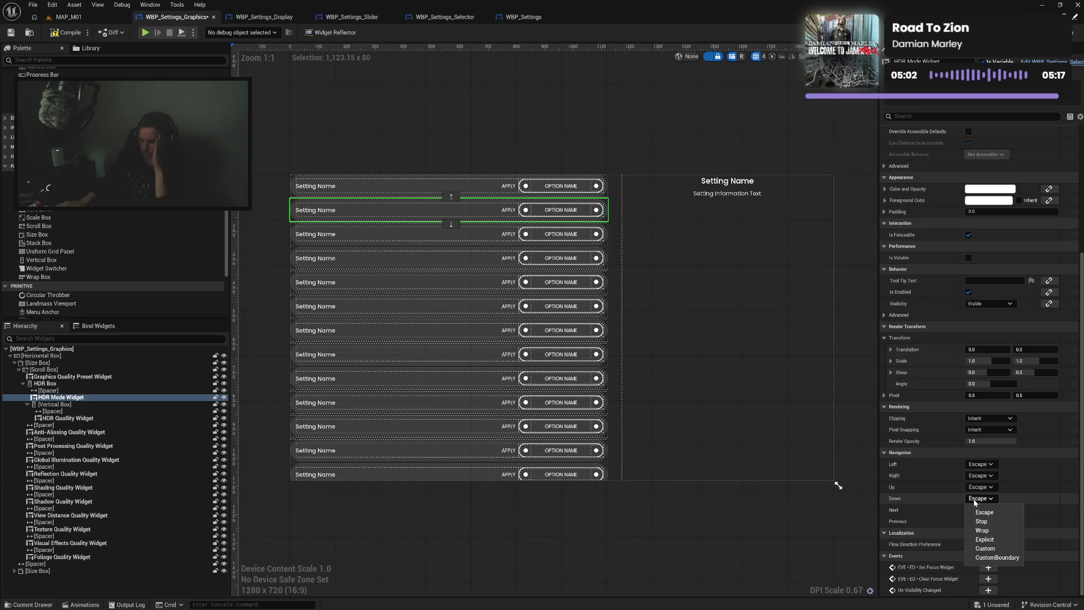
left_click(975, 501)
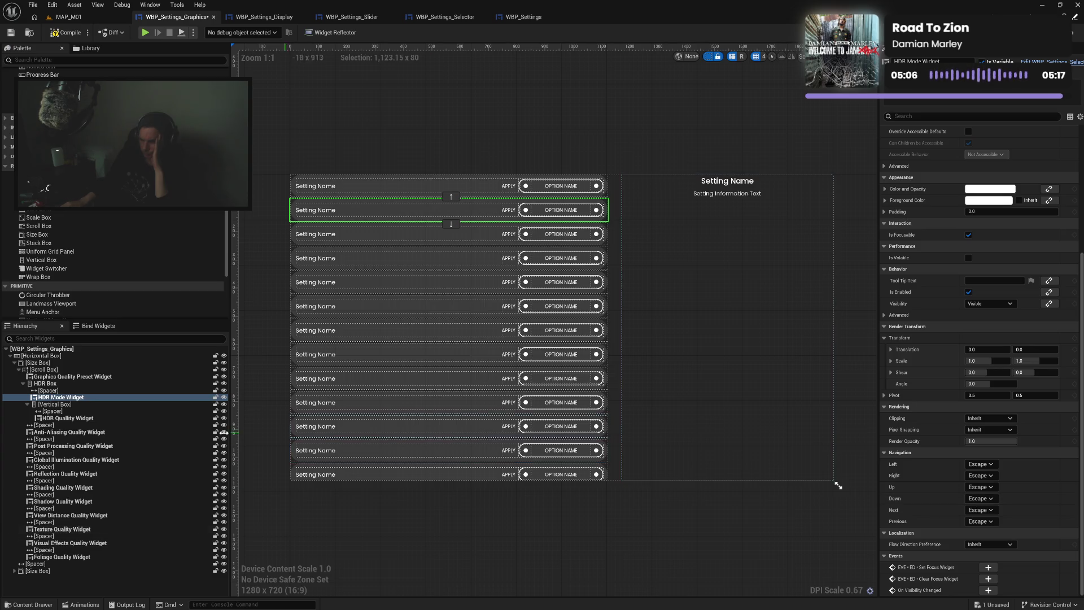
left_click(67, 384)
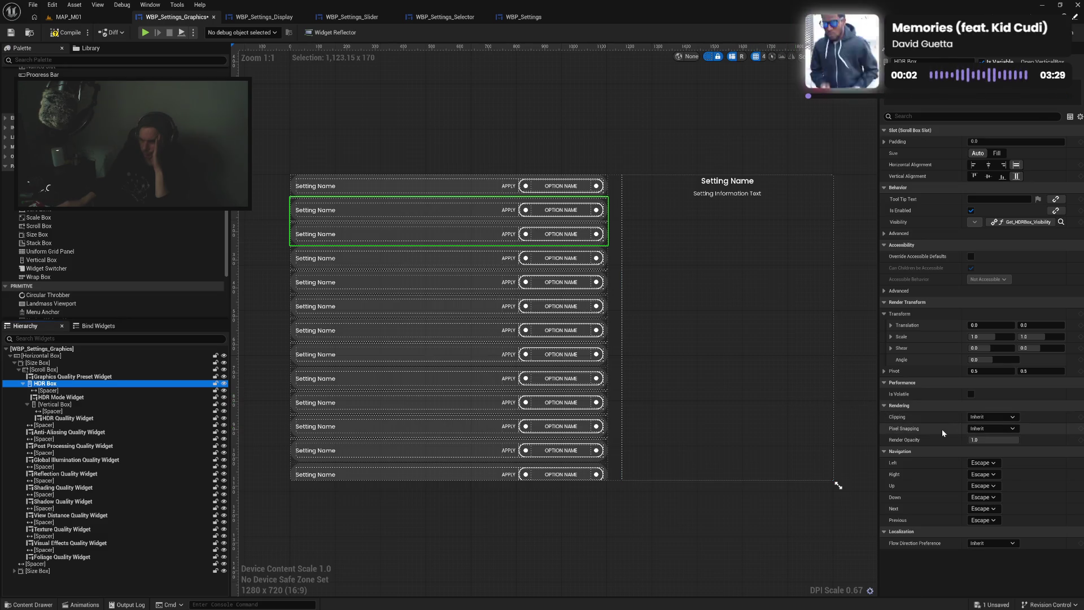
left_click(990, 485)
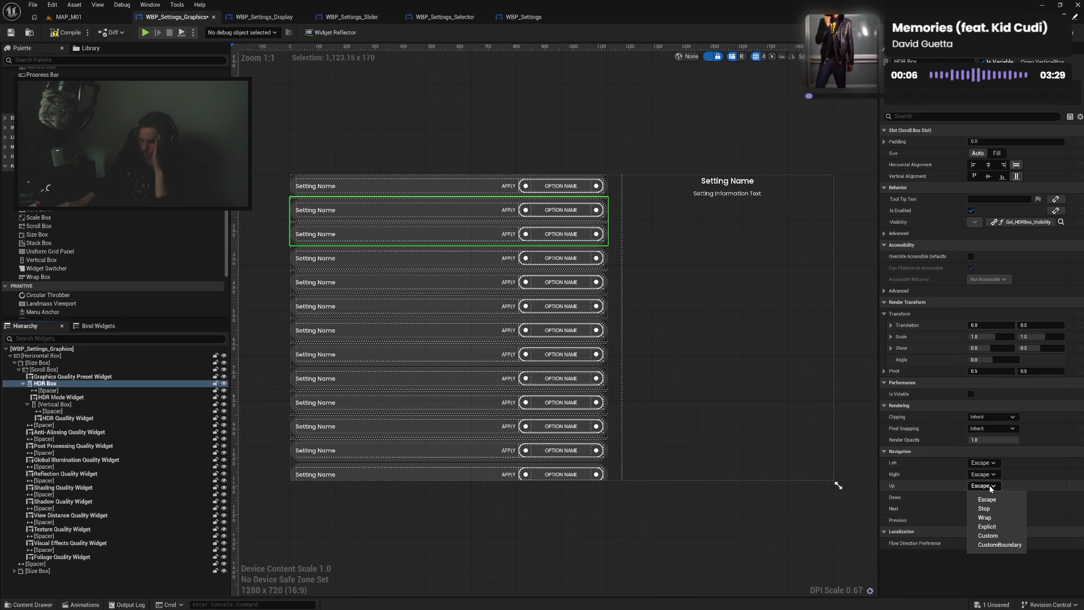
left_click(989, 486)
left_click(989, 497)
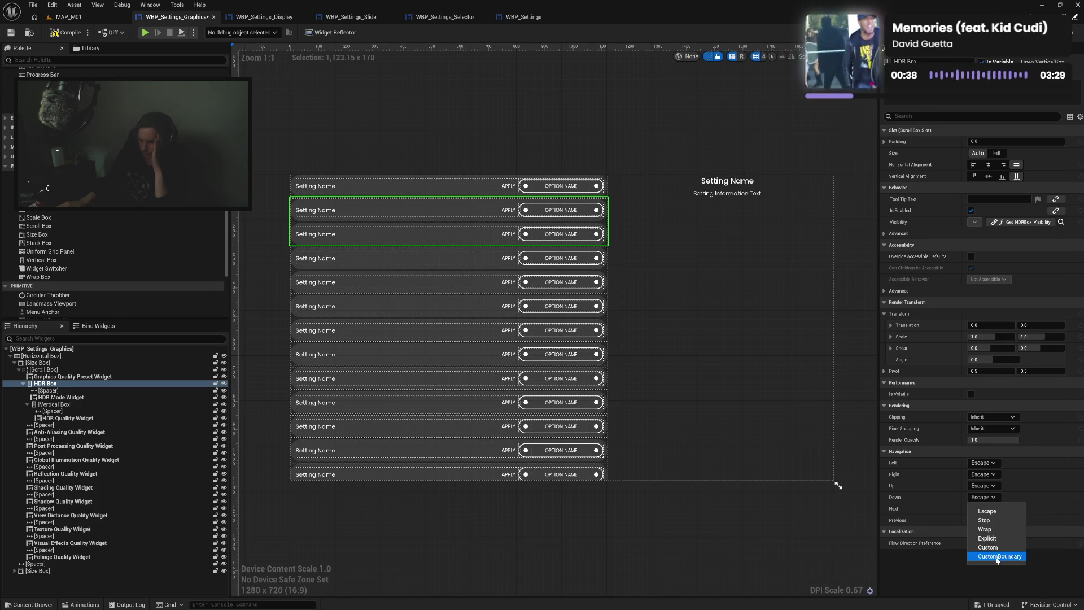
left_click(938, 567)
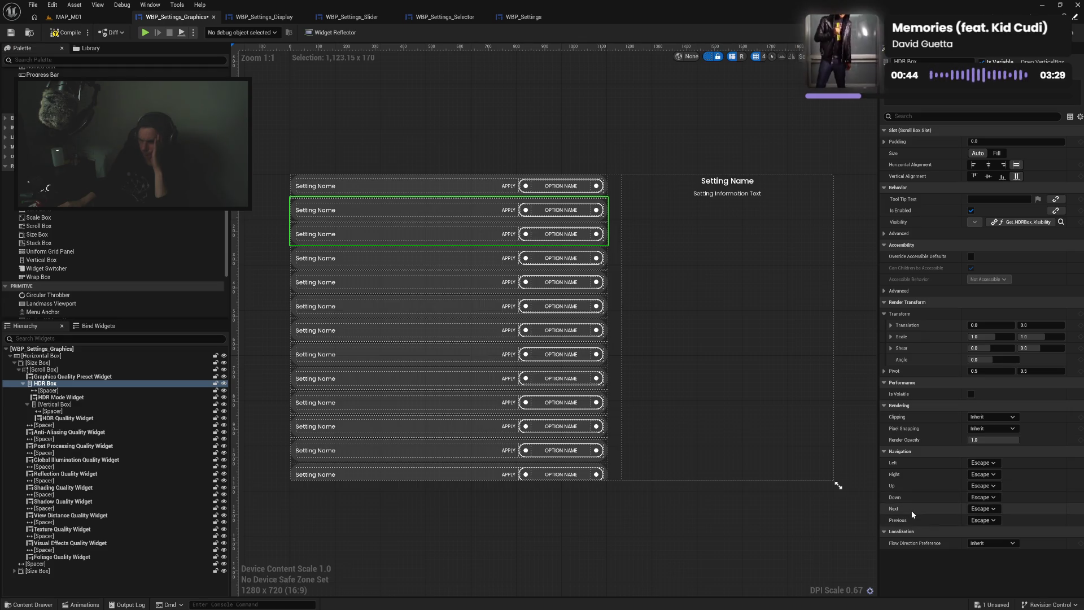
left_click(983, 509)
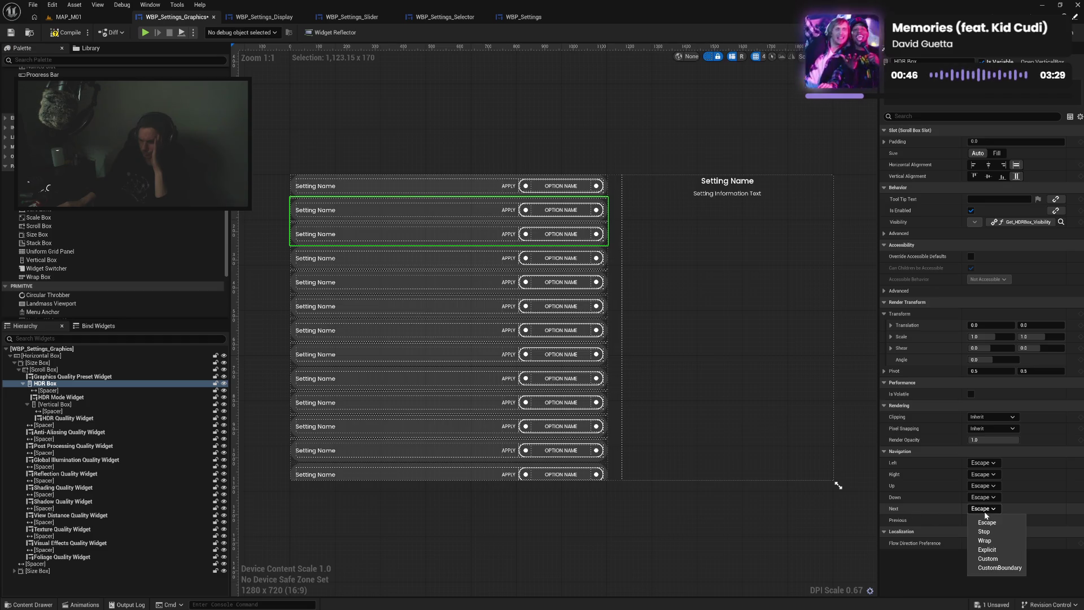
left_click(983, 516)
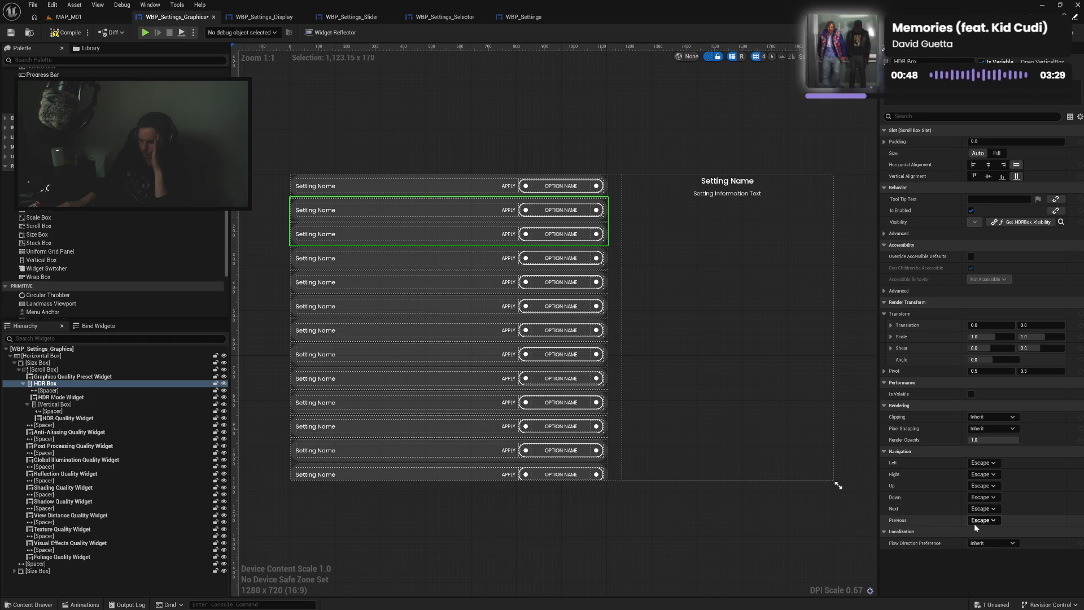
left_click(975, 522)
left_click(981, 520)
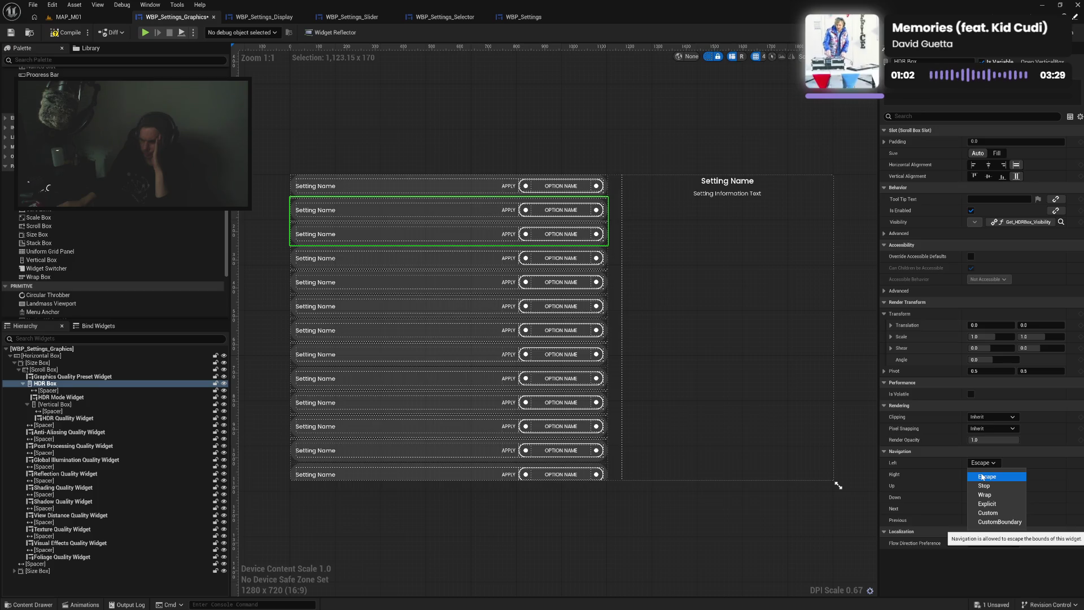
left_click(952, 467)
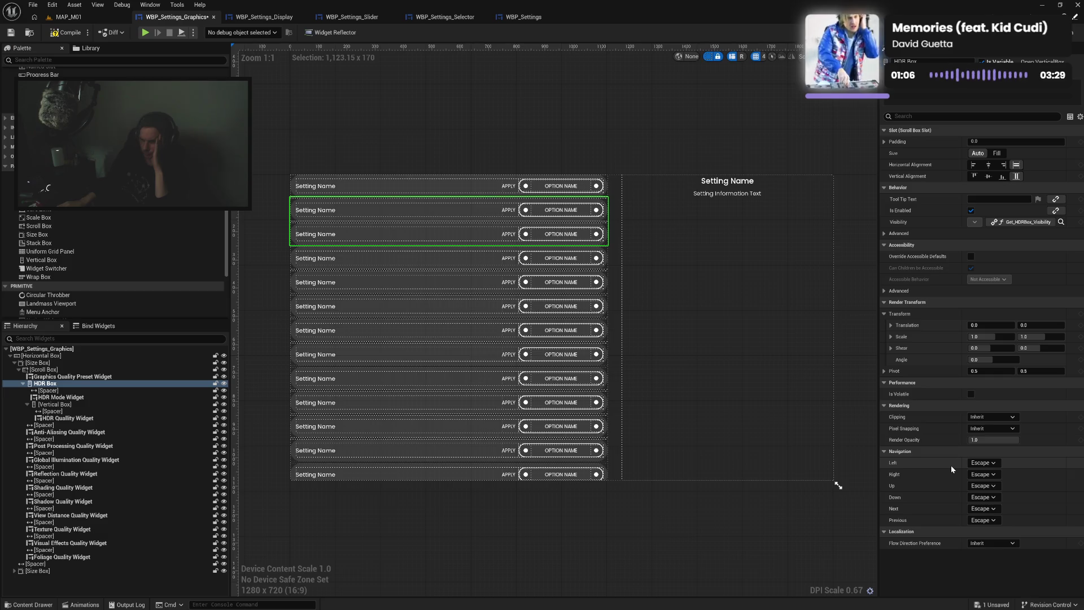
left_click(95, 377)
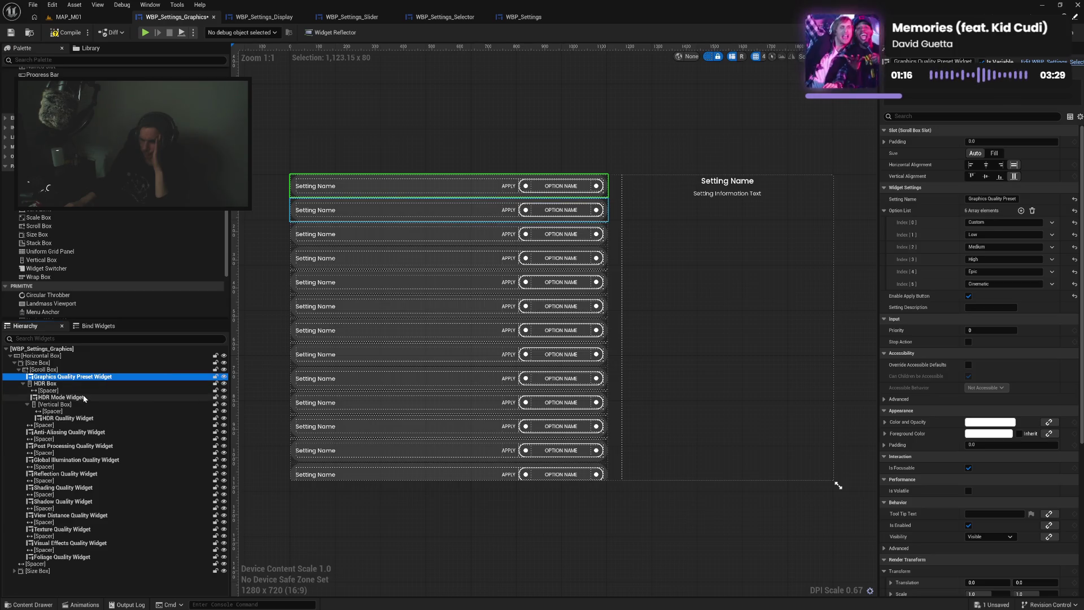
left_click(84, 398)
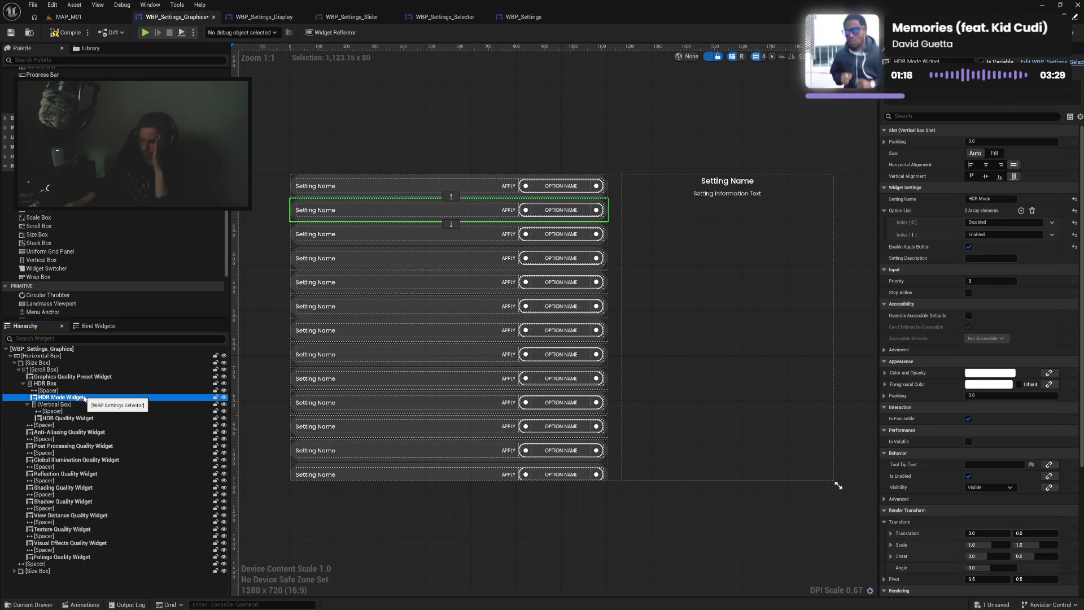
left_click(84, 418)
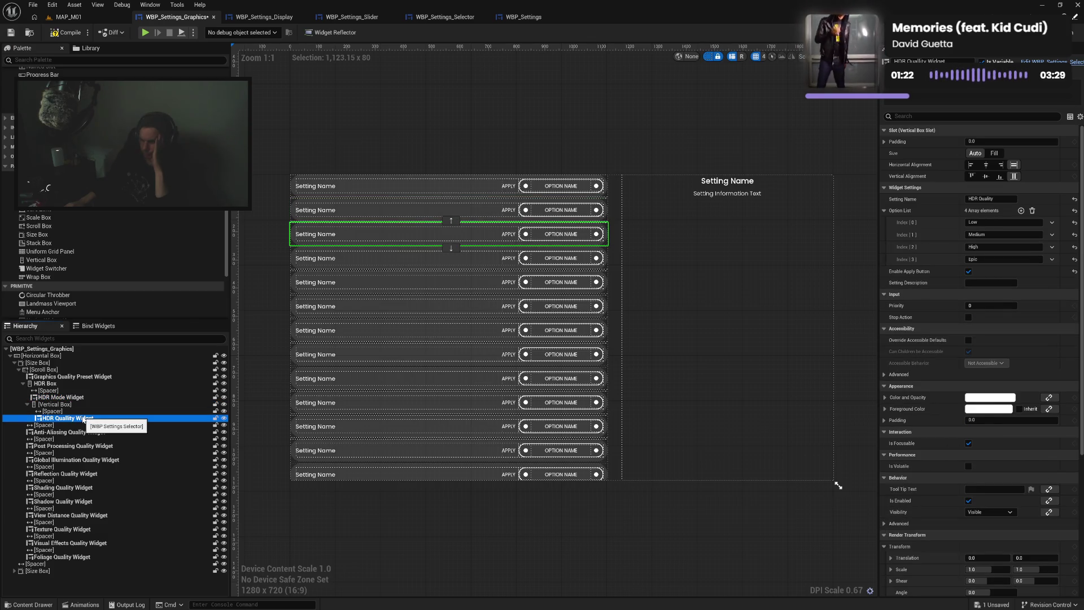
left_click(884, 375)
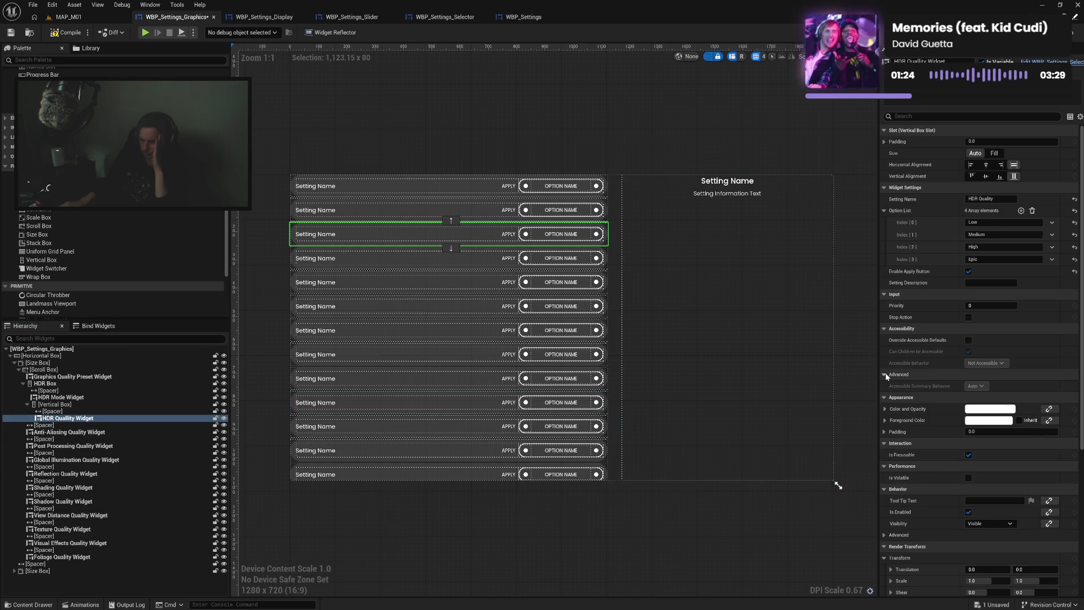
left_click(886, 375)
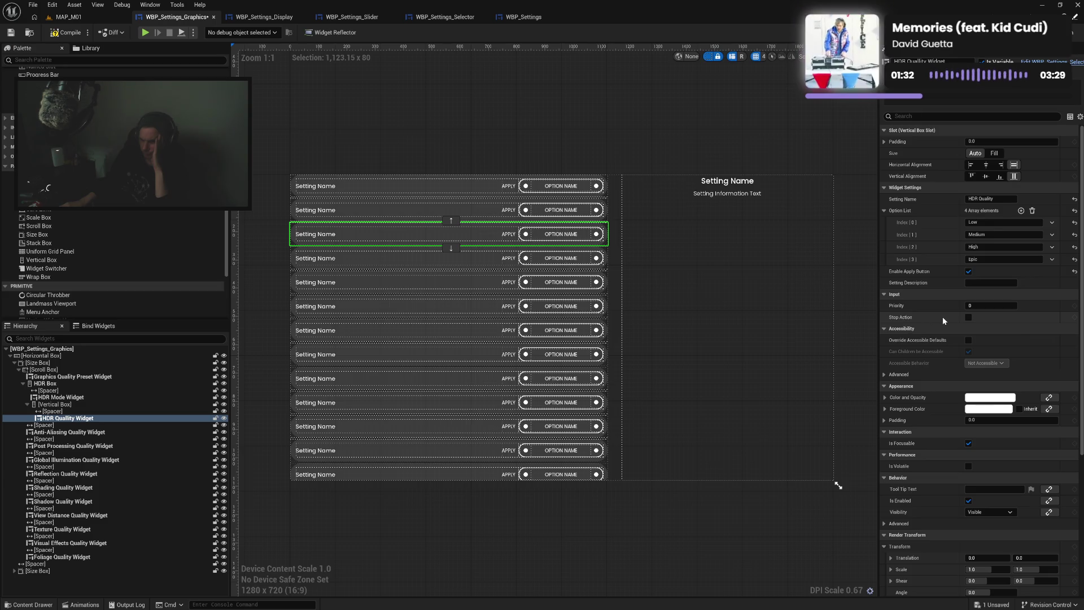
left_click(105, 397)
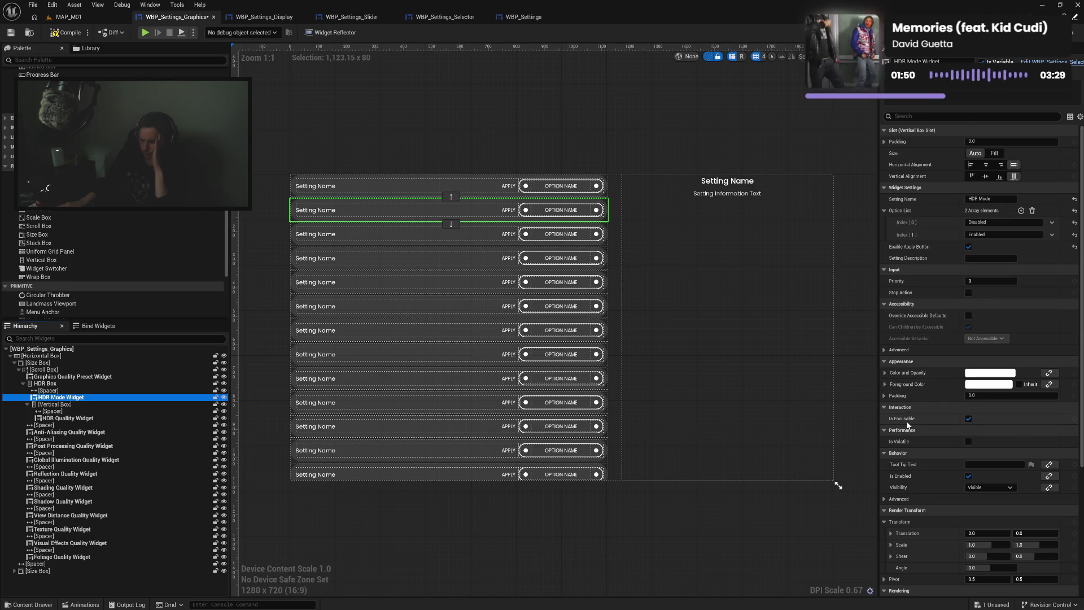
scroll(908, 424, "down", 5)
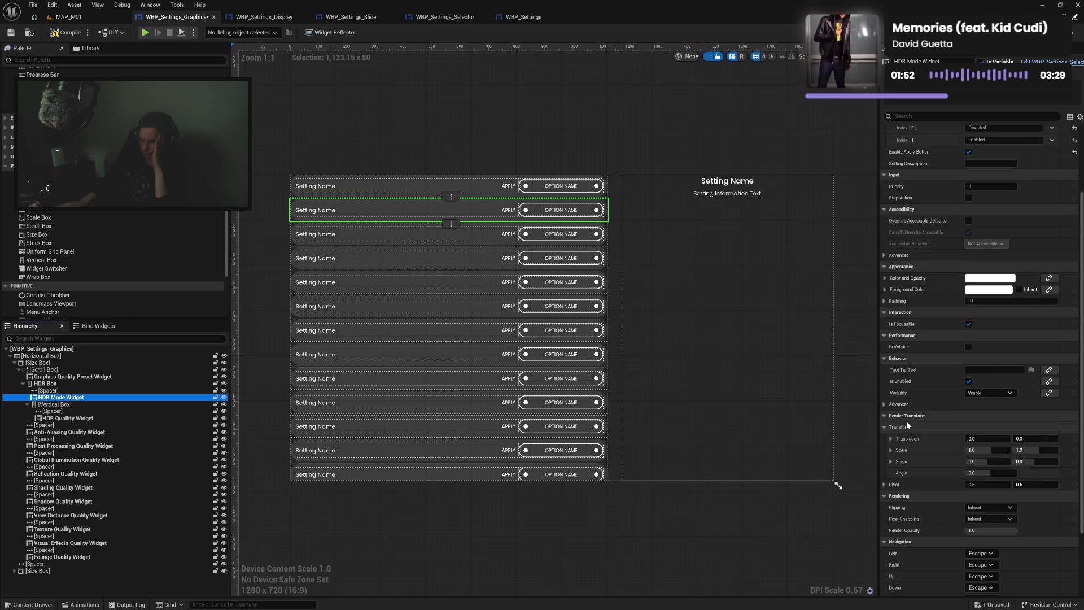
scroll(908, 424, "down", 1)
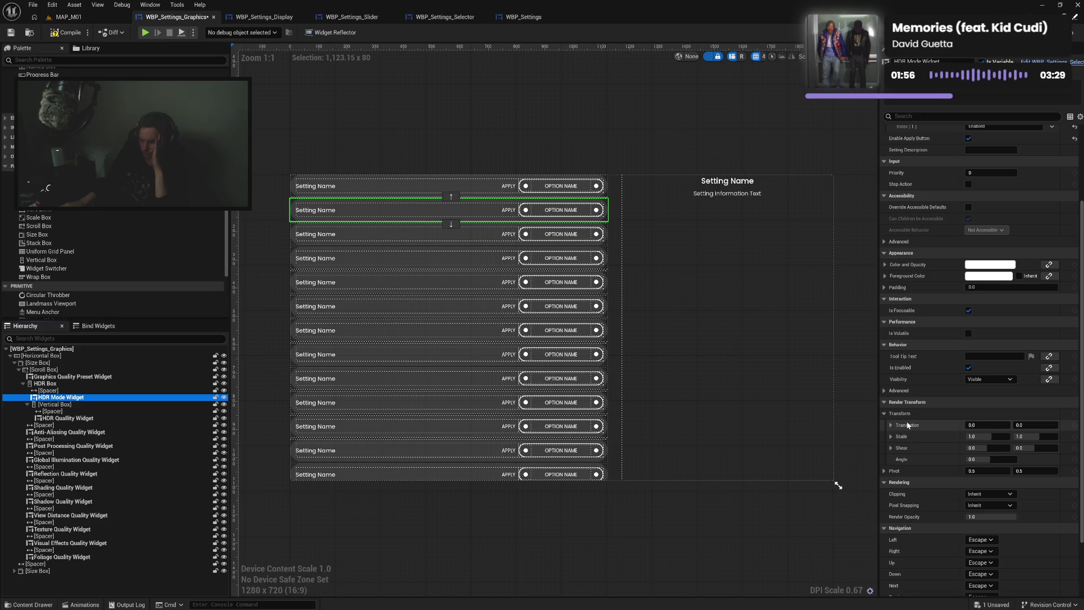
scroll(908, 425, "down", 1)
left_click(885, 376)
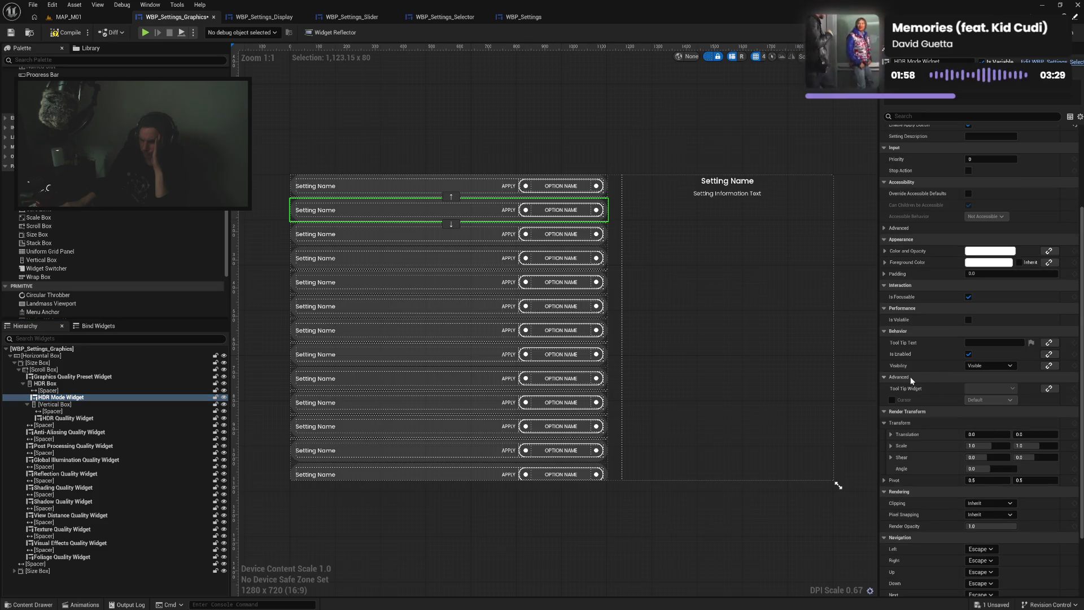
left_click(885, 378)
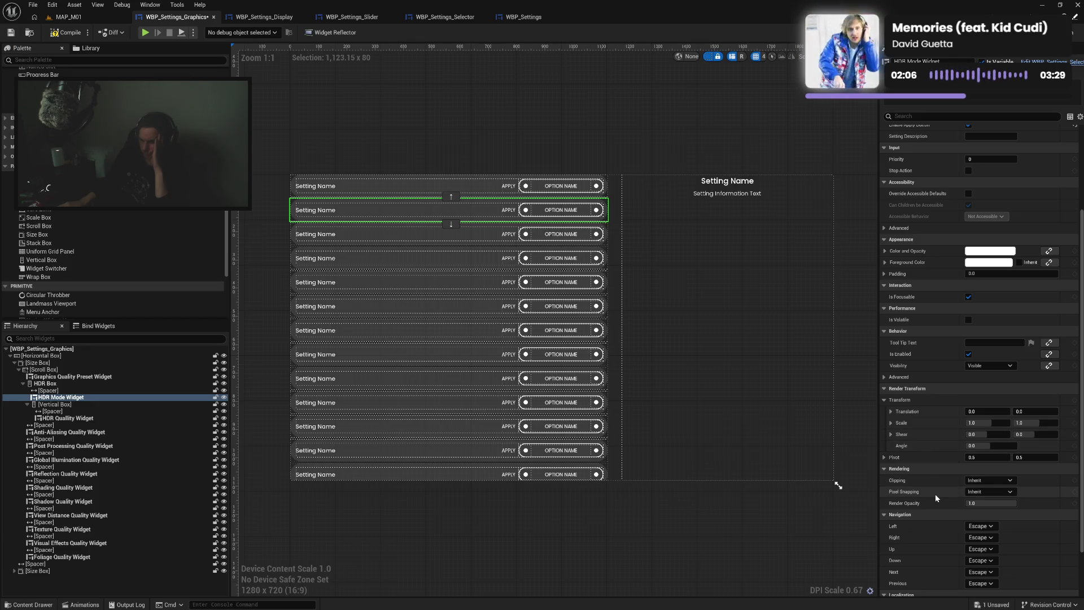
scroll(935, 493, "down", 2)
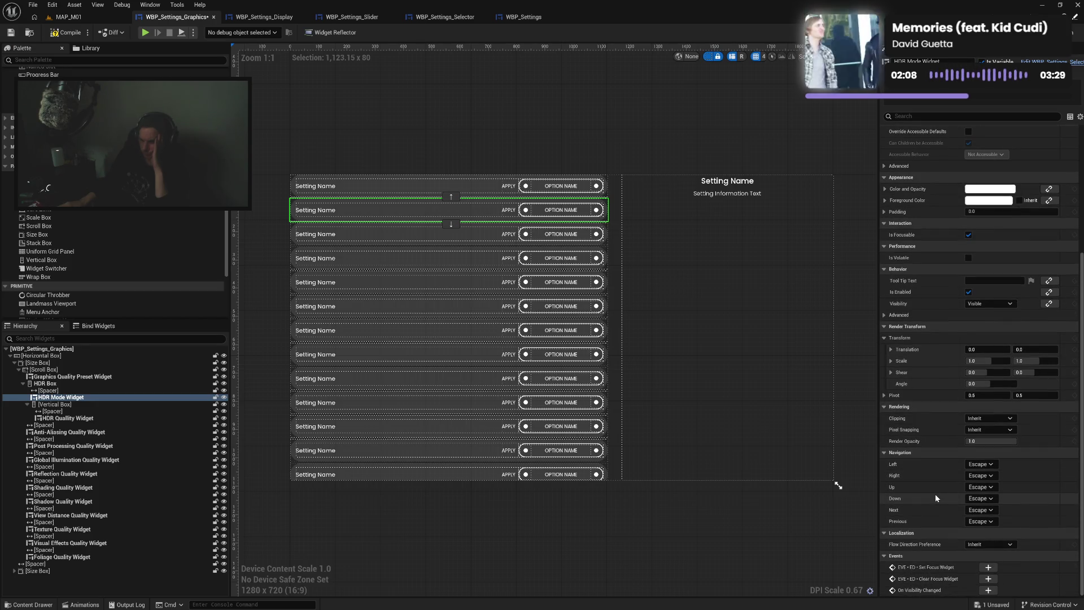
left_click(107, 418)
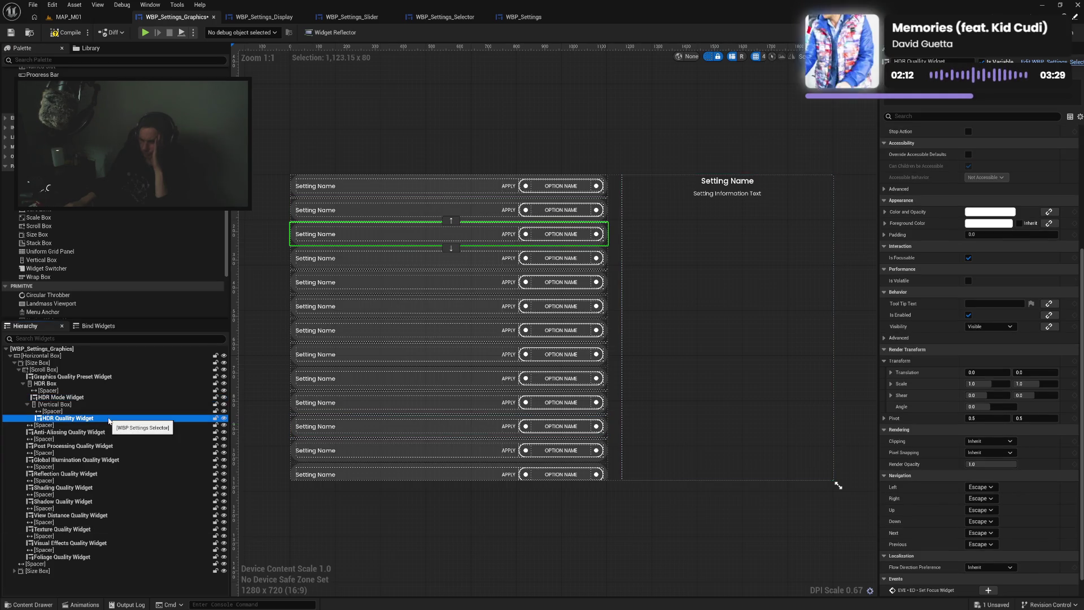
scroll(916, 248, "up", 3)
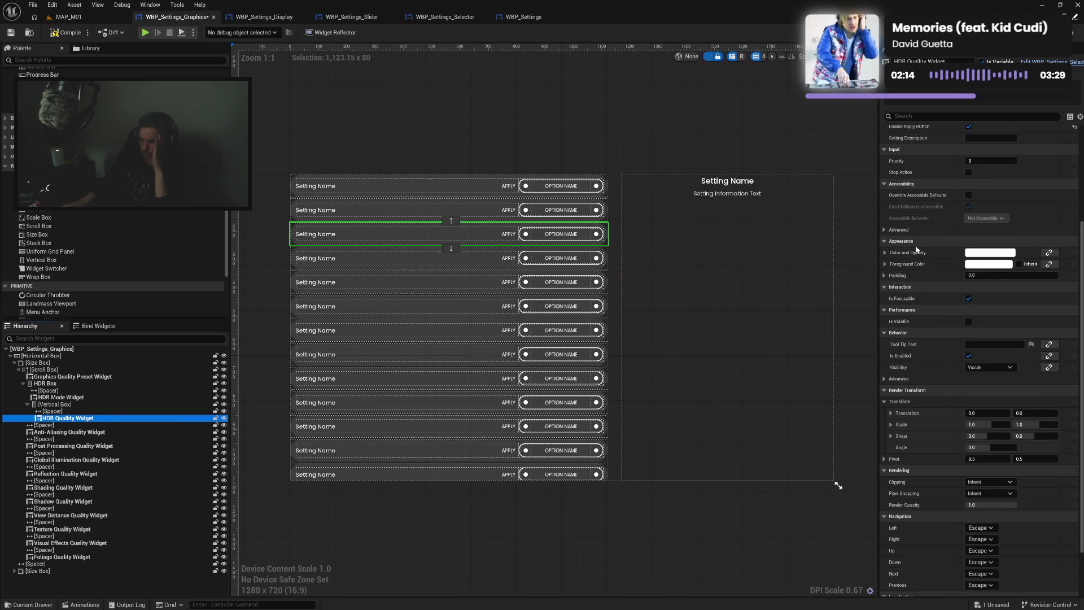
scroll(916, 248, "up", 4)
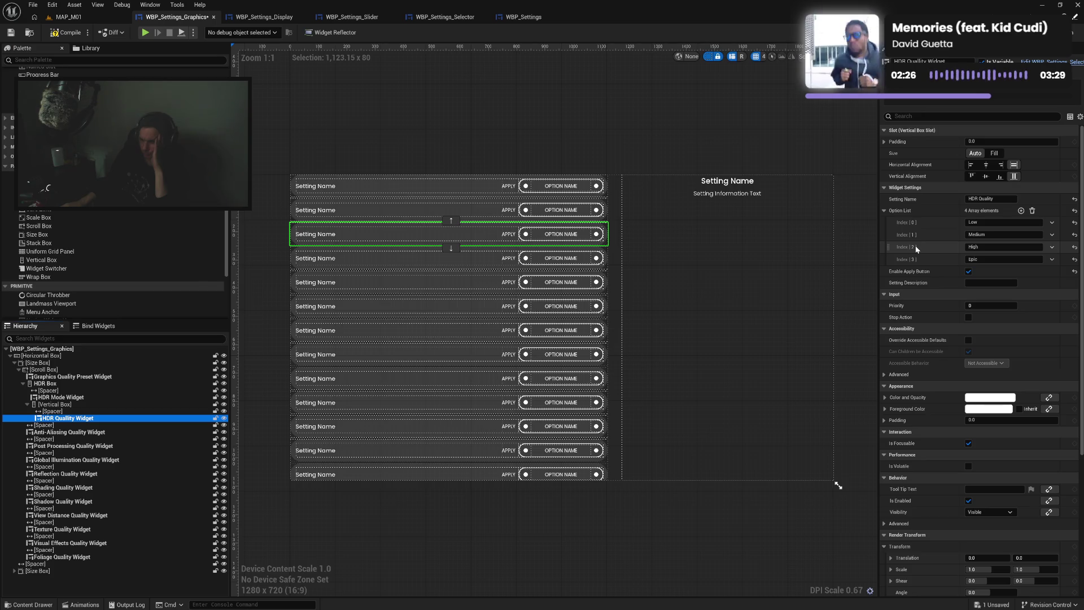
scroll(935, 415, "down", 3)
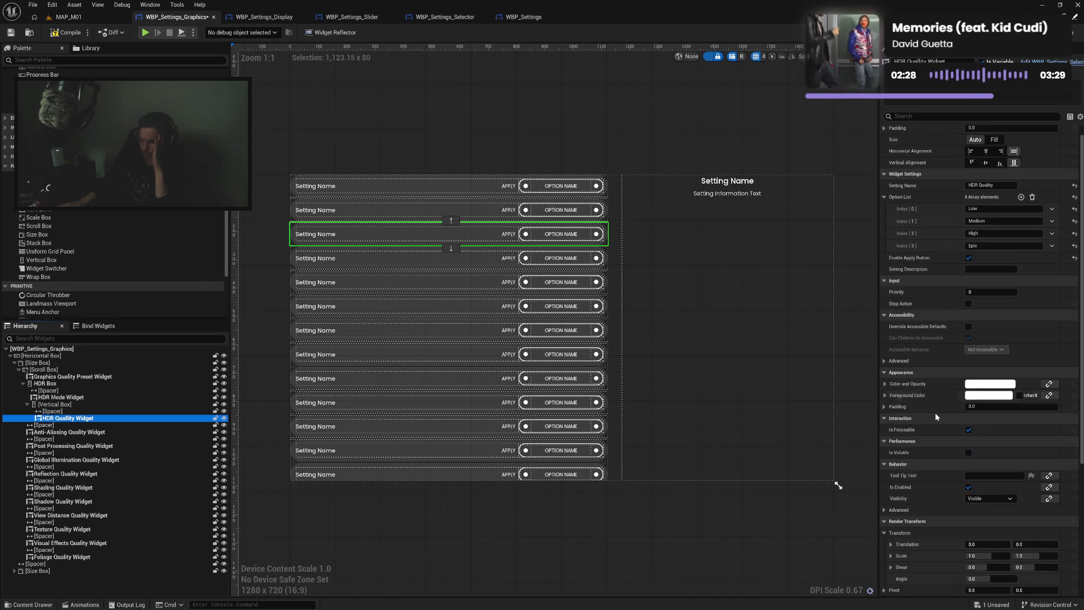
scroll(935, 416, "down", 10)
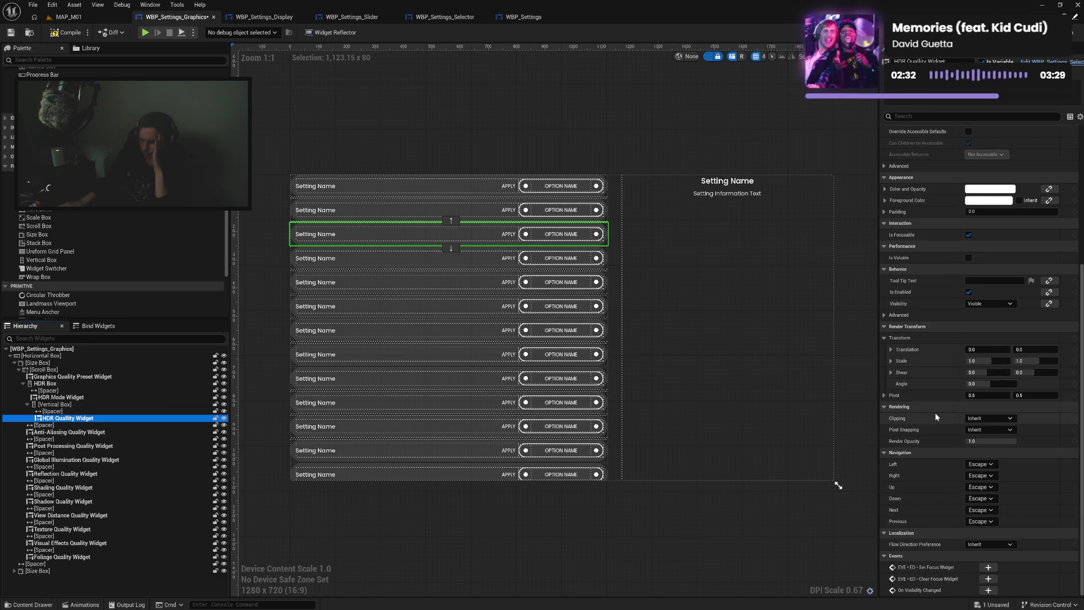
left_click(984, 488)
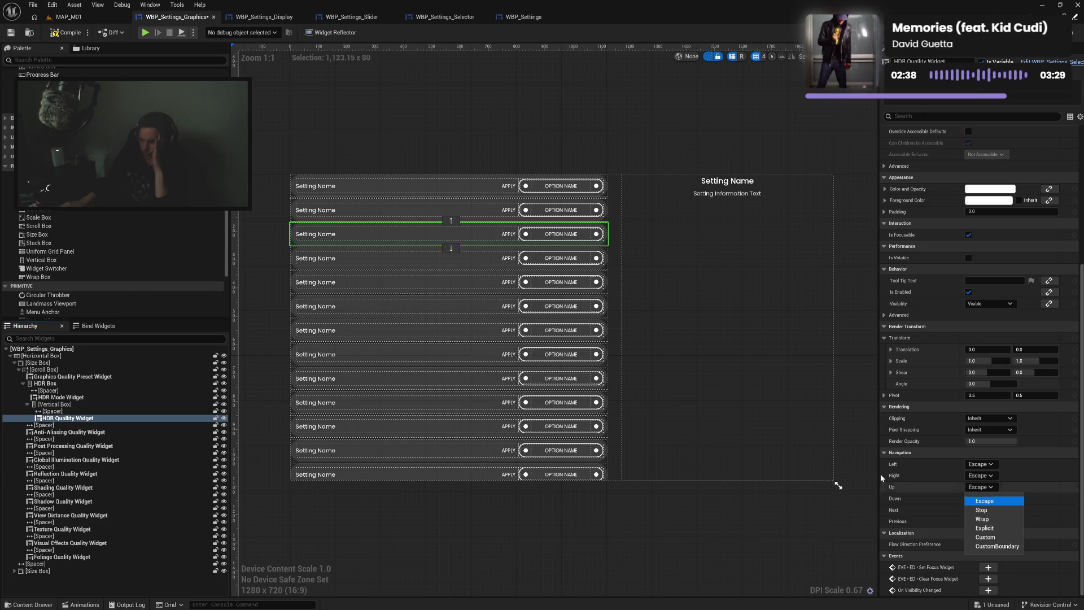
left_click(117, 371)
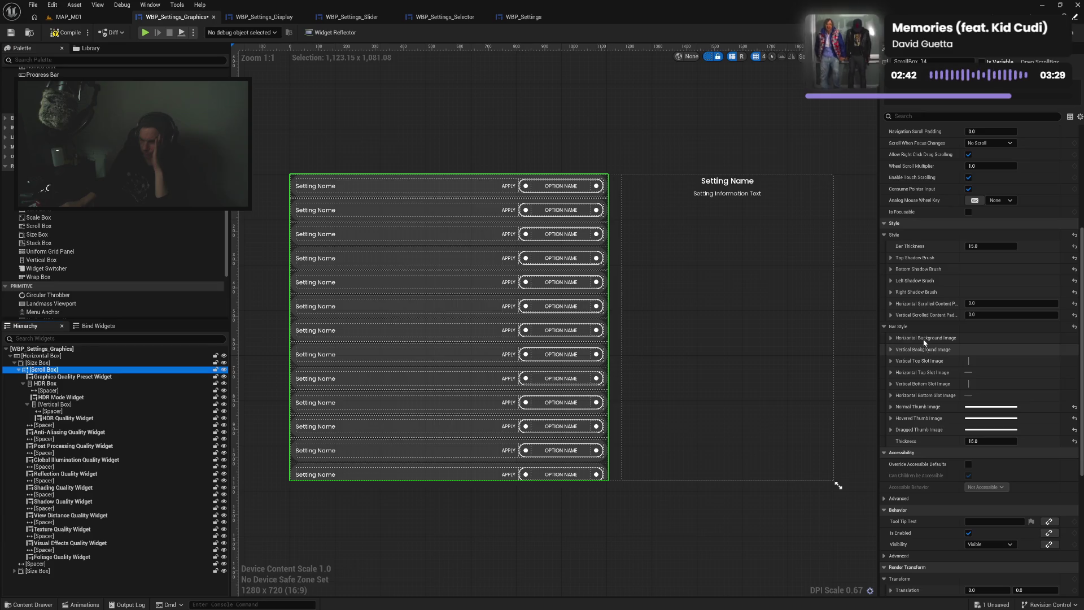
left_click(885, 234)
left_click(884, 246)
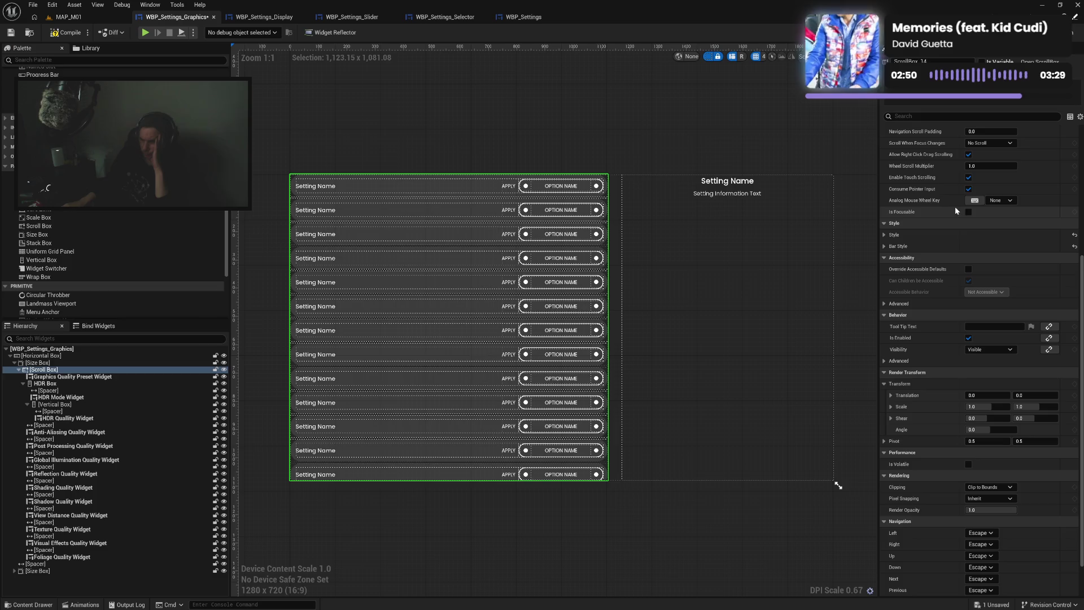
scroll(951, 199, "up", 3)
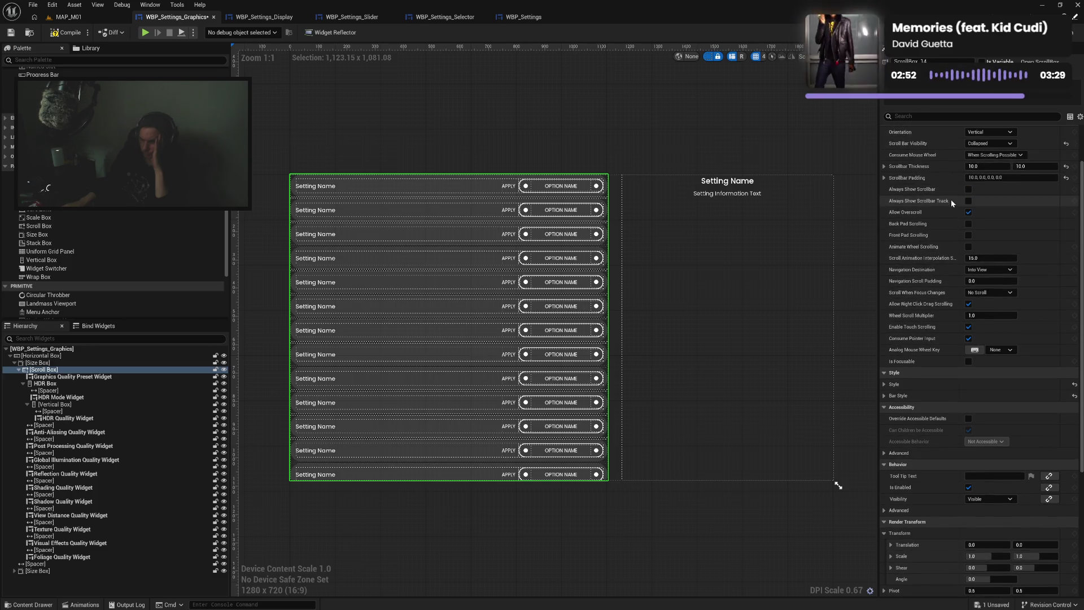
scroll(951, 199, "up", 1)
scroll(951, 199, "down", 6)
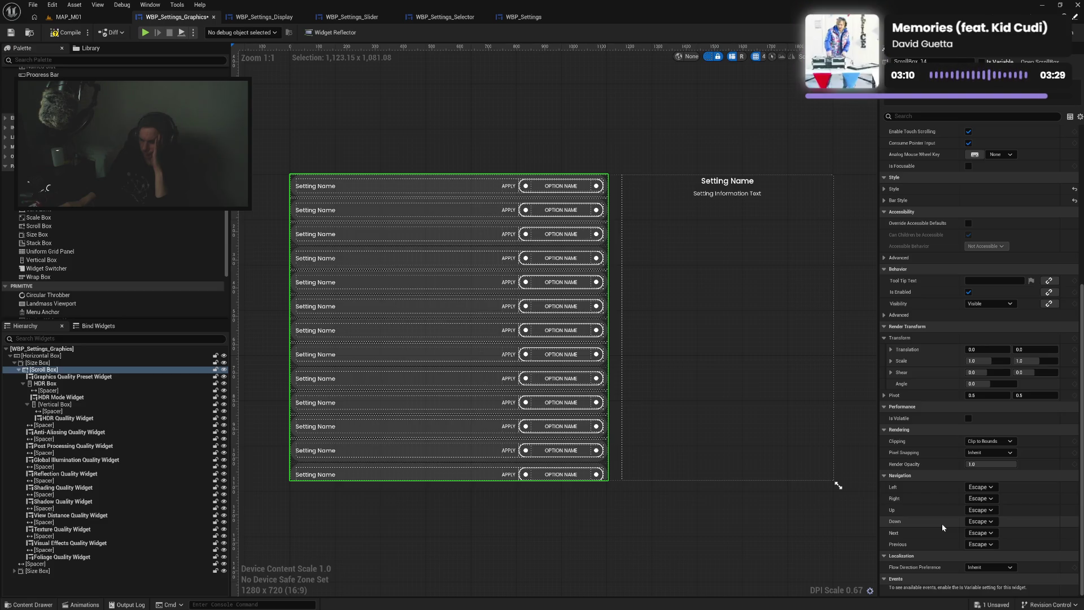
left_click(67, 384)
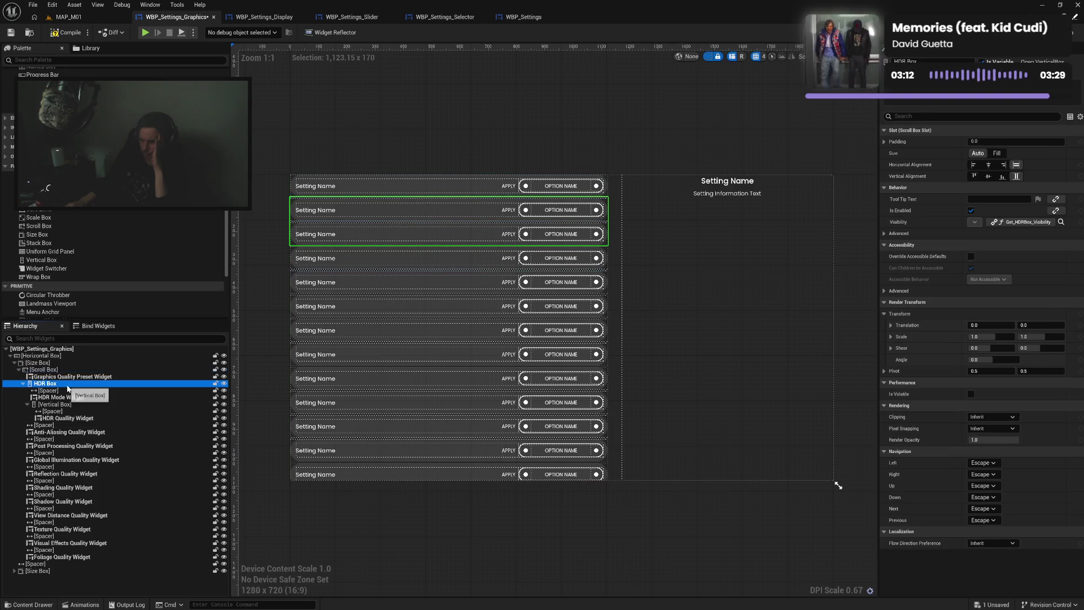
left_click(63, 405)
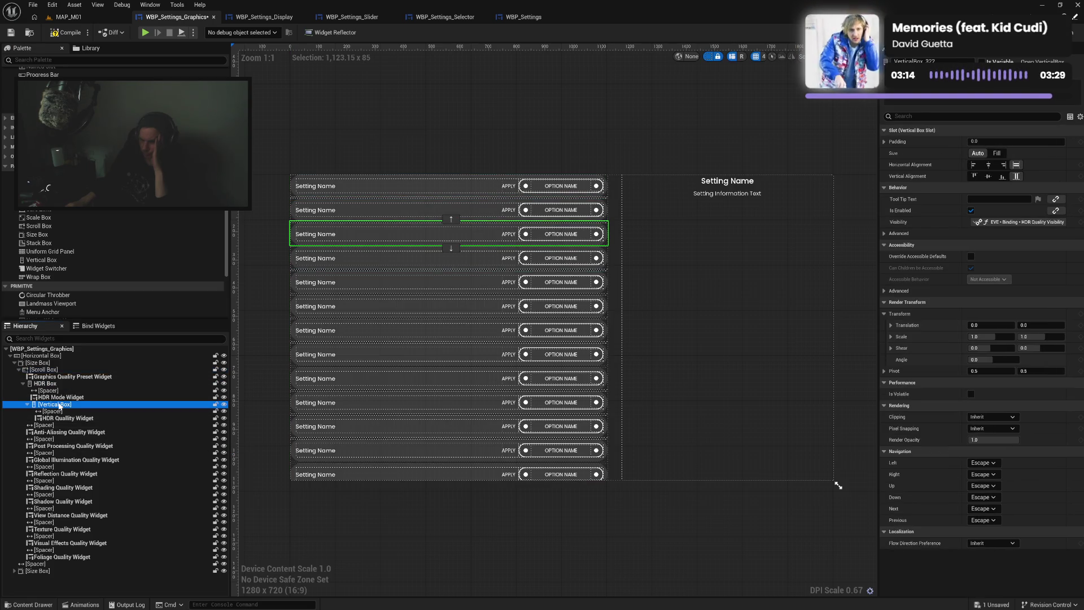
left_click_drag(64, 405, 69, 385)
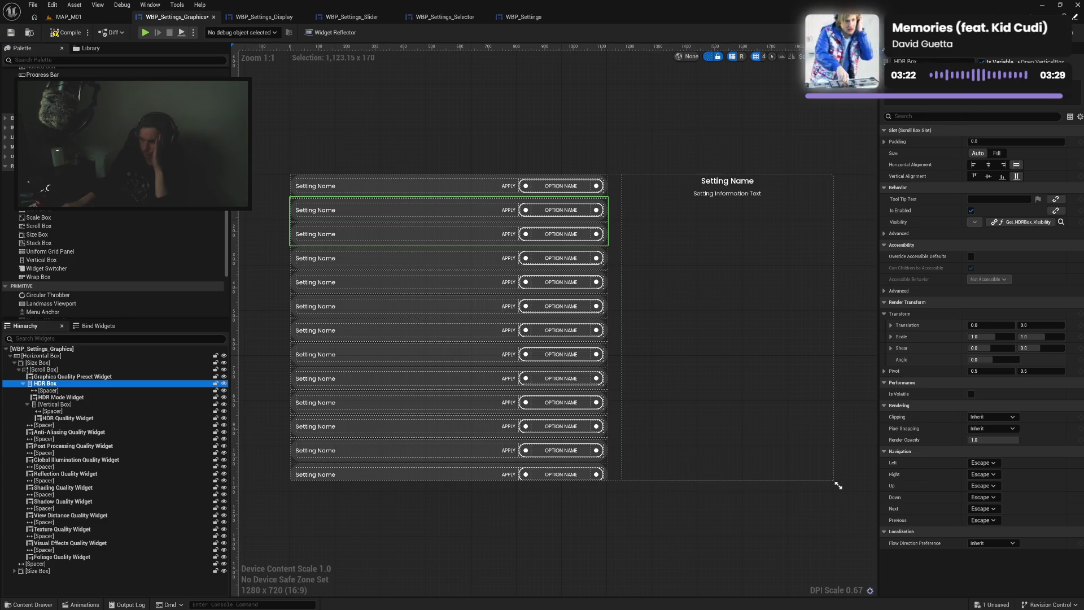
left_click(1061, 222)
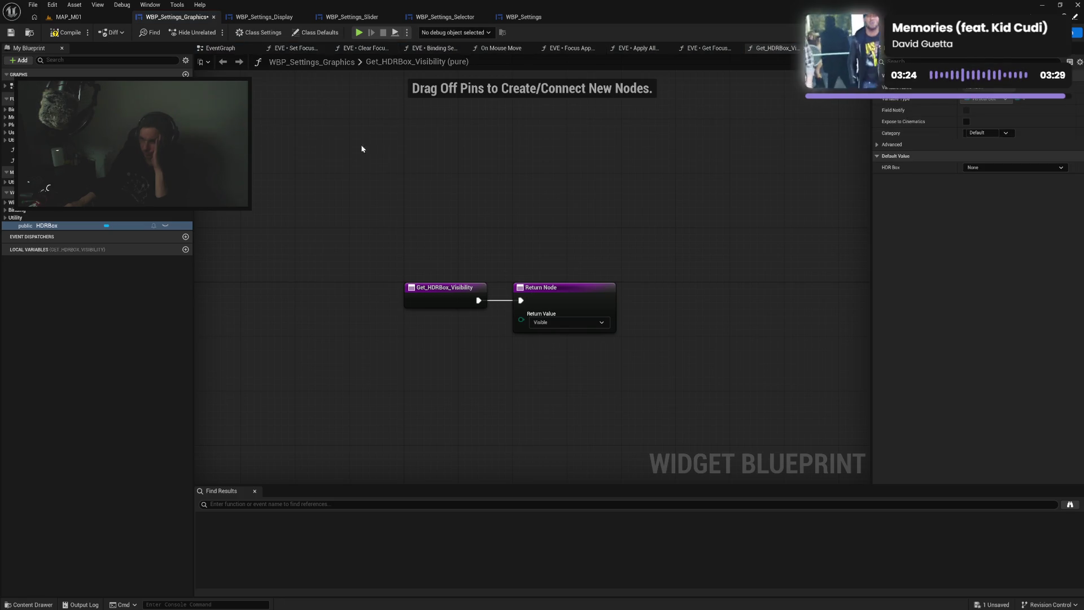
left_click(213, 49)
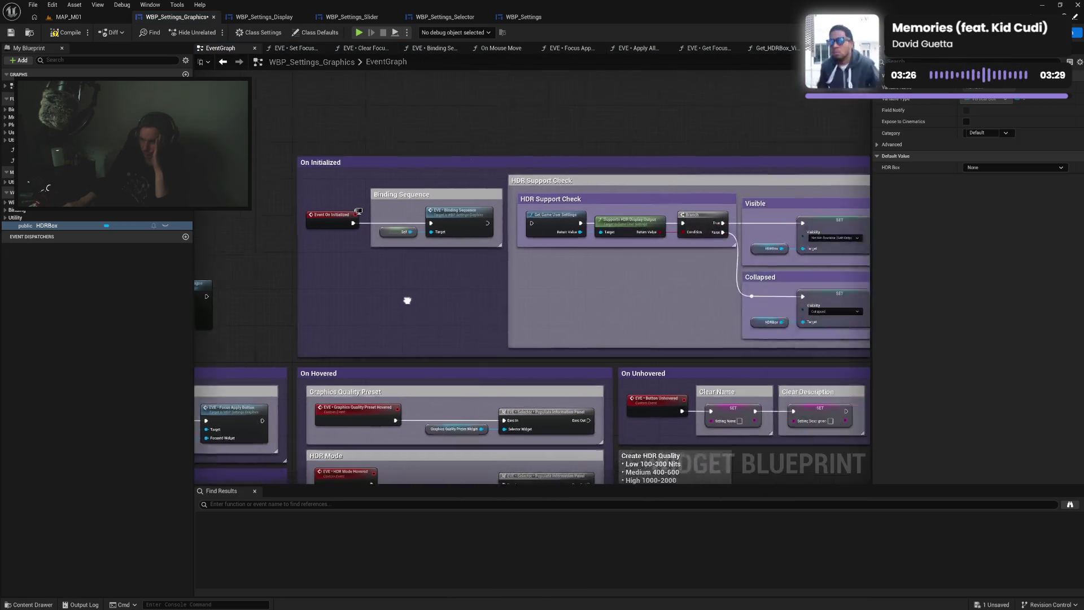
left_click_drag(501, 285, 403, 289)
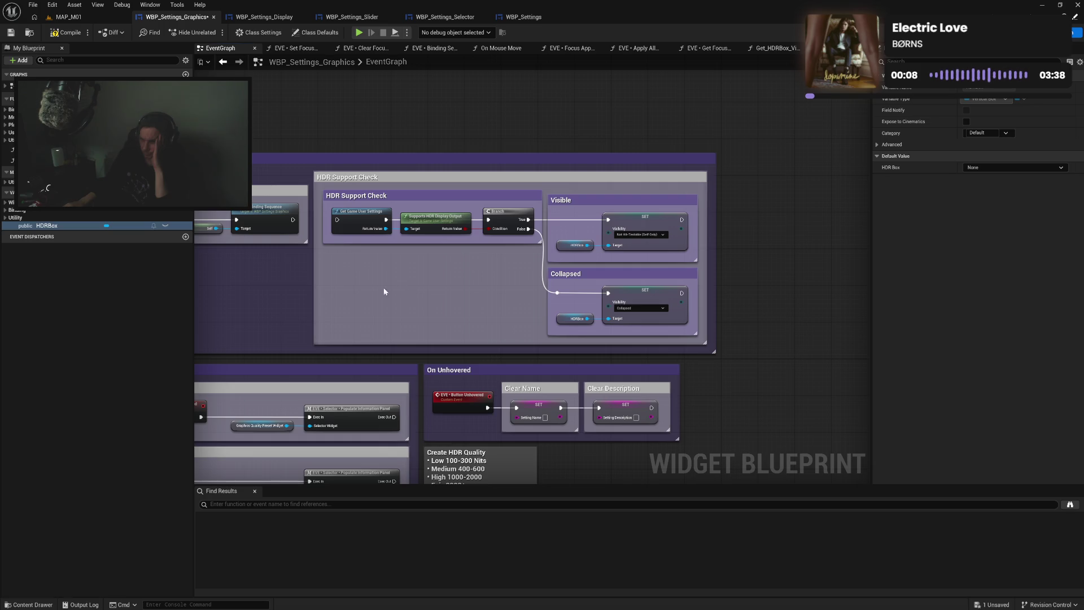
left_click_drag(384, 287, 461, 290)
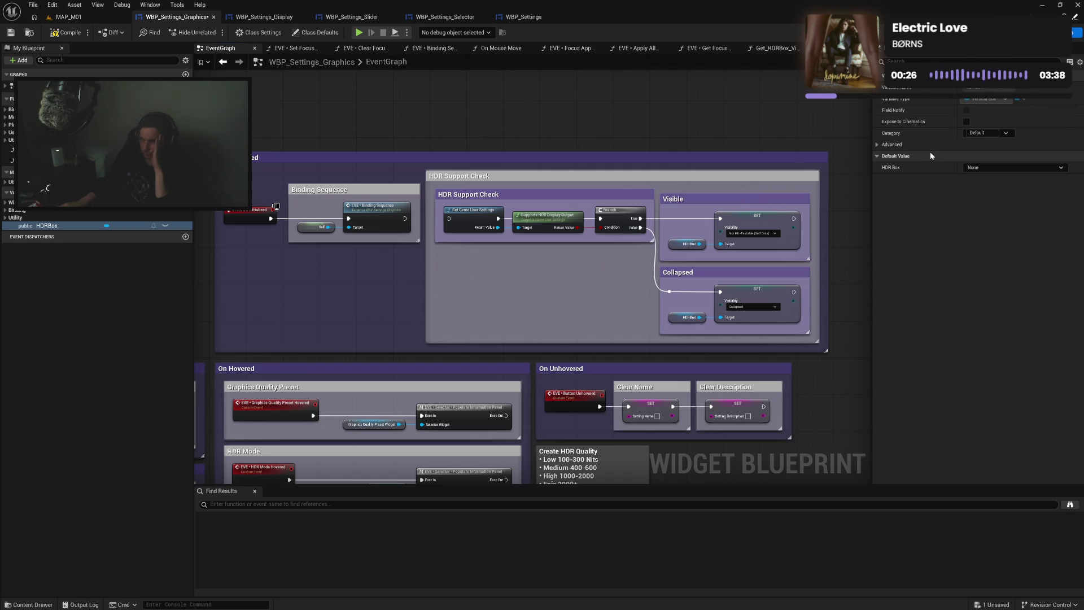
left_click(1056, 32)
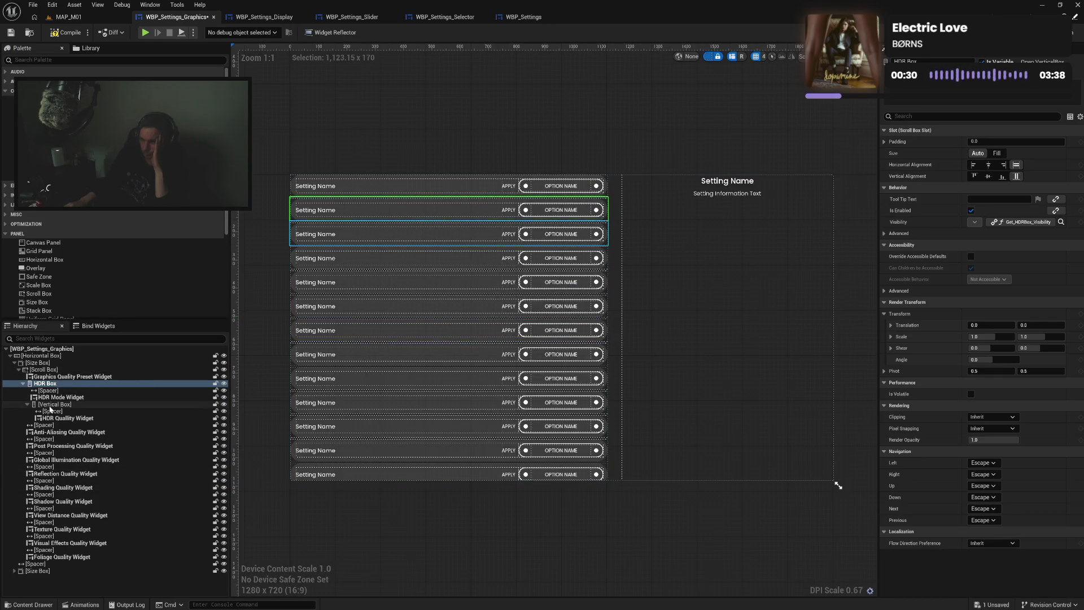
Drag the HDR Quality Vertical Box out of the HDR Box into the Scroll Box, then compile
left_click_drag(49, 407, 35, 427)
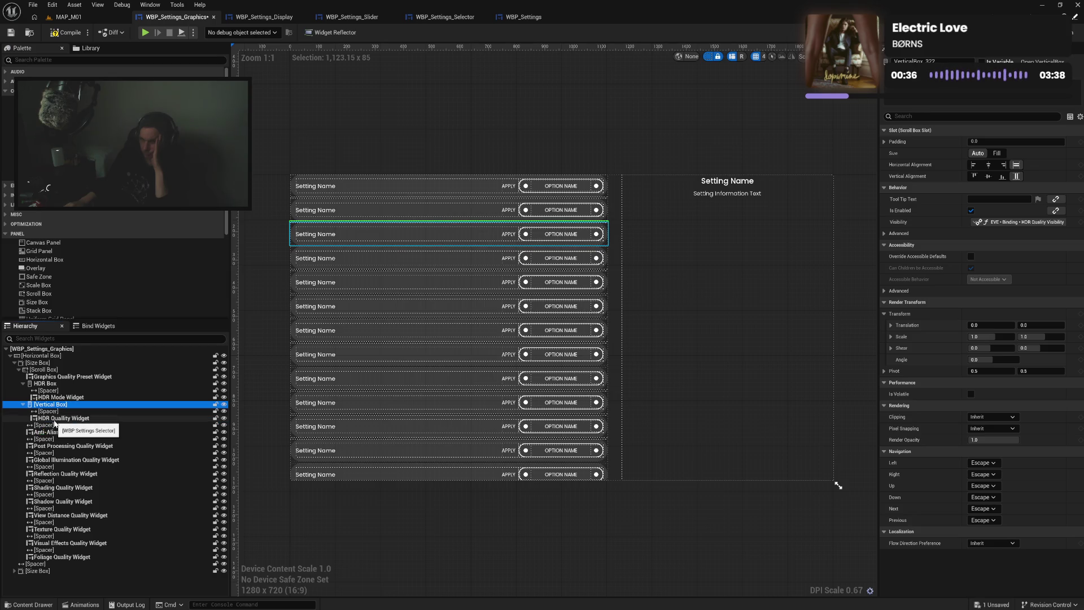
left_click(23, 383)
left_click(22, 390)
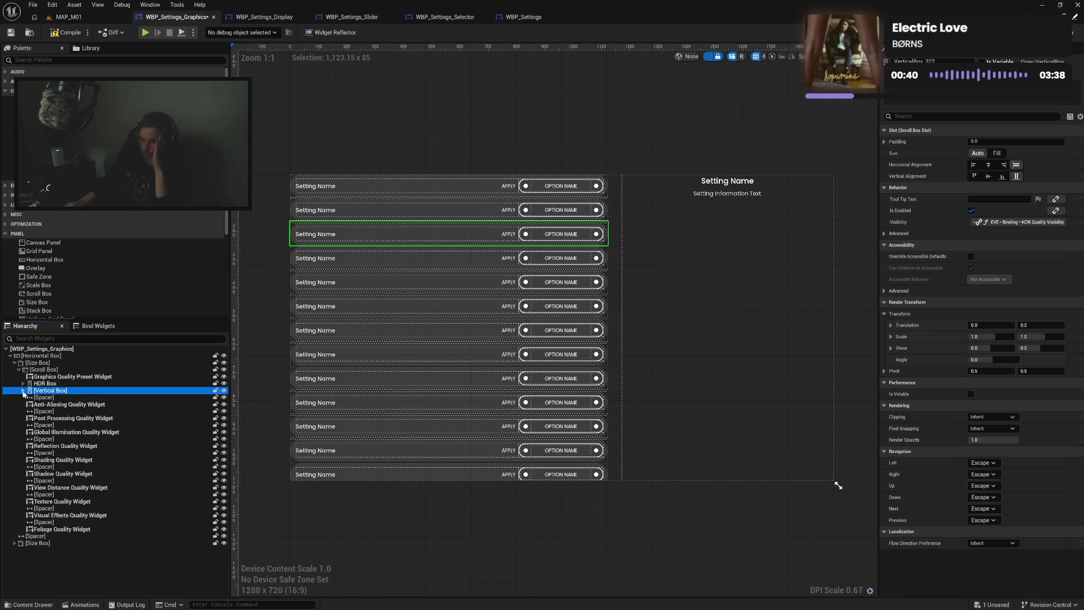
left_click(23, 390)
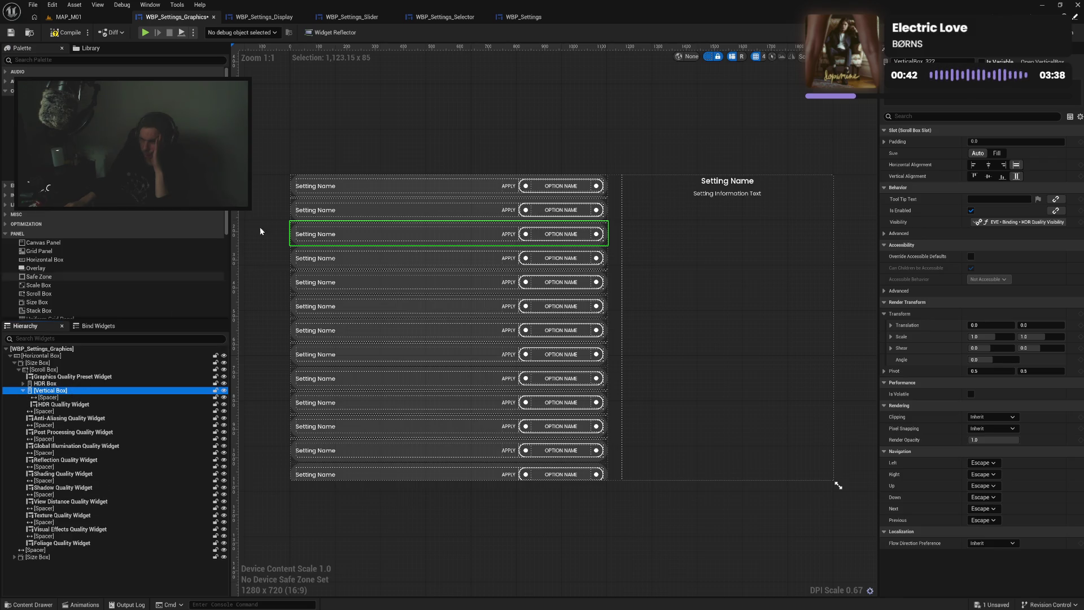
left_click(65, 35)
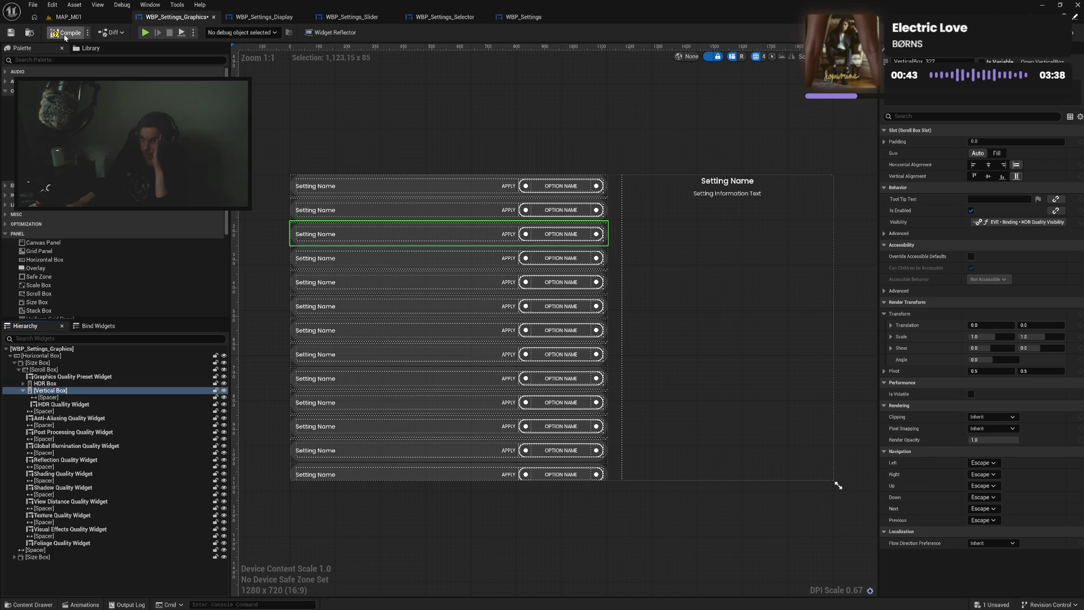
left_click(145, 33)
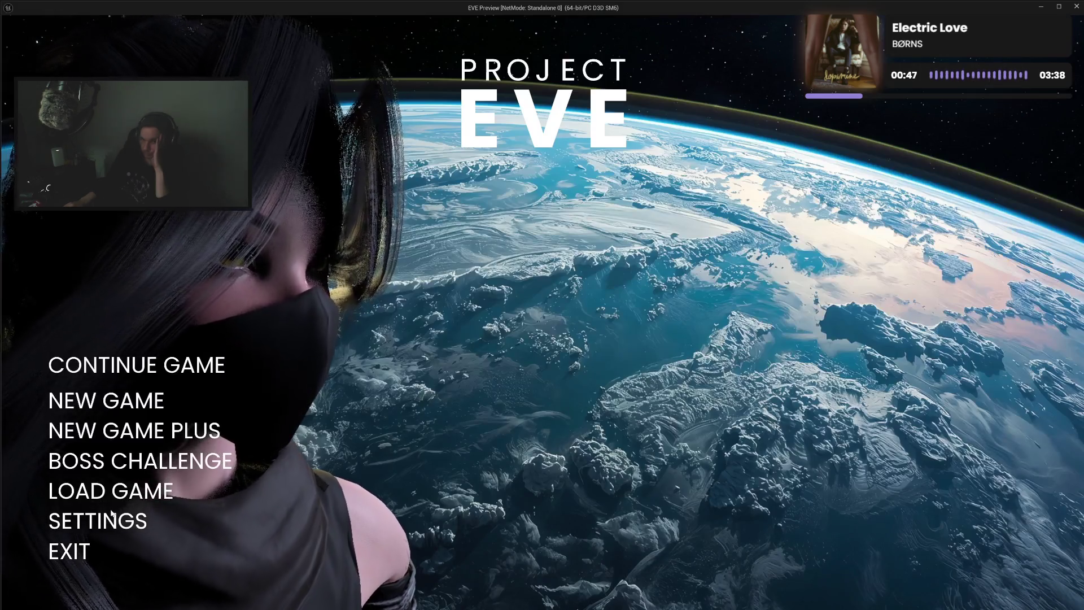
left_click(104, 519)
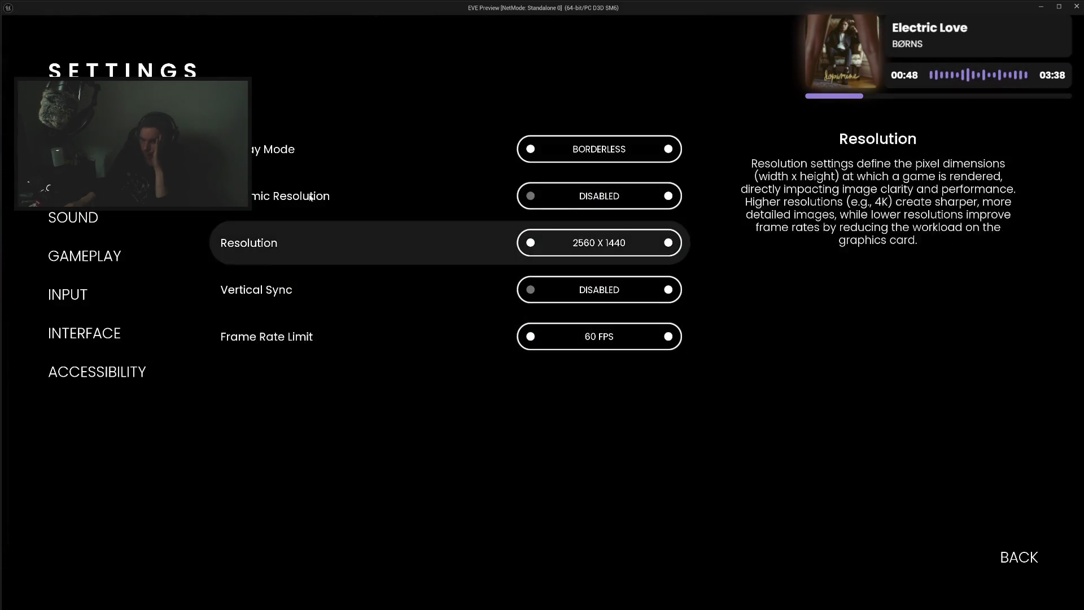
left_click(85, 179)
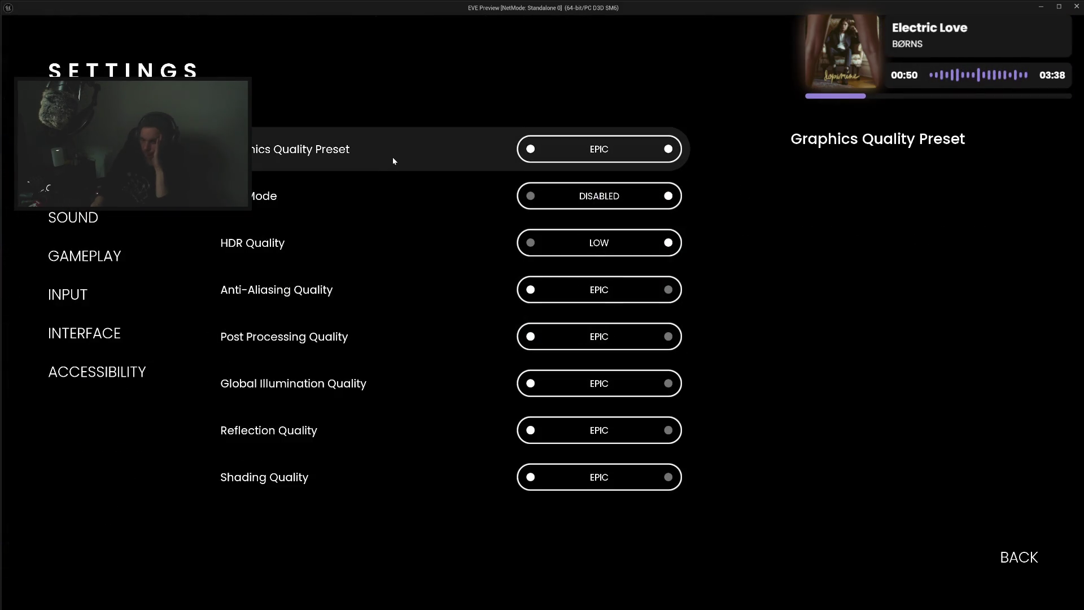
key("Down")
key("Down")
key("Down")
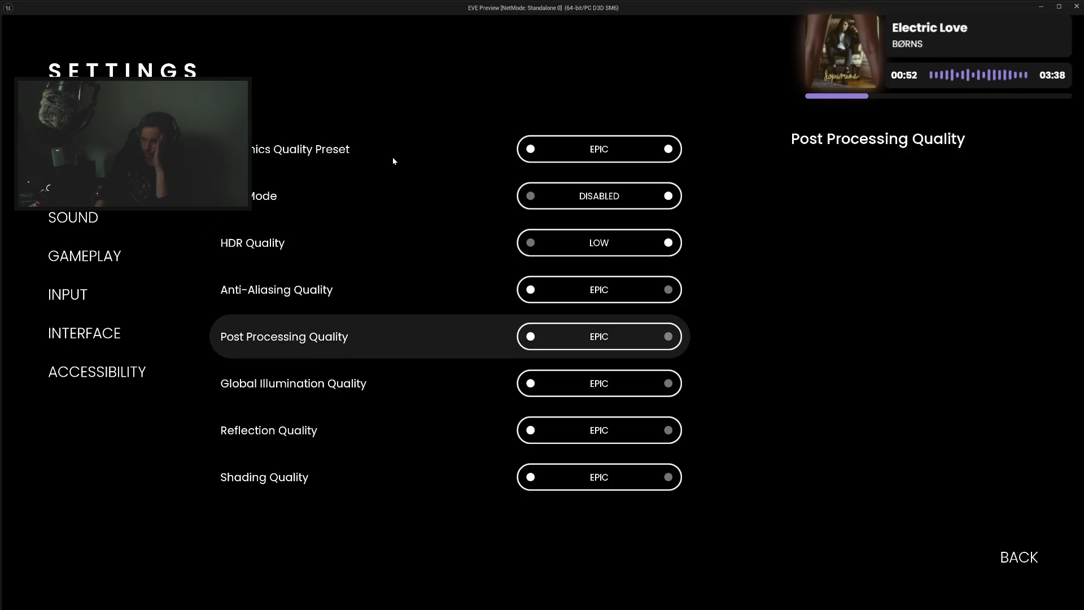
key("Up")
key("Up")
key("Down")
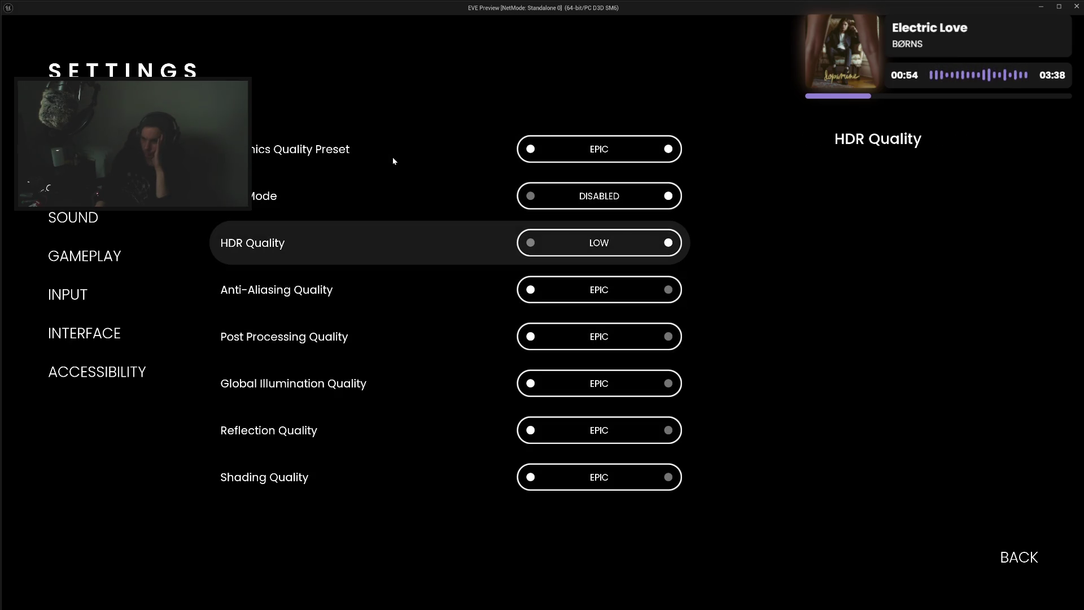
key("Down")
key("Down")
key("Down")
key("Down")
key("Down")
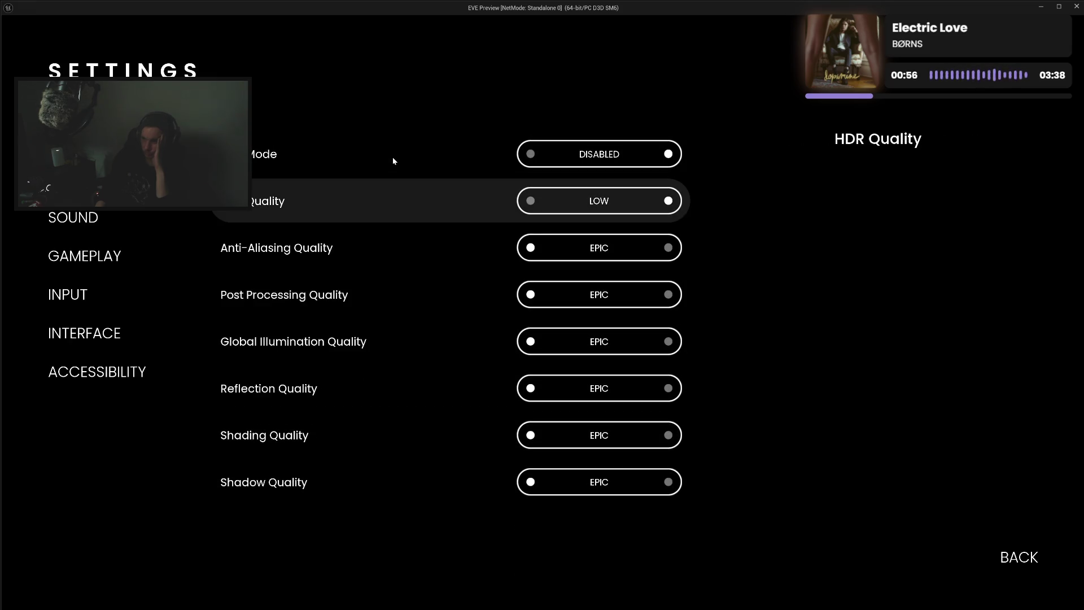
key("Down")
key("Down")
key("Down")
key("Up")
key("Up")
key("Up")
key("Escape")
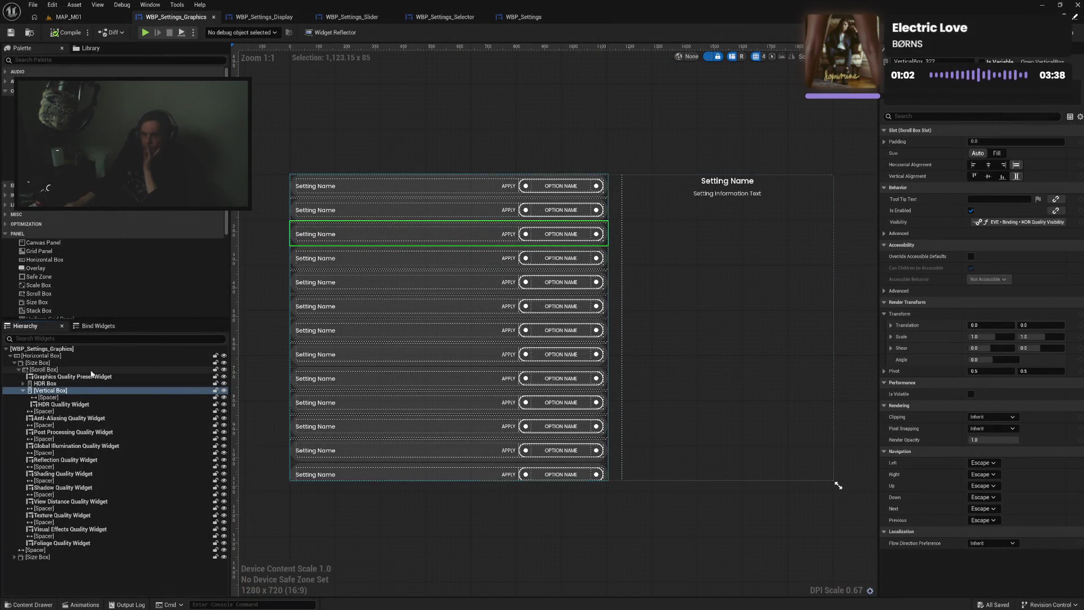
key("Up")
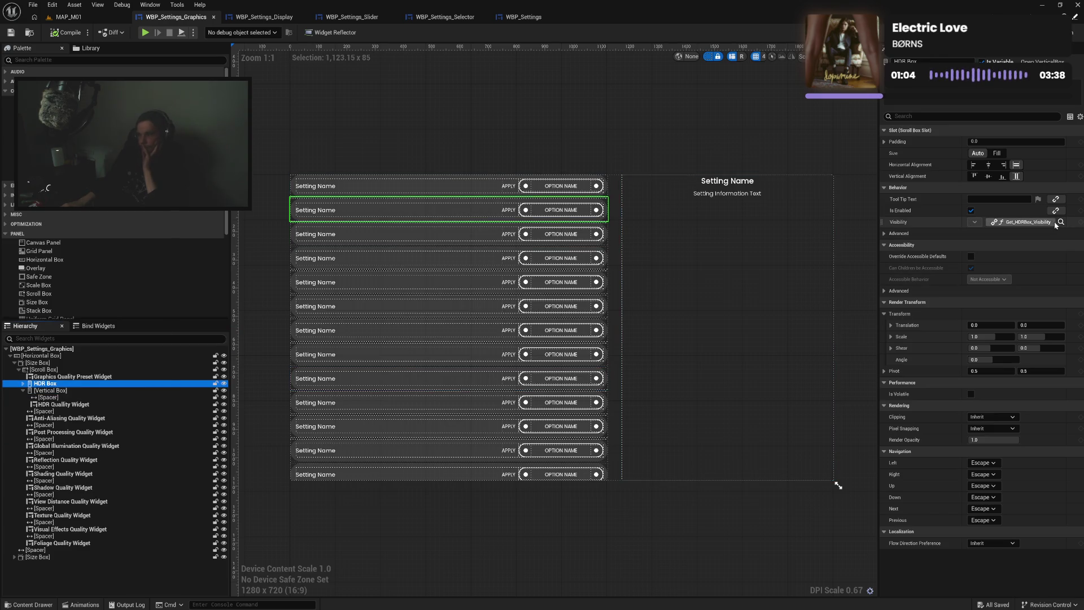
Unbind HDR Box's Visibility, leaving Not Hit-Testable (Self Only), then switch to the Graph view
left_click(1022, 222)
left_click(1020, 246)
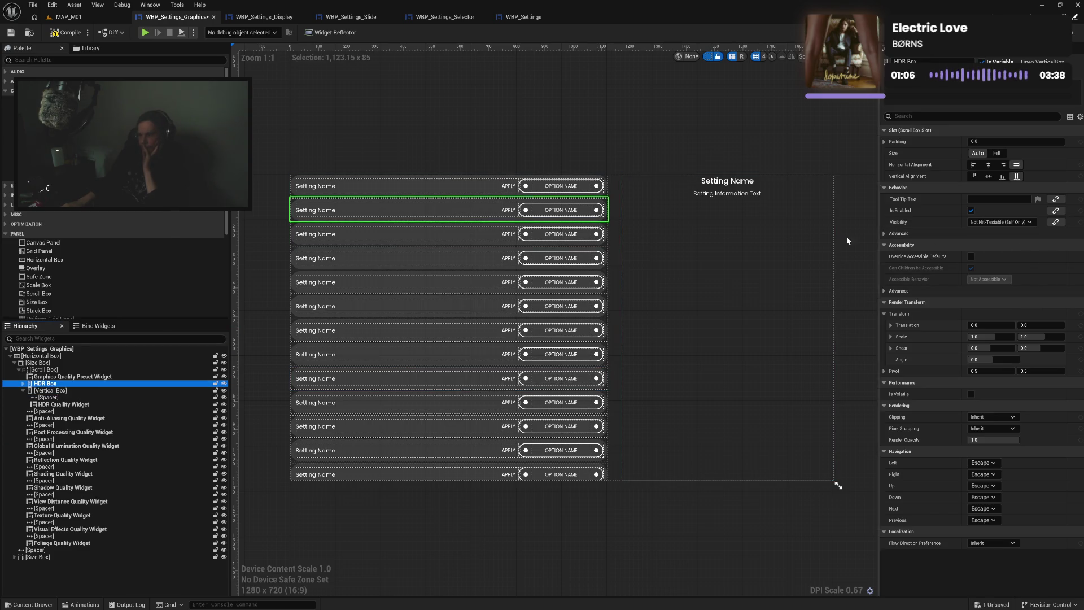
left_click(23, 384)
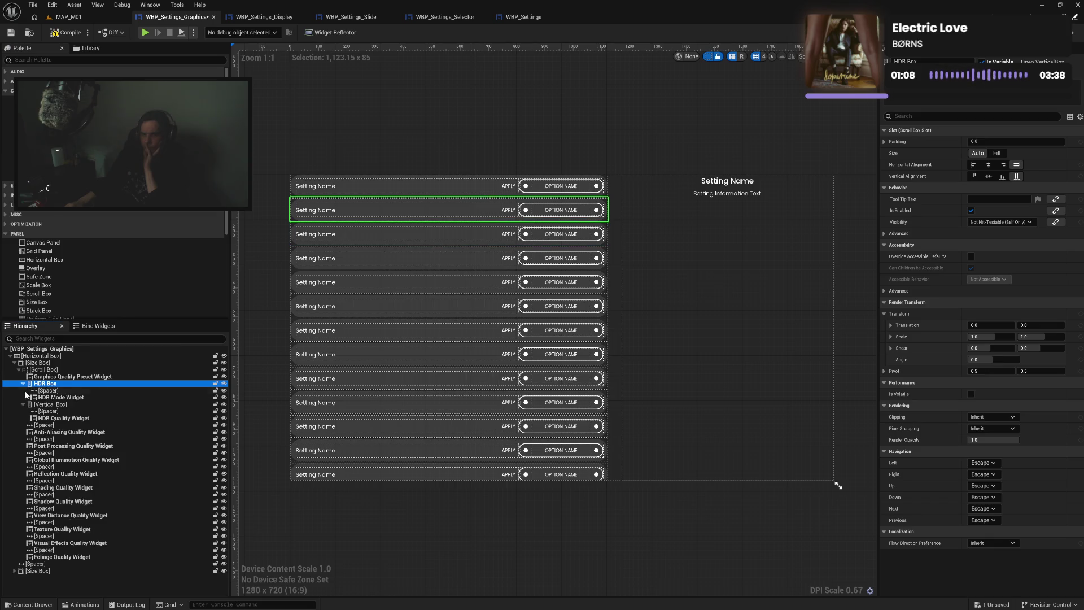
left_click(50, 404)
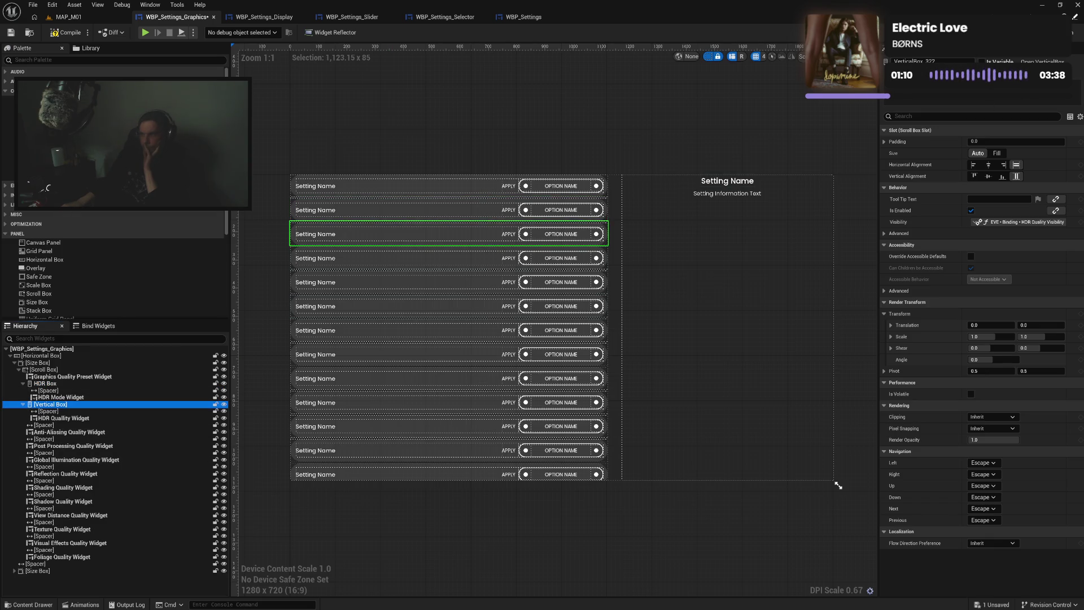
left_click(1073, 32)
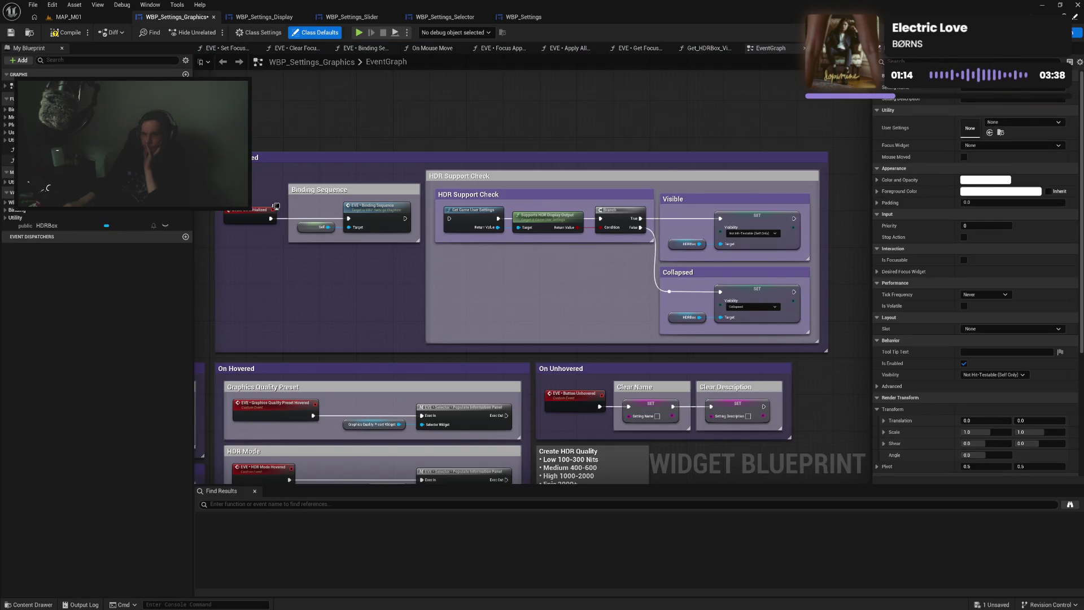
left_click(7, 110)
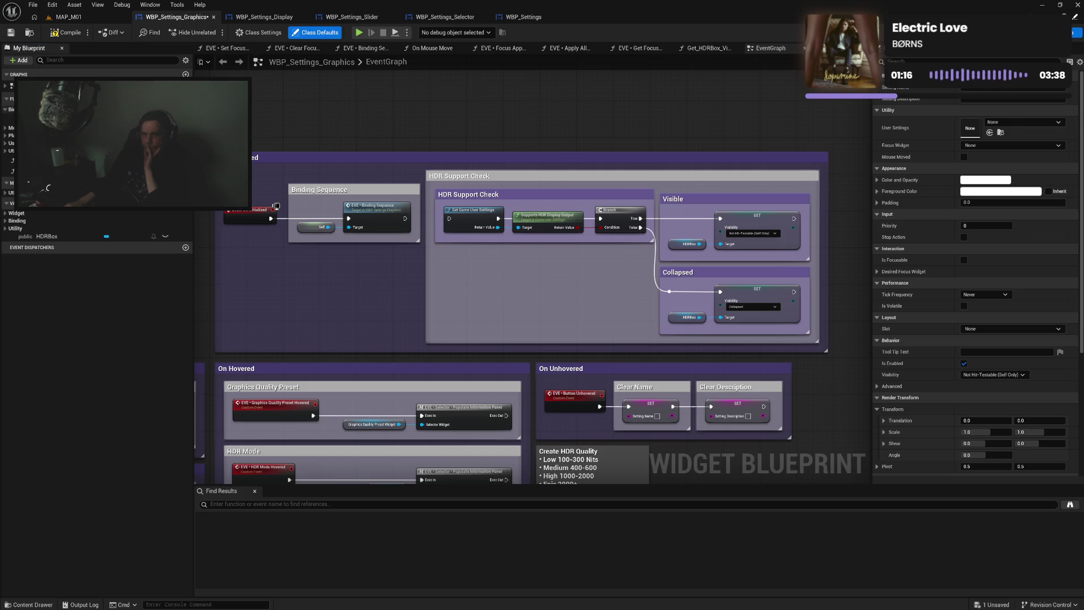
In HDR Quality Visibility, feed an HDRBox Is Visible check into a third AND pin and compile
double_click(9, 118)
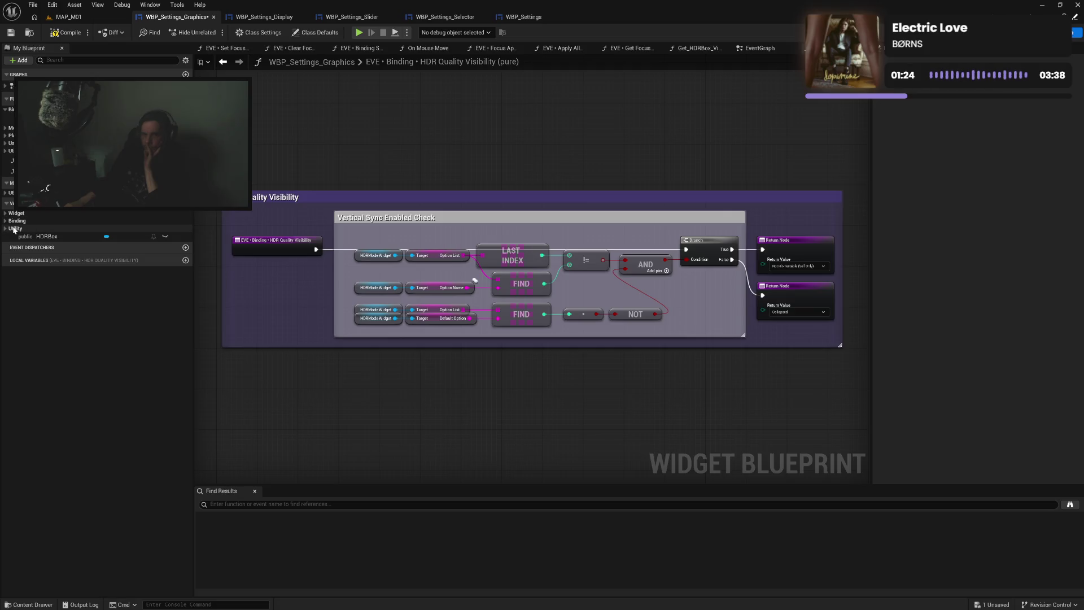
mouse_move(40, 236)
left_mouse_down()
mouse_move(398, 393)
mouse_move(458, 397)
left_mouse_up()
left_click(432, 414)
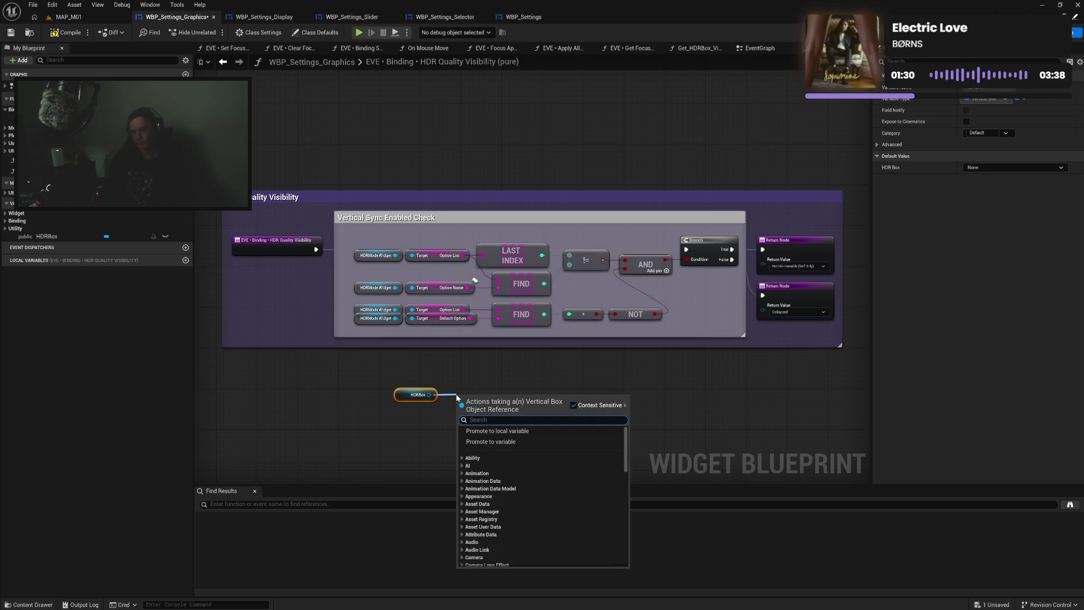
type("get viws")
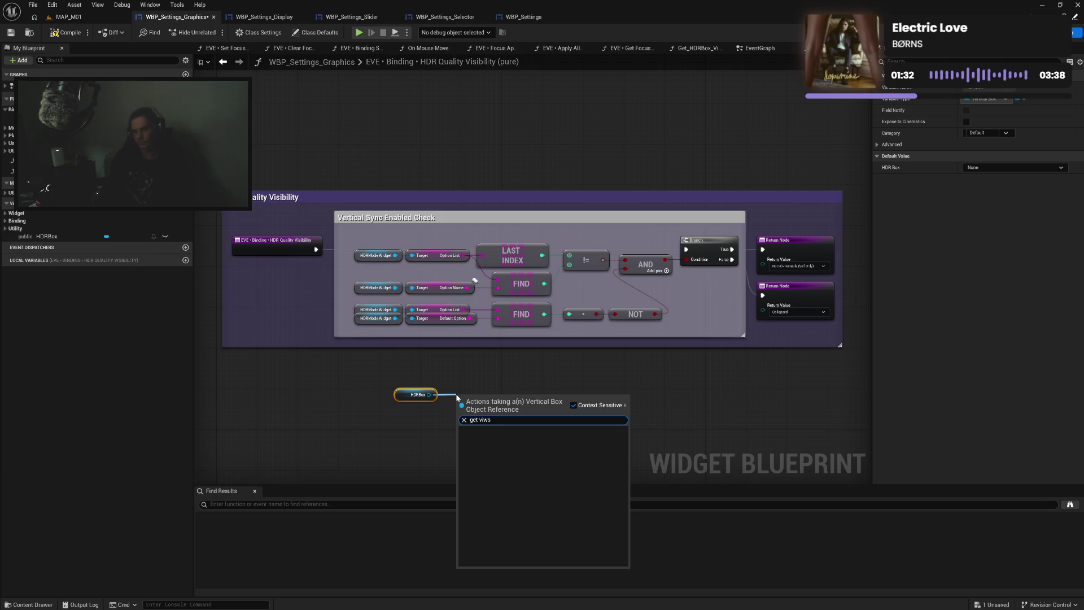
key("BackSpace")
key("BackSpace")
type("s")
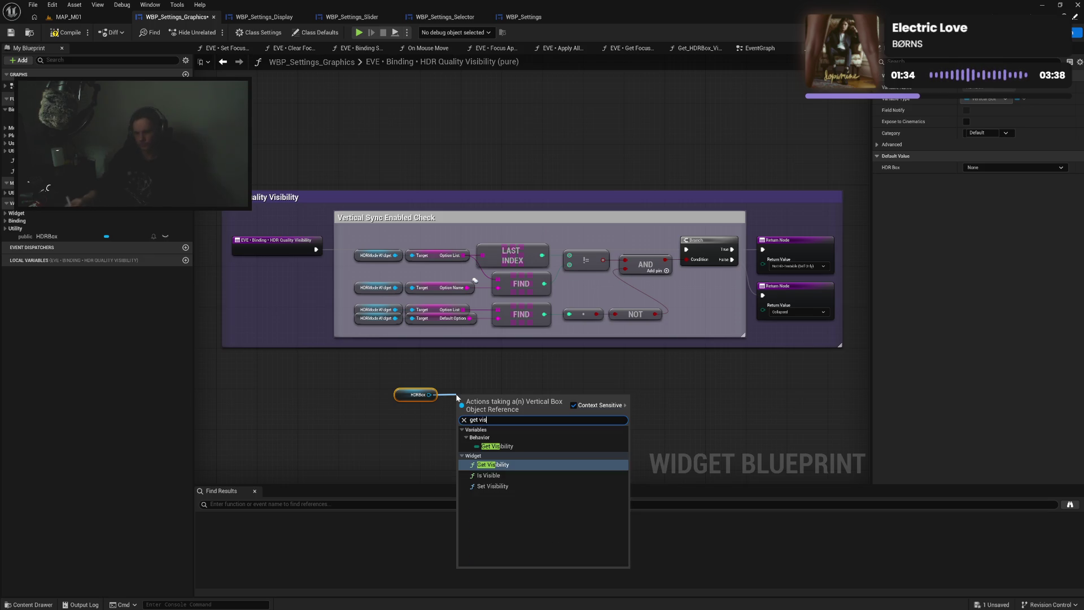
left_click(488, 475)
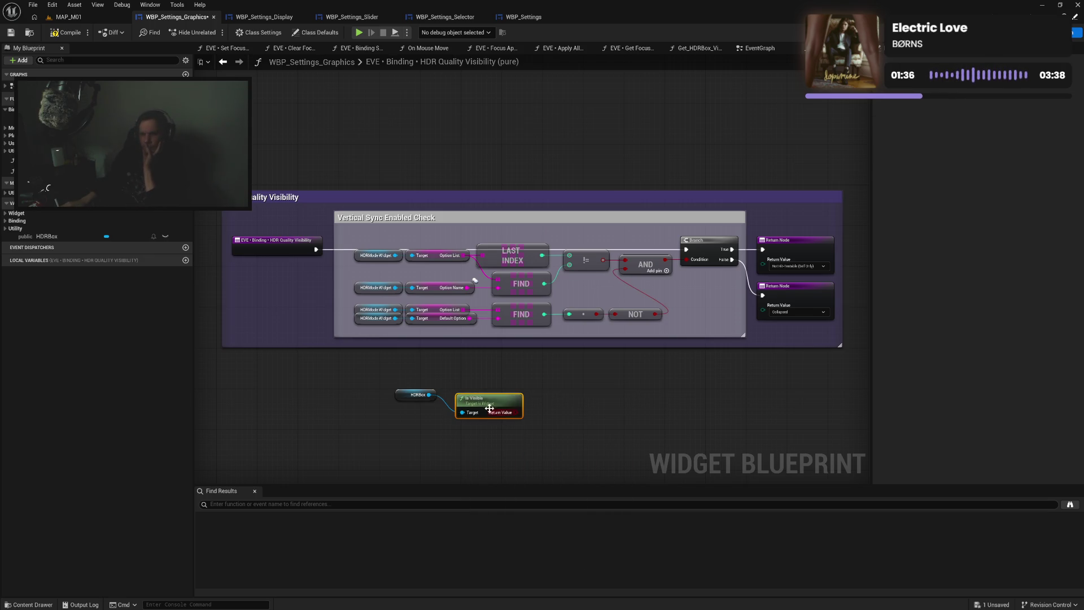
mouse_move(473, 384)
left_mouse_down()
mouse_move(469, 374)
mouse_move(563, 380)
mouse_move(625, 277)
left_mouse_up()
left_click(412, 394, "shift")
left_click(666, 270)
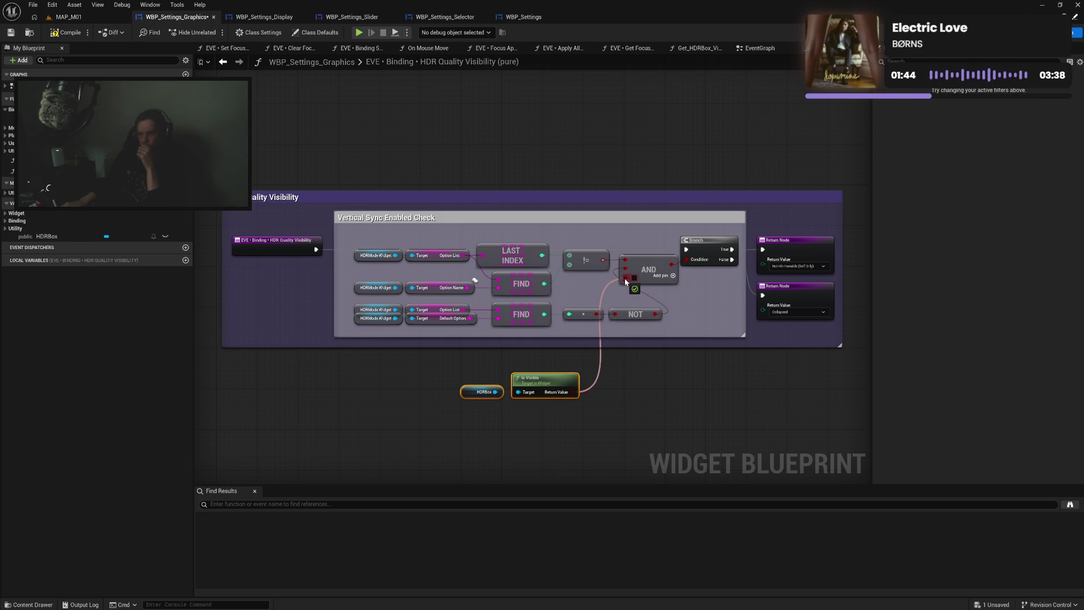
left_click_drag(545, 380, 534, 359)
left_click(65, 33)
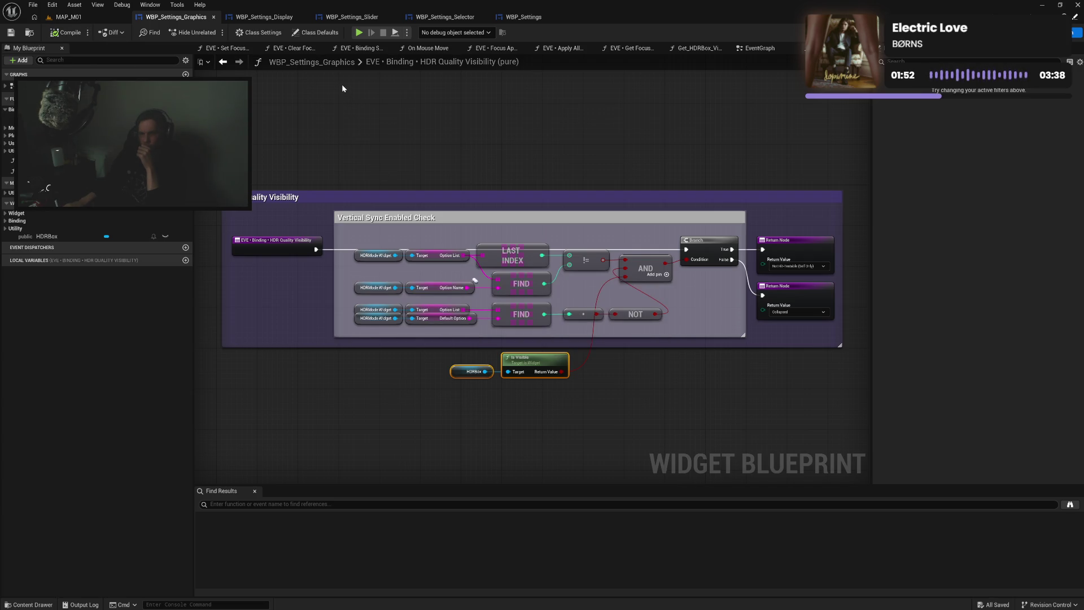
Wire Binding Sequence to the HDR Support Check in the EventGraph and compile
left_click_drag(756, 48, 238, 57)
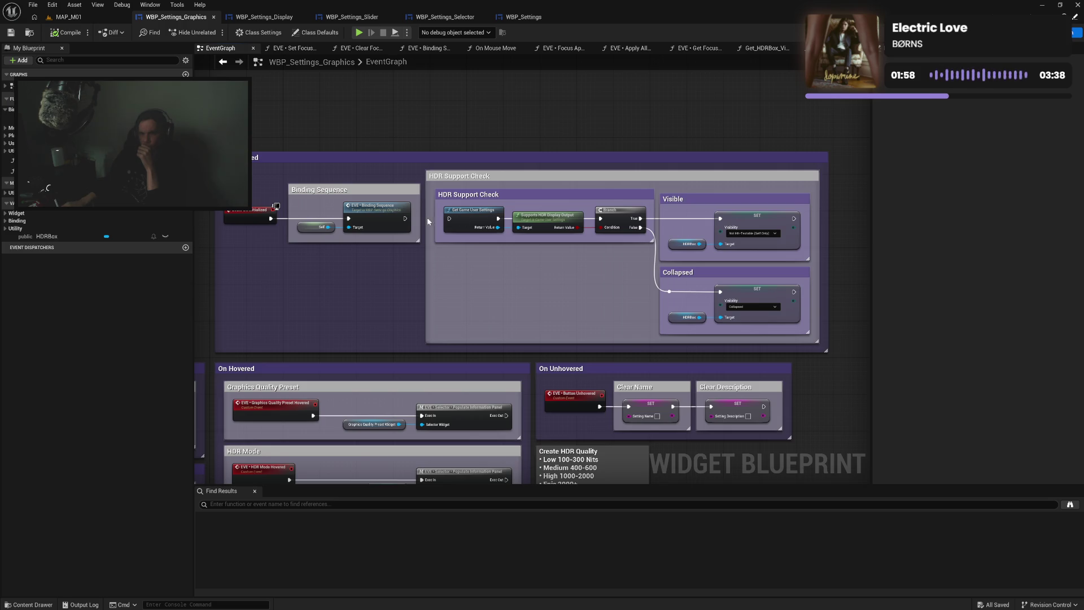
left_click_drag(406, 219, 449, 219)
left_click(65, 33)
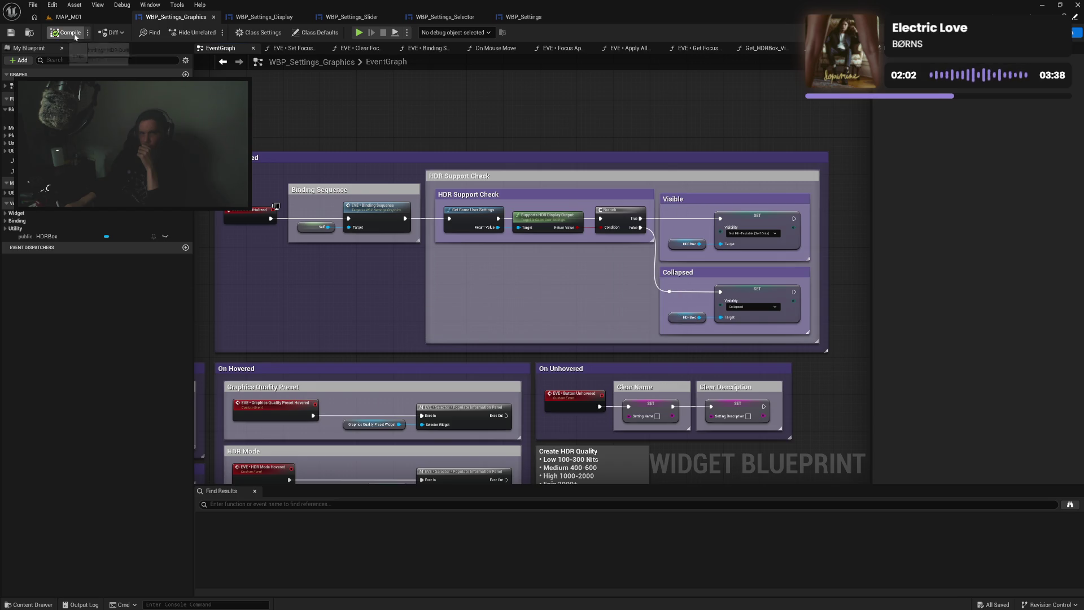
Launch the game preview, view the Graphics settings, and exit the preview
left_click(358, 33)
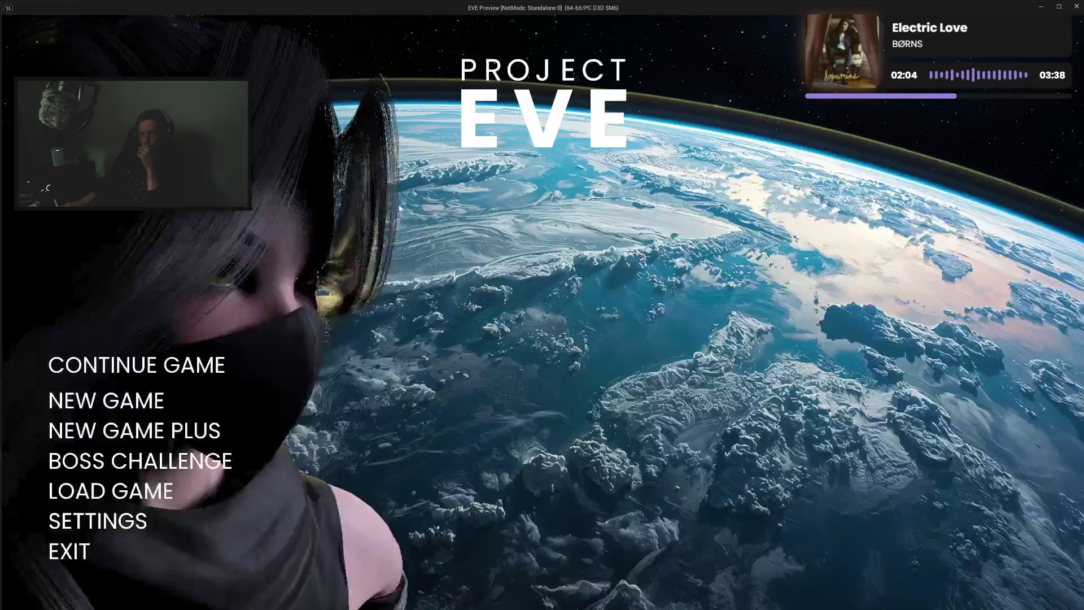
left_click(85, 518)
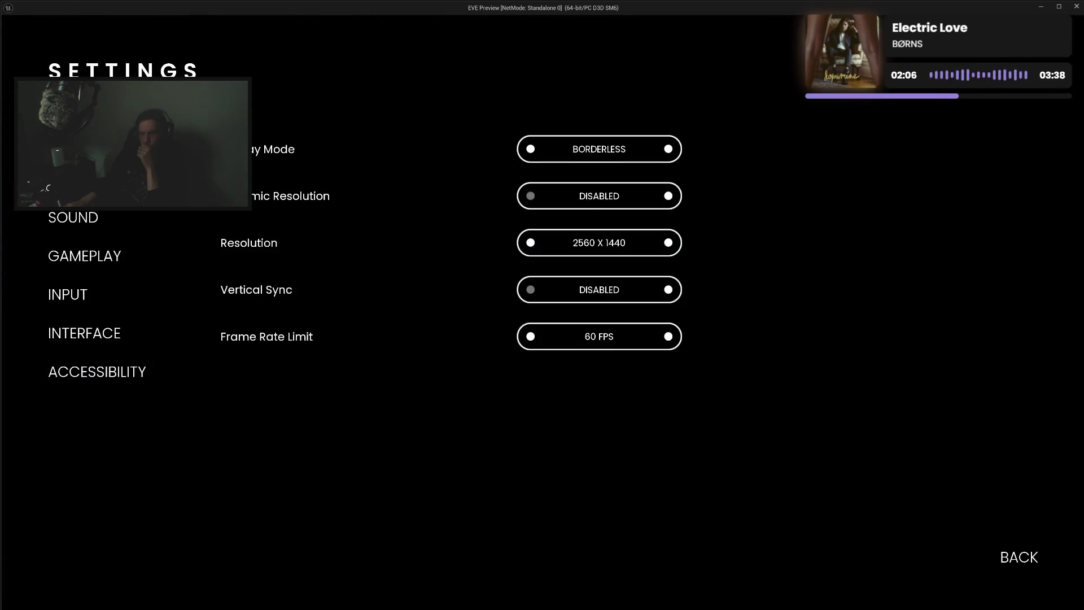
left_click(84, 179)
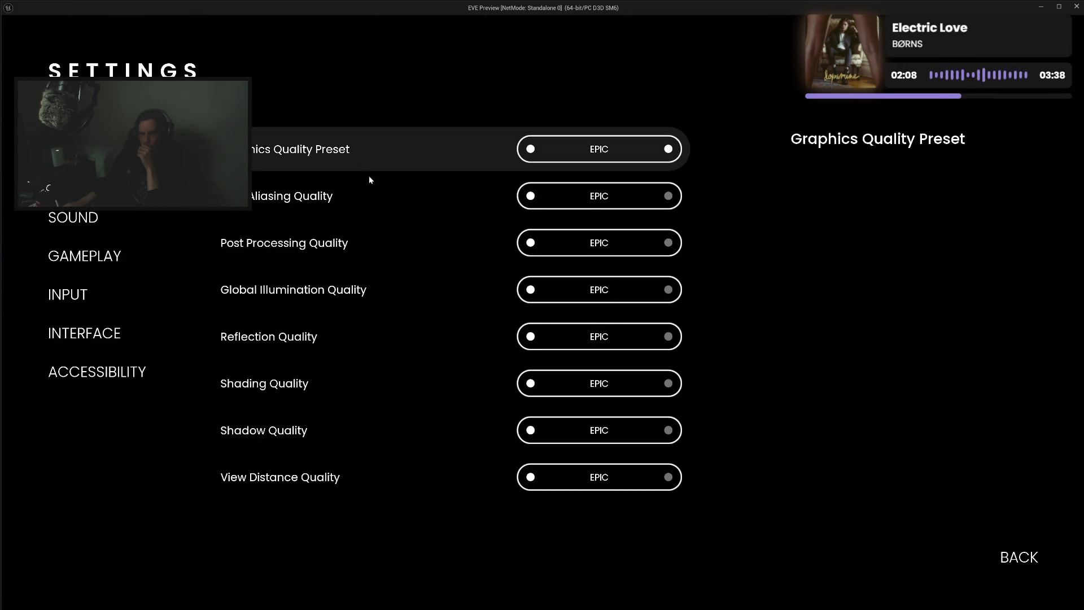
left_click(1005, 566)
left_click(78, 553)
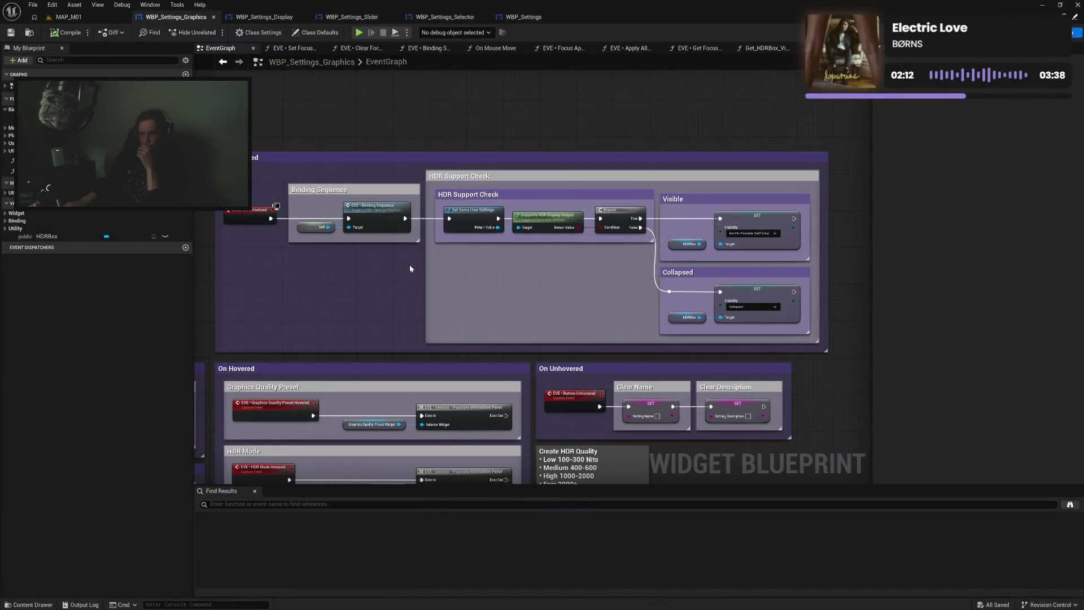
Remove the Binding Sequence link to the HDR check, compile, and reopen the preview's Graphics settings
left_click(405, 220, "alt")
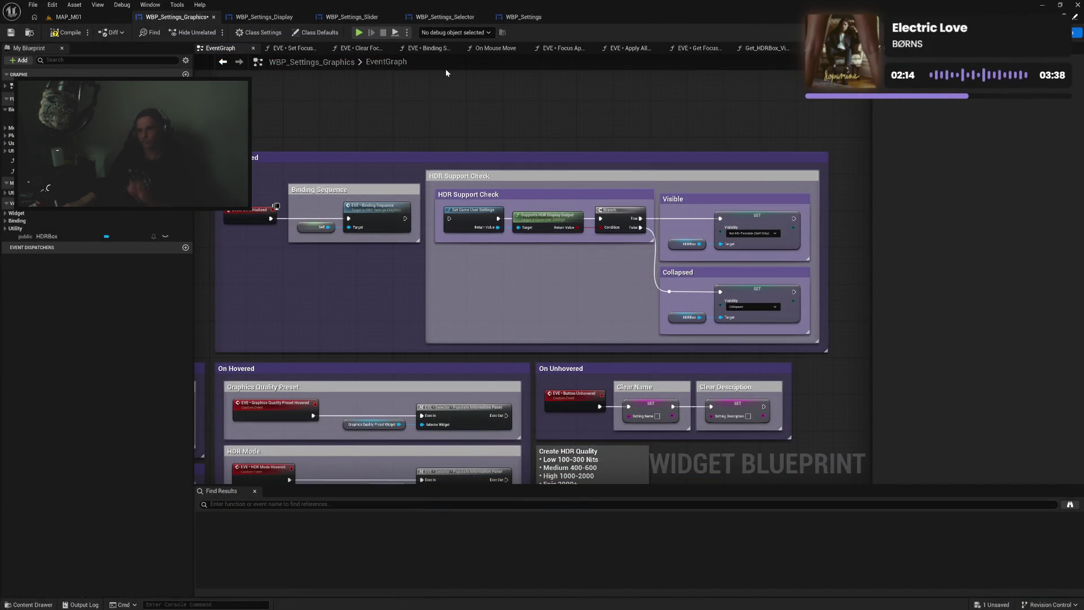
left_click(72, 34)
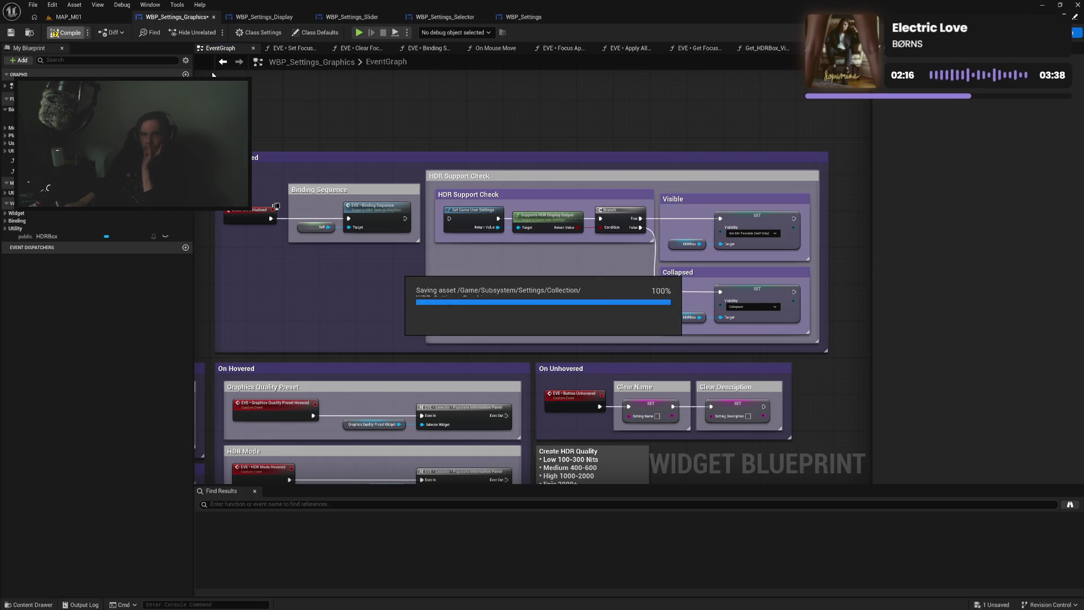
left_click(359, 34)
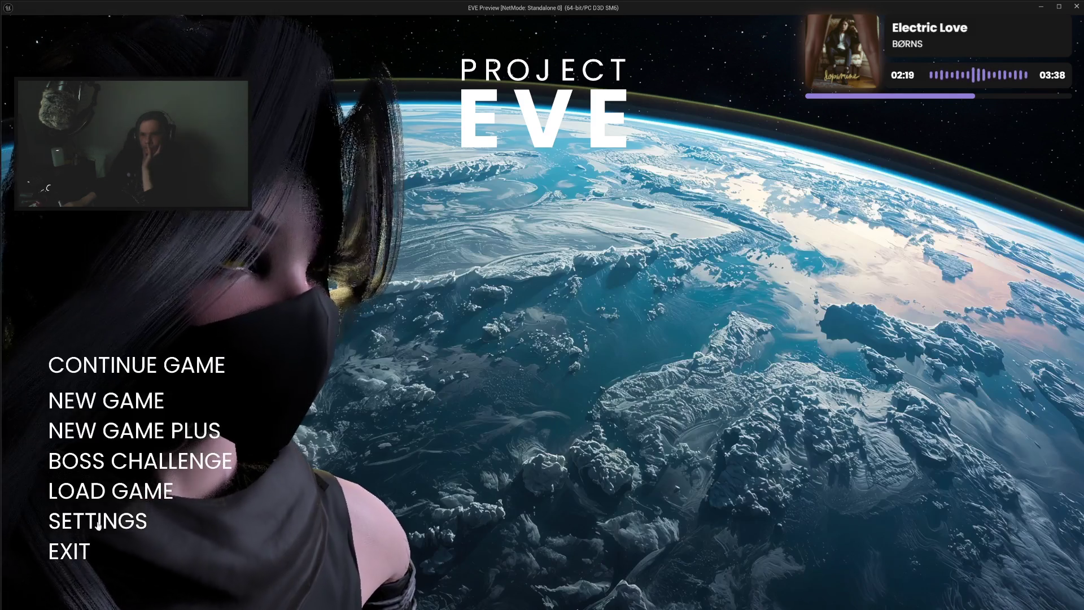
left_click(98, 524)
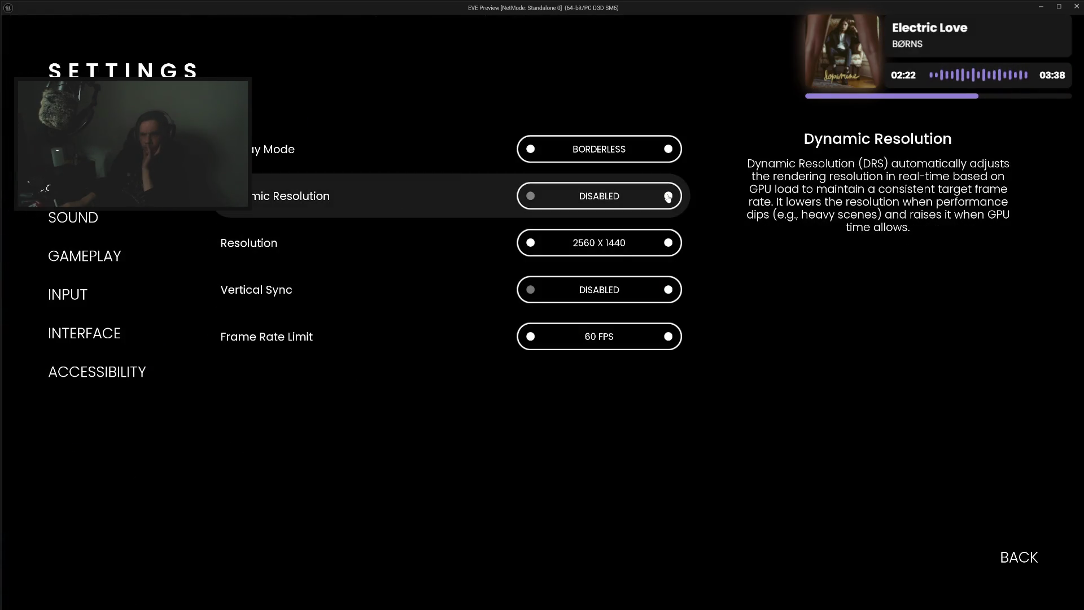
key("e")
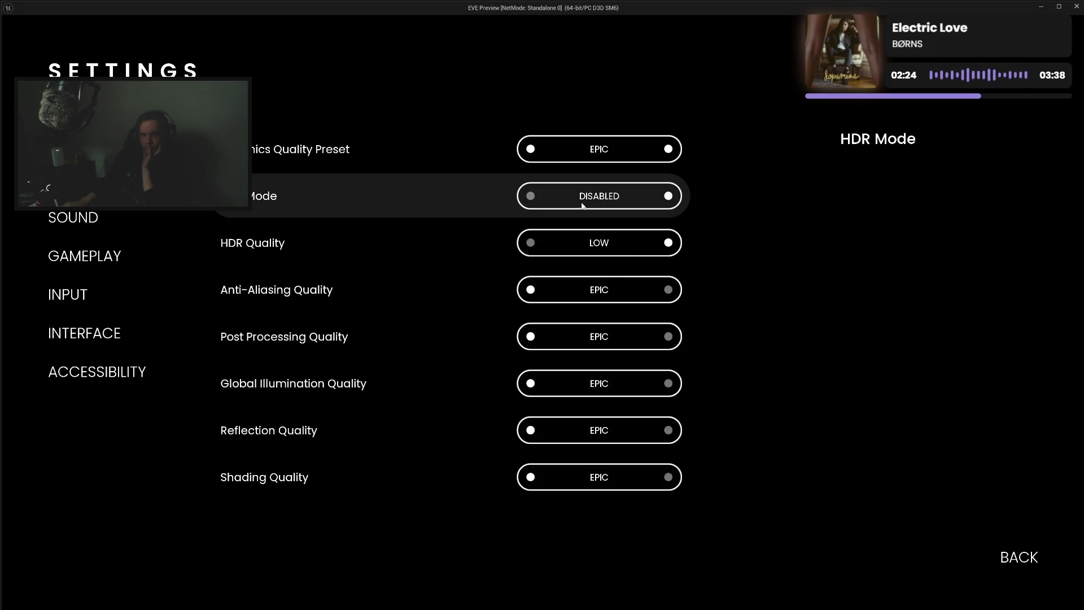
Toggle HDR Mode on and off and cycle HDR Quality up to EPIC and back
left_click(669, 197)
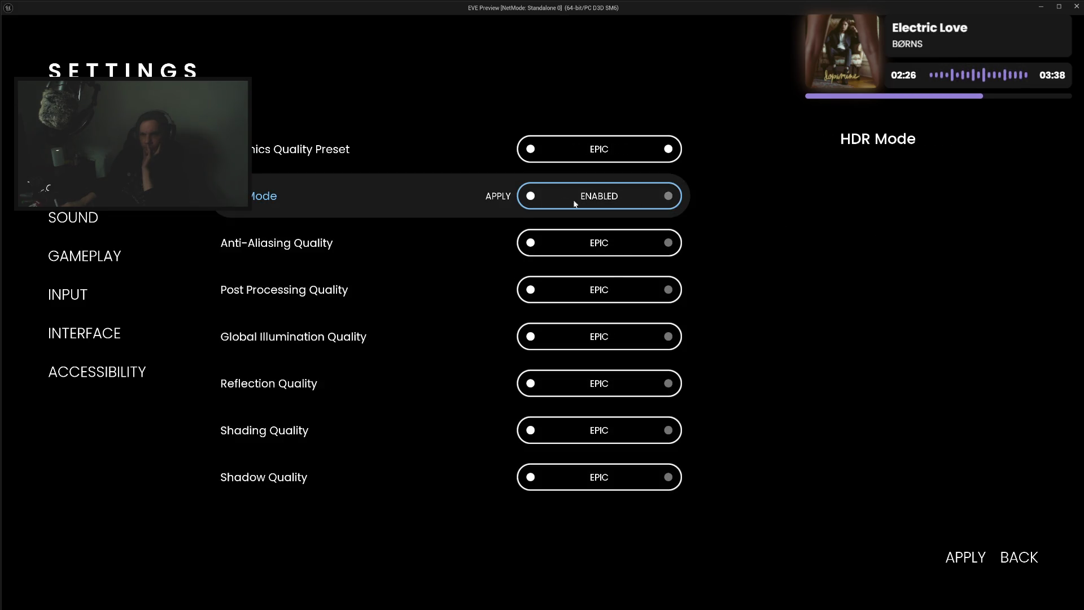
left_click(532, 199)
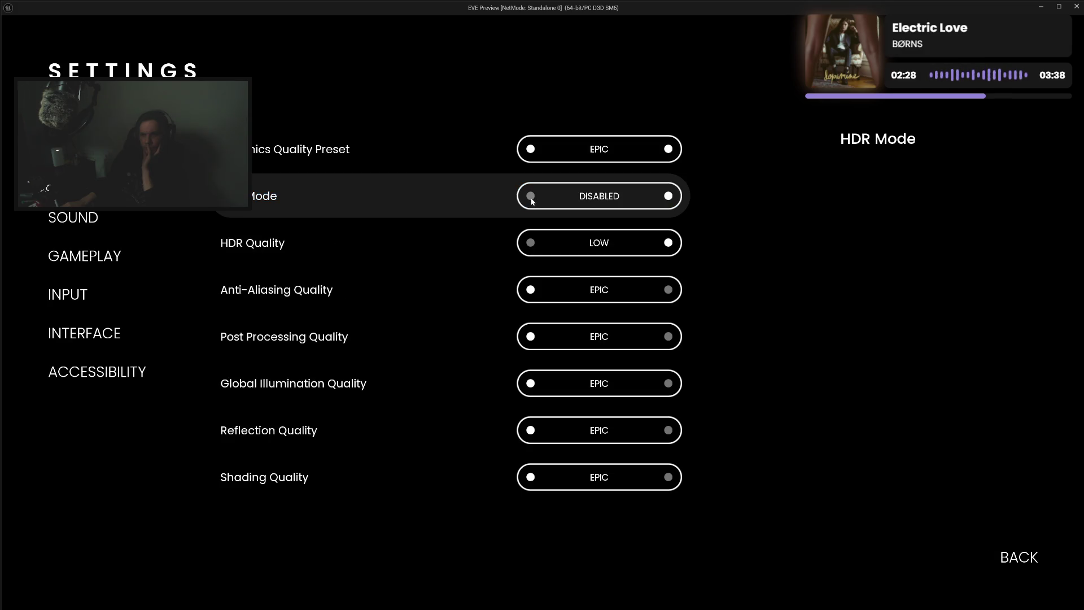
left_click(669, 243)
left_click(669, 243)
left_click(669, 242)
left_click(531, 244)
left_click(531, 244)
left_click(532, 244)
left_click(669, 196)
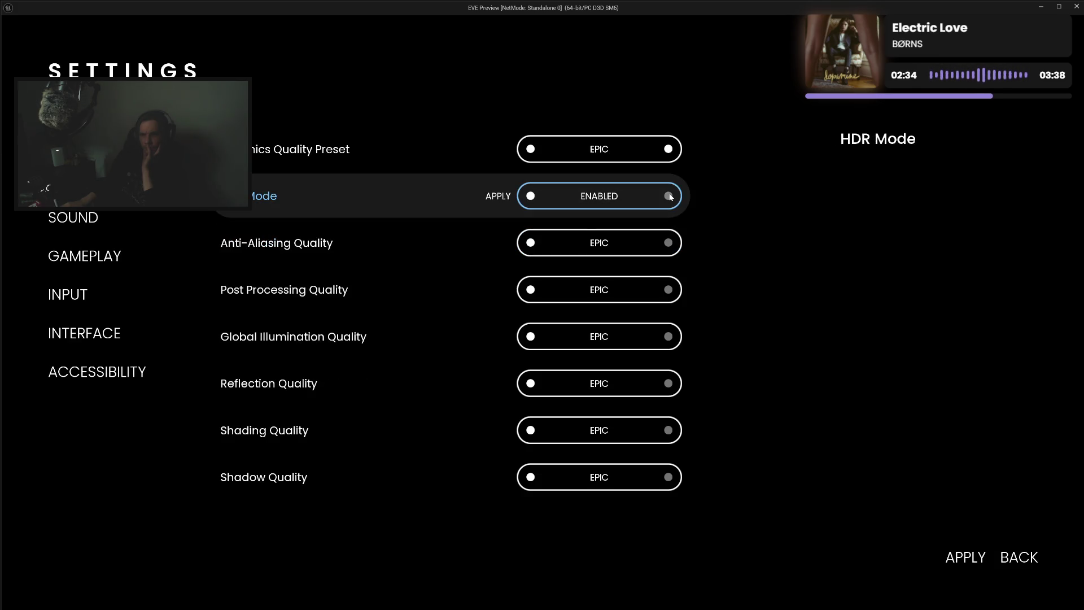
left_click(530, 197)
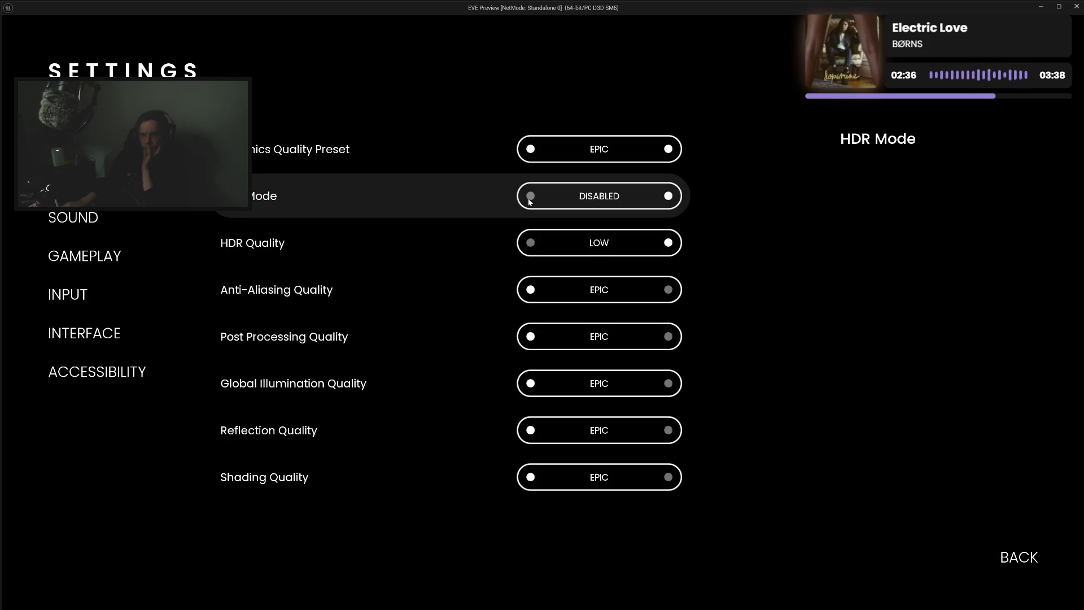
left_click(1005, 559)
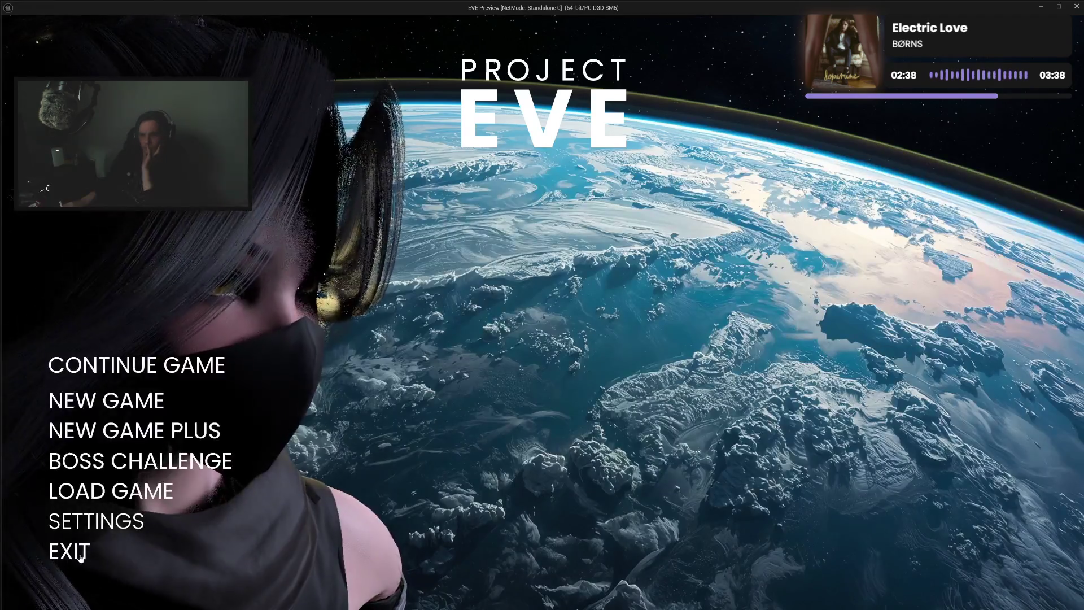
left_click(67, 550)
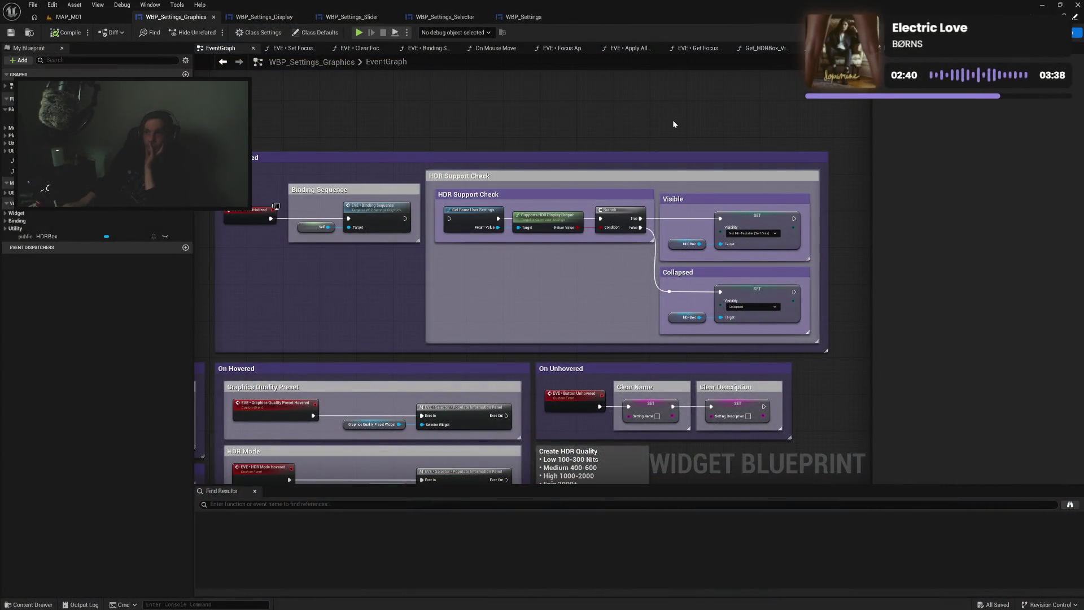
Delete the unused Get_HDRBox_Visibility function, then compile and save the blueprint
left_click_drag(591, 296, 501, 235)
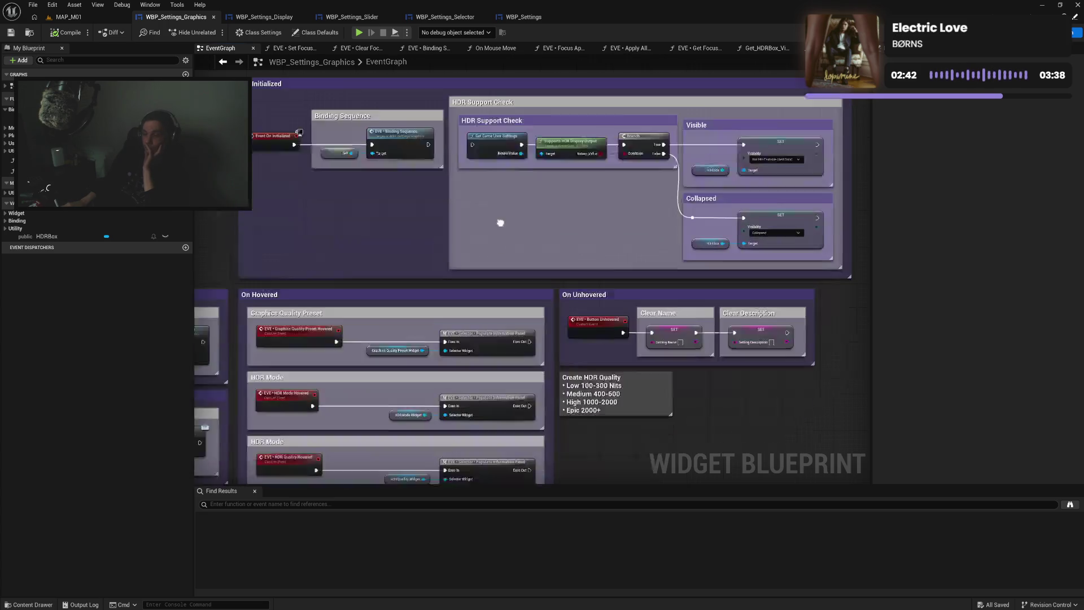
left_click(10, 32)
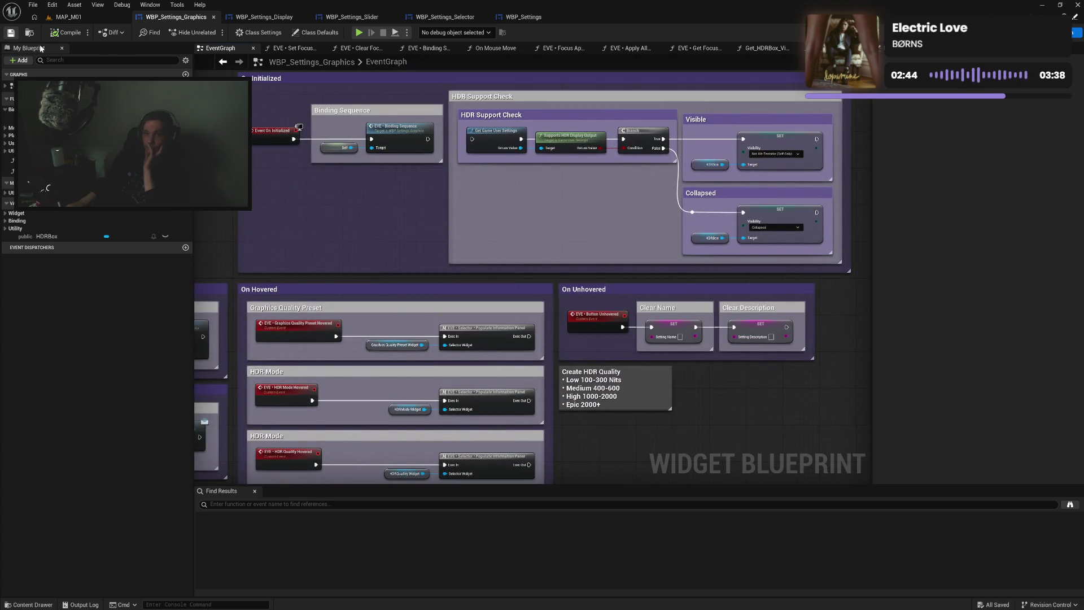
left_click(10, 171)
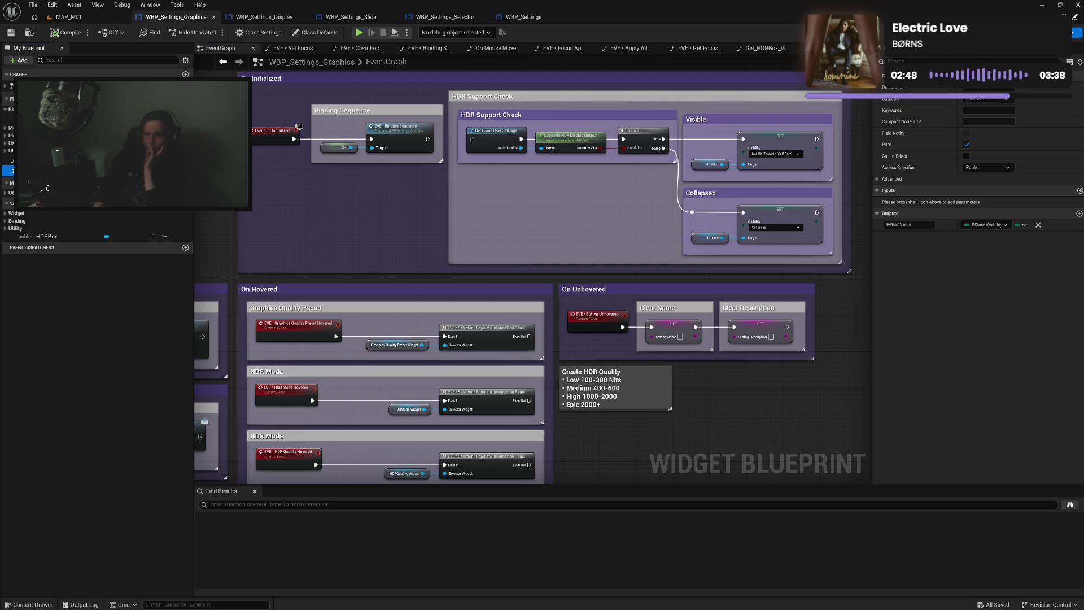
key("Delete")
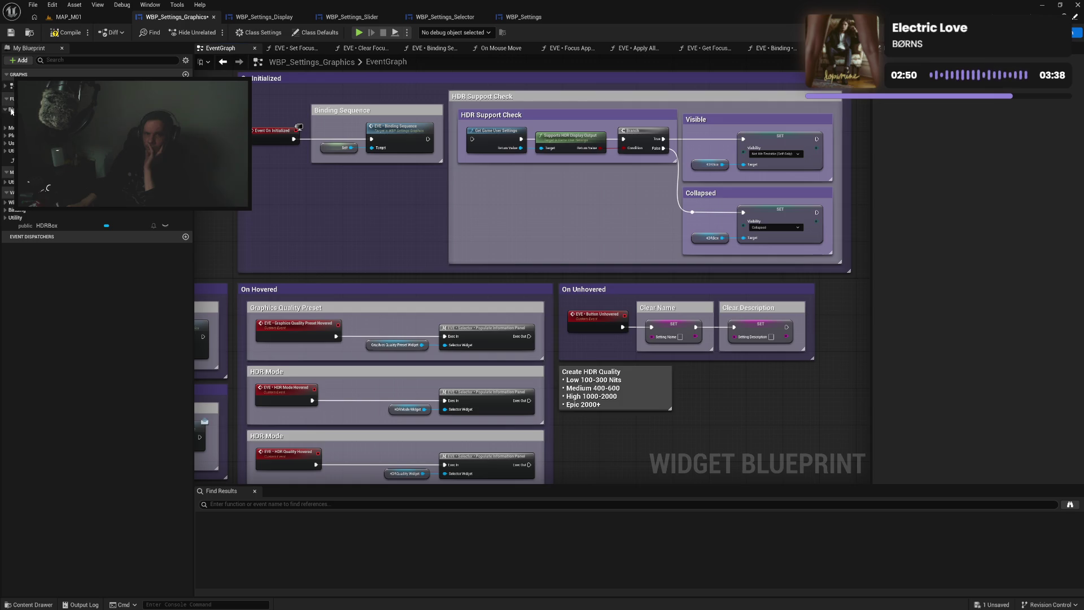
left_click(60, 34)
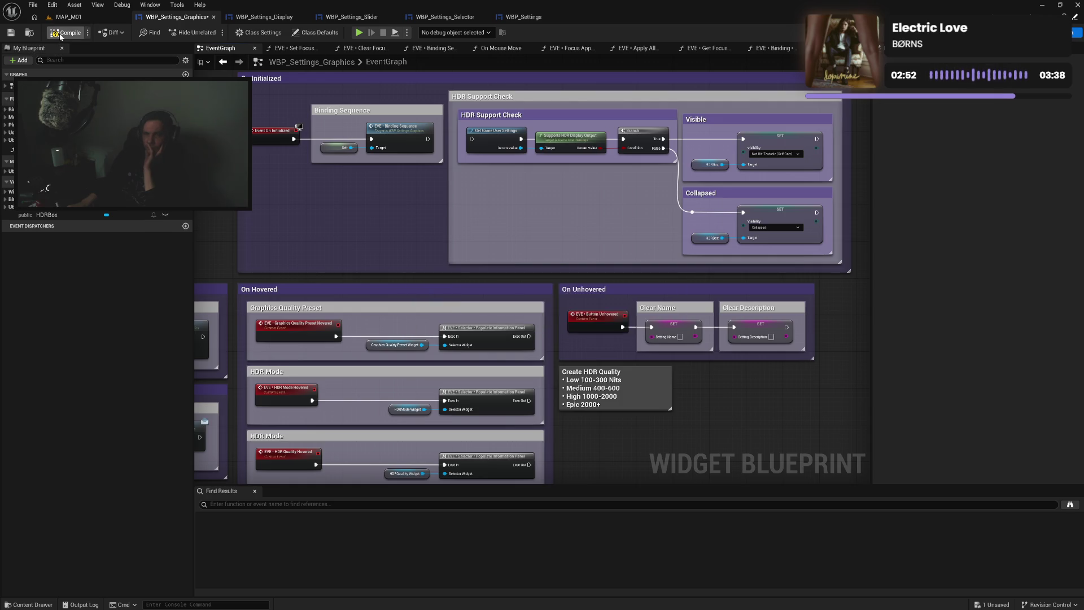
mouse_move(316, 175)
left_mouse_down()
mouse_move(321, 224)
mouse_move(347, 232)
left_mouse_up()
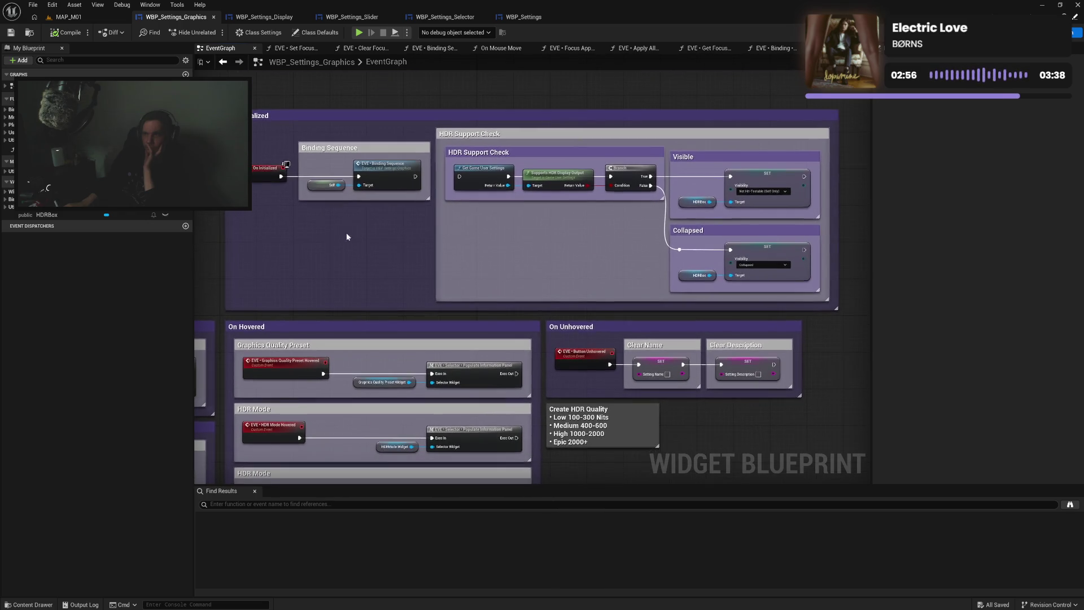
left_click(305, 49)
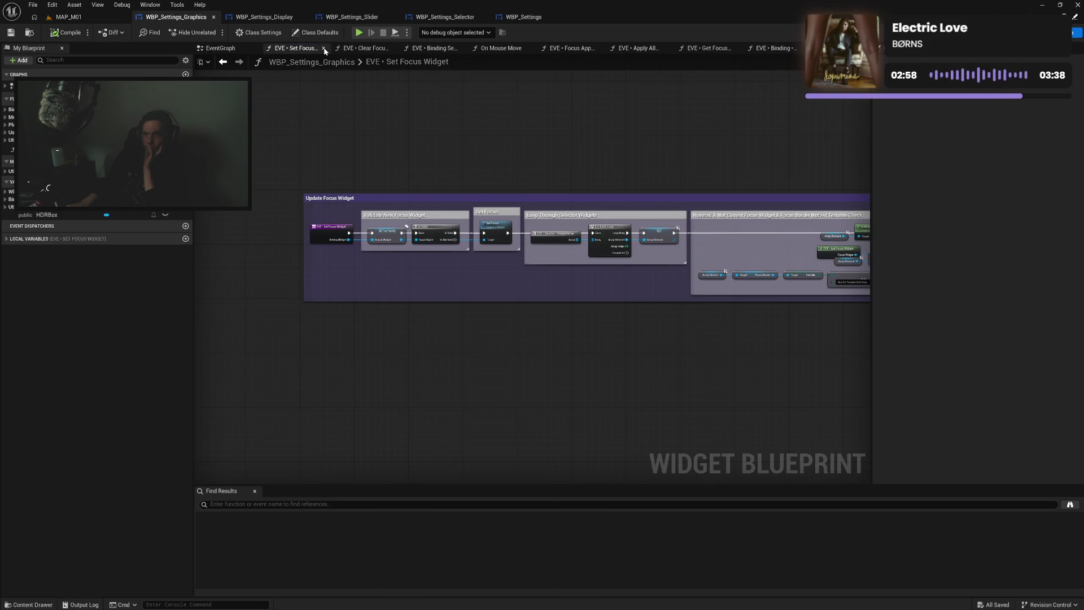
Close the seven extra function graphs, from Set Focus Widget through Get Focus Widget
left_click(324, 49)
left_click(324, 50)
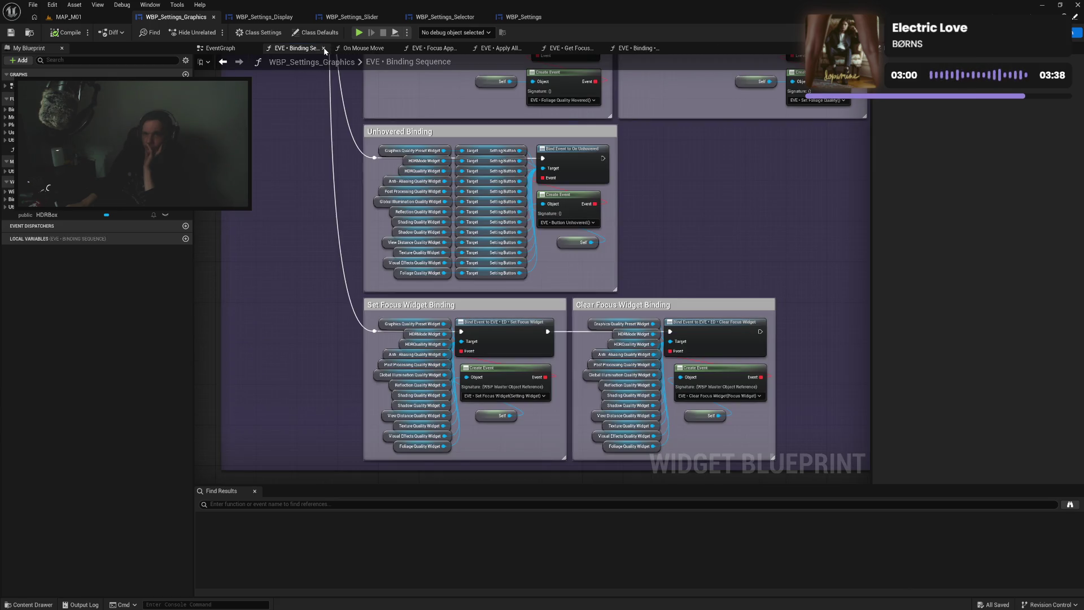
left_click(325, 49)
left_click(324, 49)
left_click(324, 49)
left_click(325, 49)
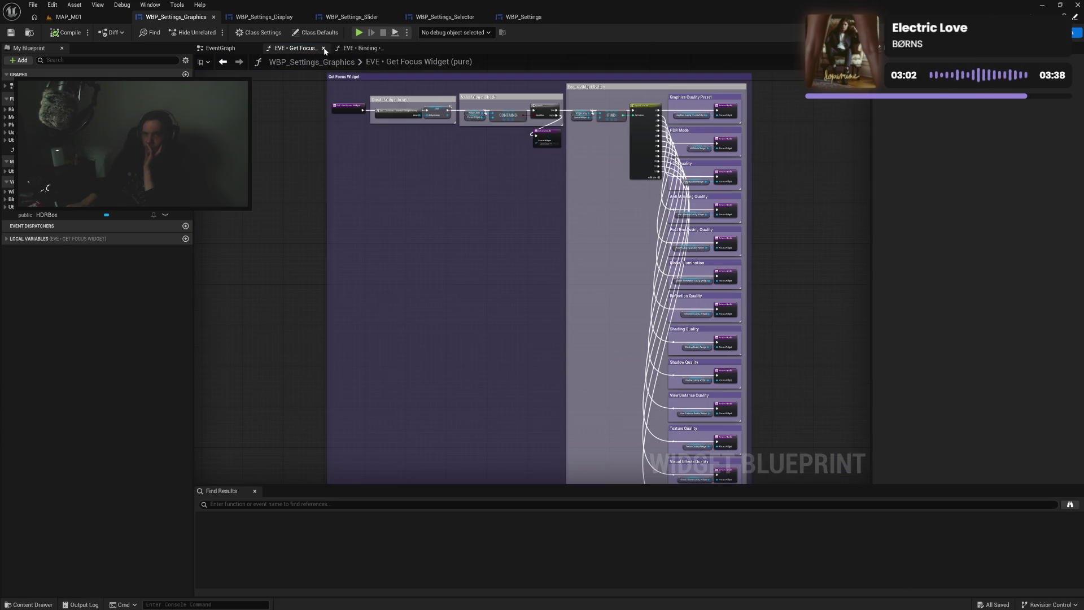
left_click(325, 49)
Move the HDRBox and Is Visible nodes into the comment, enlarge it, and compile
mouse_move(474, 356)
left_mouse_down()
mouse_move(524, 388)
mouse_move(589, 350)
mouse_move(562, 339)
mouse_move(638, 366)
left_mouse_up()
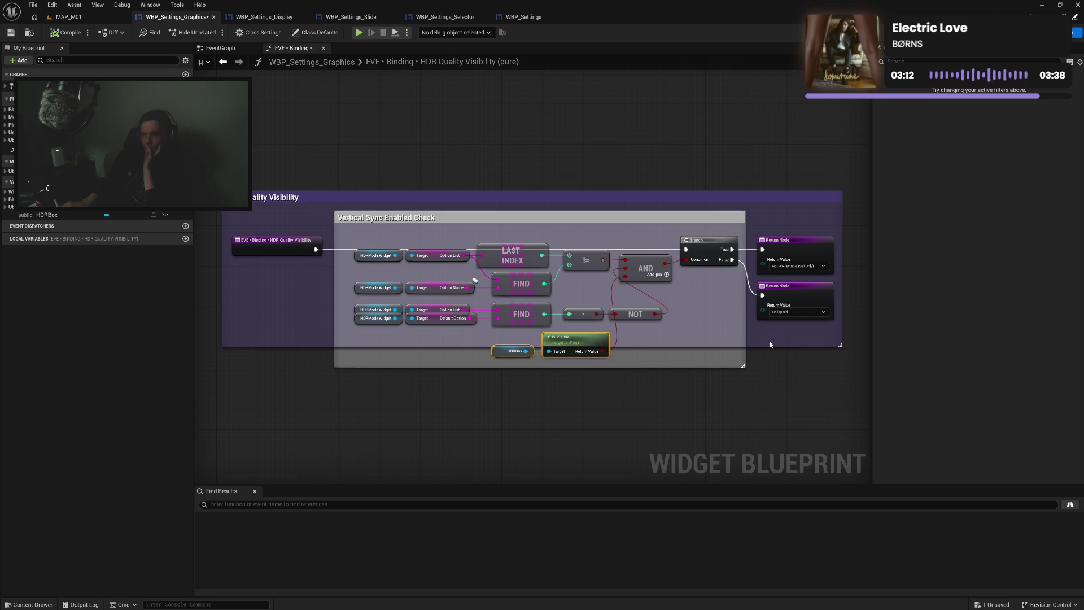
left_click_drag(769, 346, 770, 376)
left_click(701, 345)
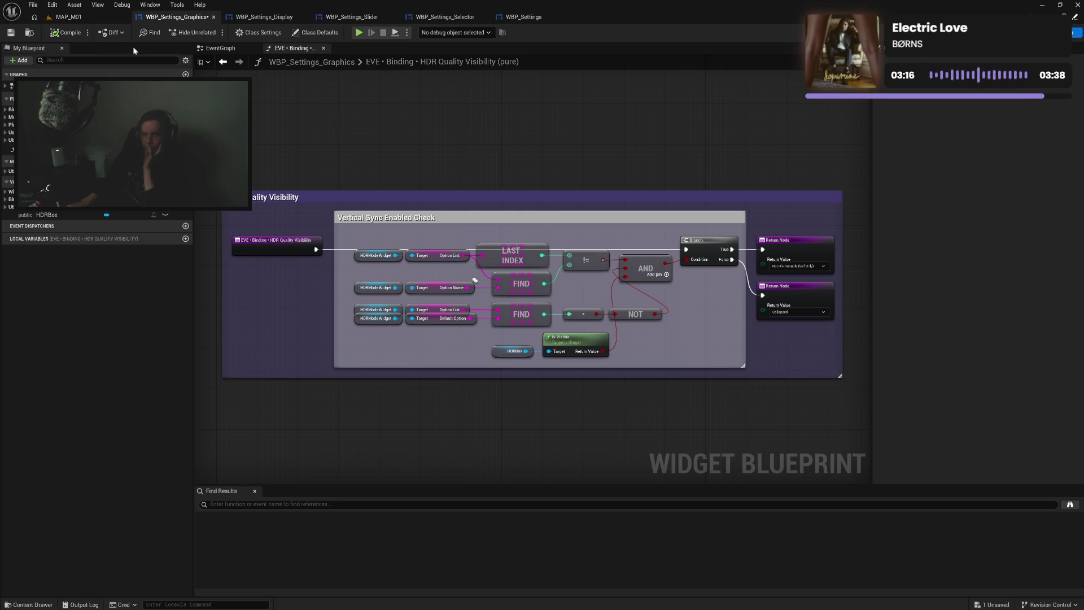
left_click(65, 33)
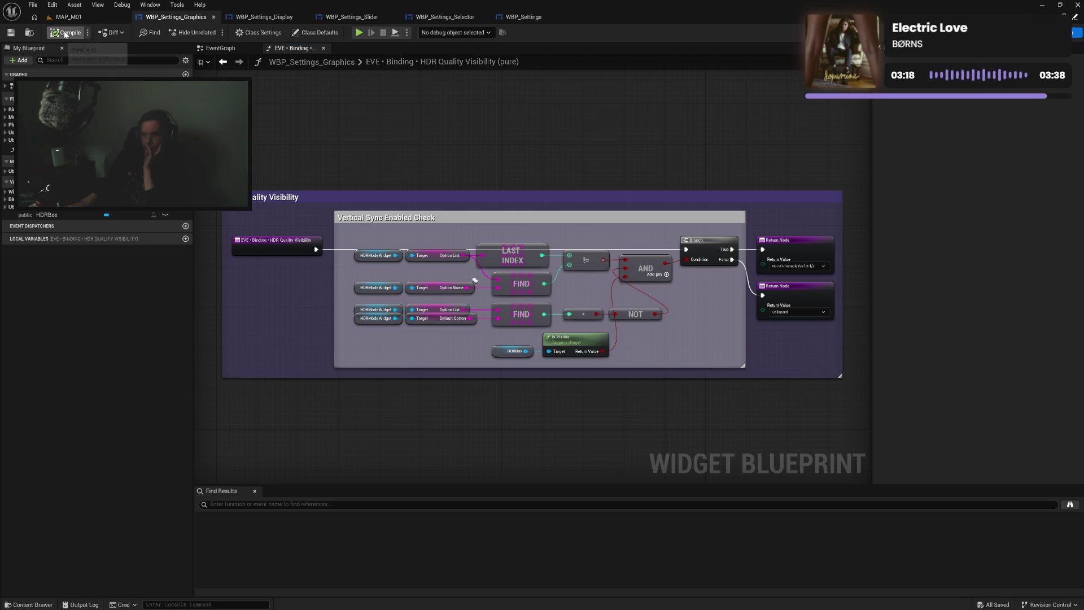
left_click(324, 49)
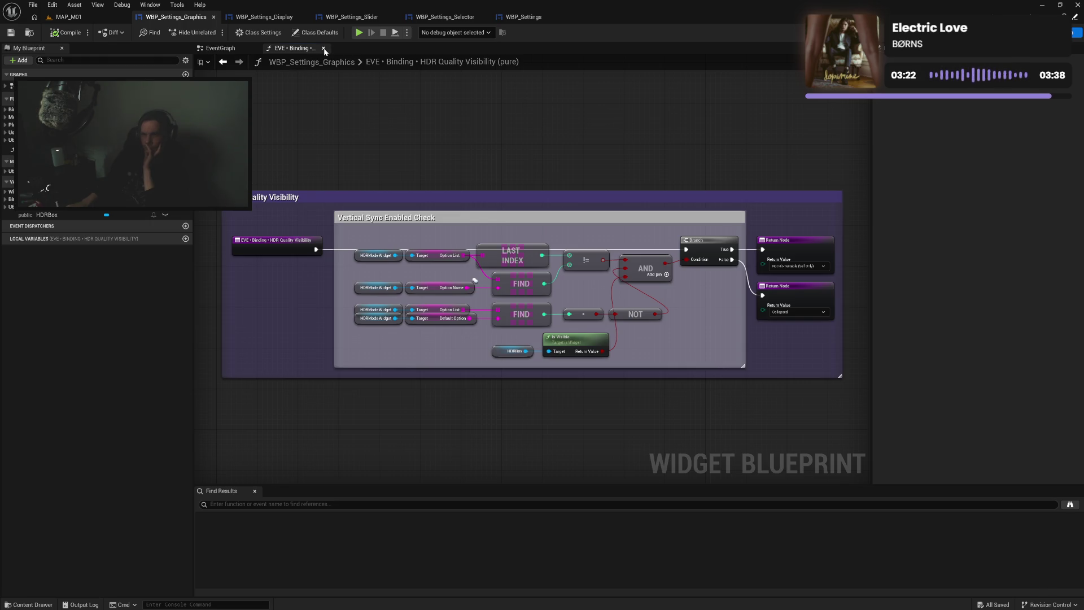
mouse_move(412, 264)
left_mouse_down()
mouse_move(406, 235)
mouse_move(372, 233)
mouse_move(397, 203)
left_mouse_up()
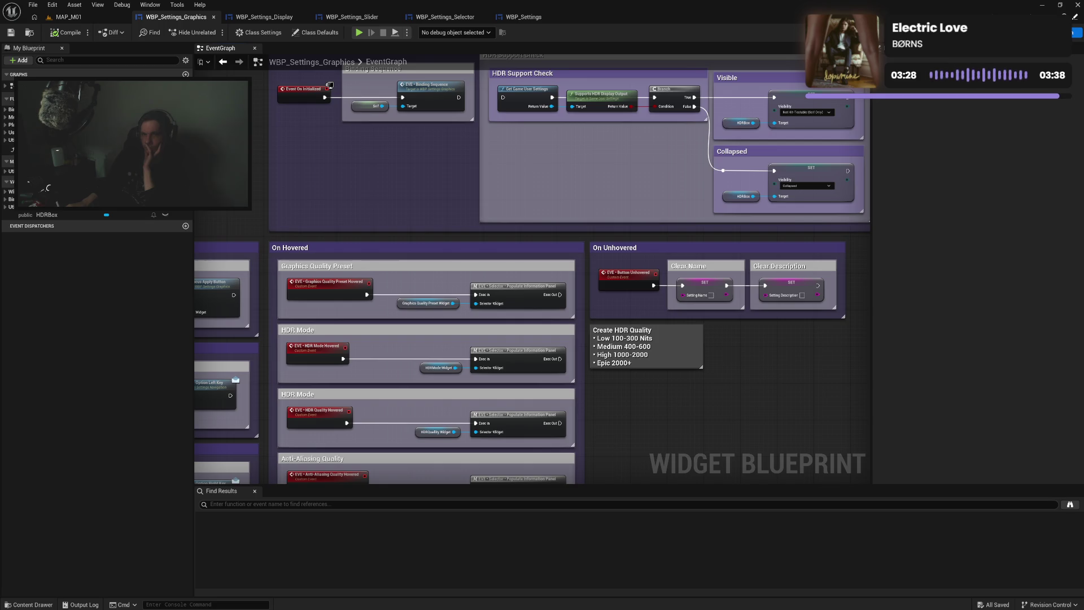
left_click(359, 34)
Open the preview's Graphics settings and scroll through all the quality rows
left_click(92, 522)
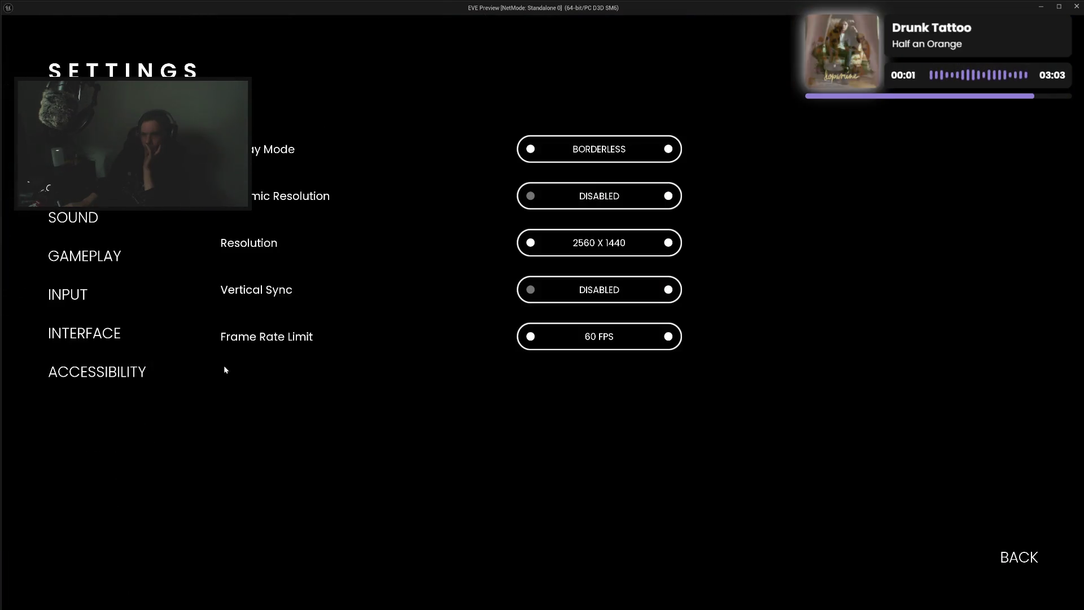
left_click(85, 179)
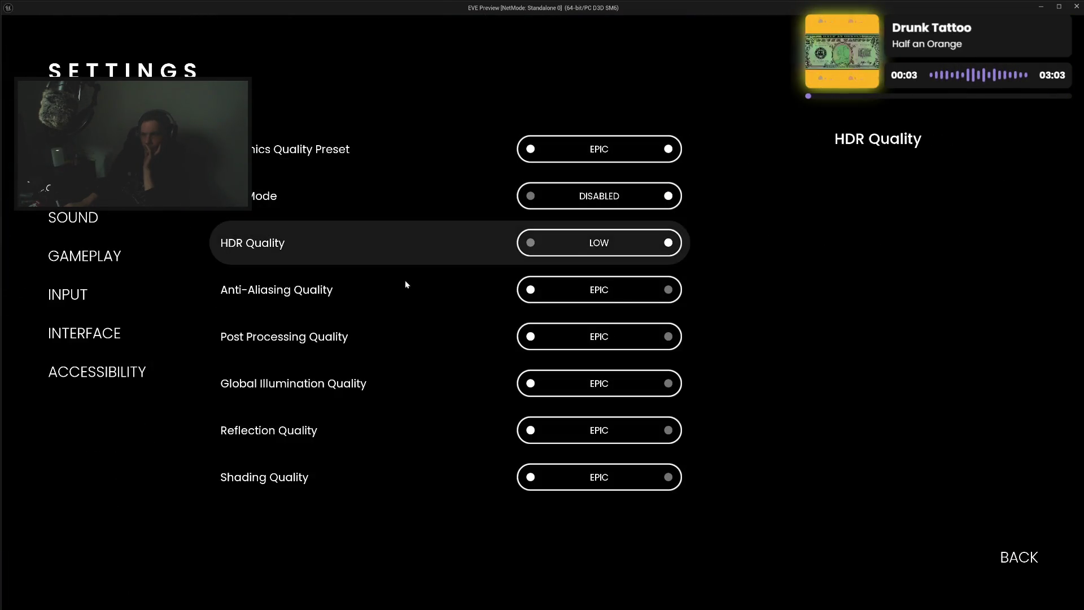
scroll(411, 385, "down", 2)
scroll(411, 389, "down", 1)
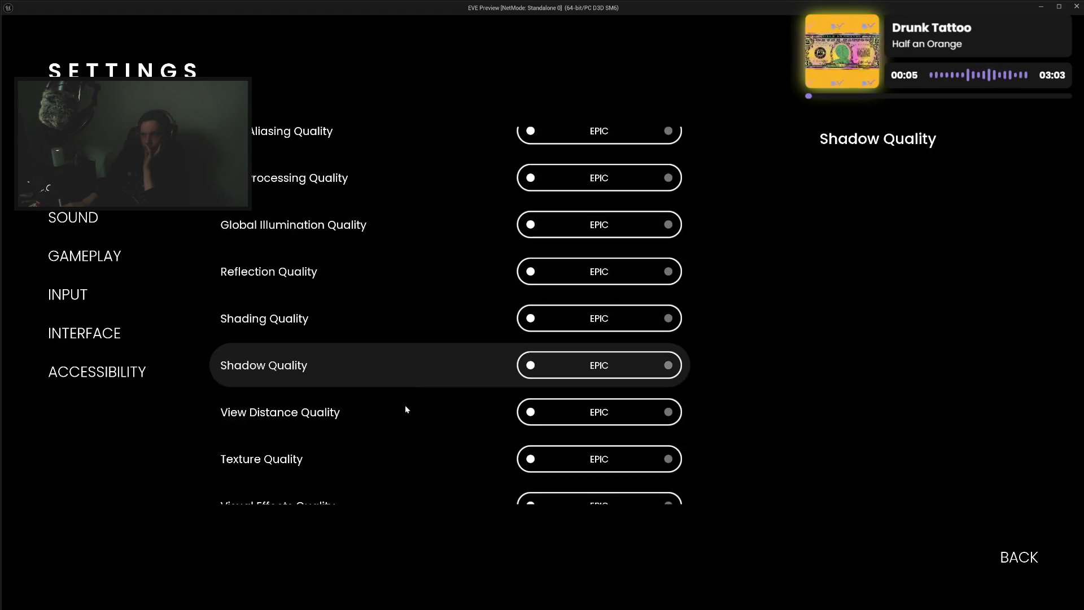
scroll(405, 477, "down", 1)
scroll(405, 475, "down", 1)
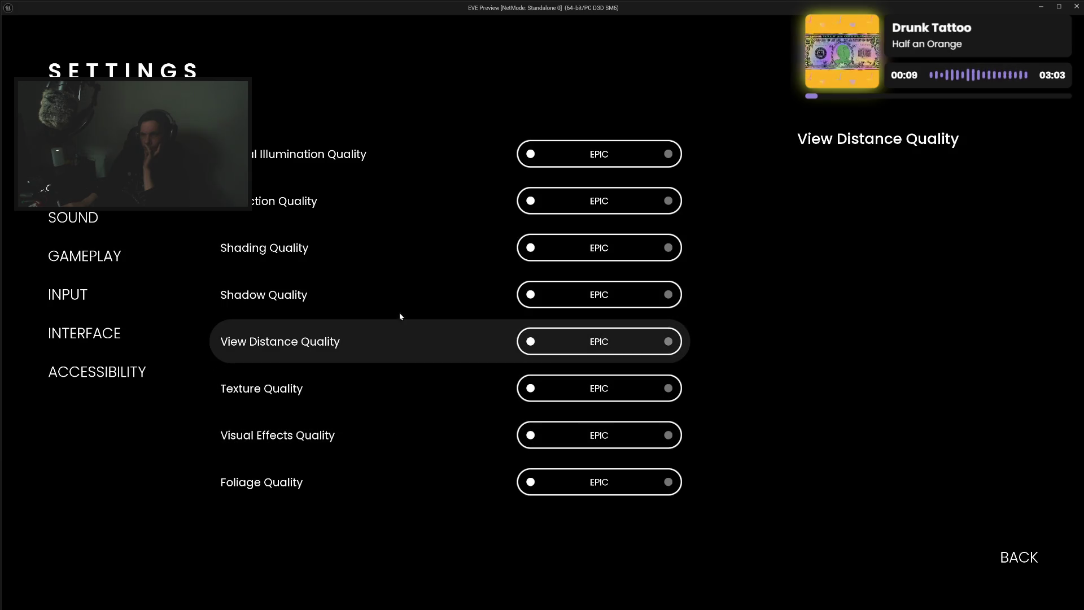
scroll(392, 181, "up", 1)
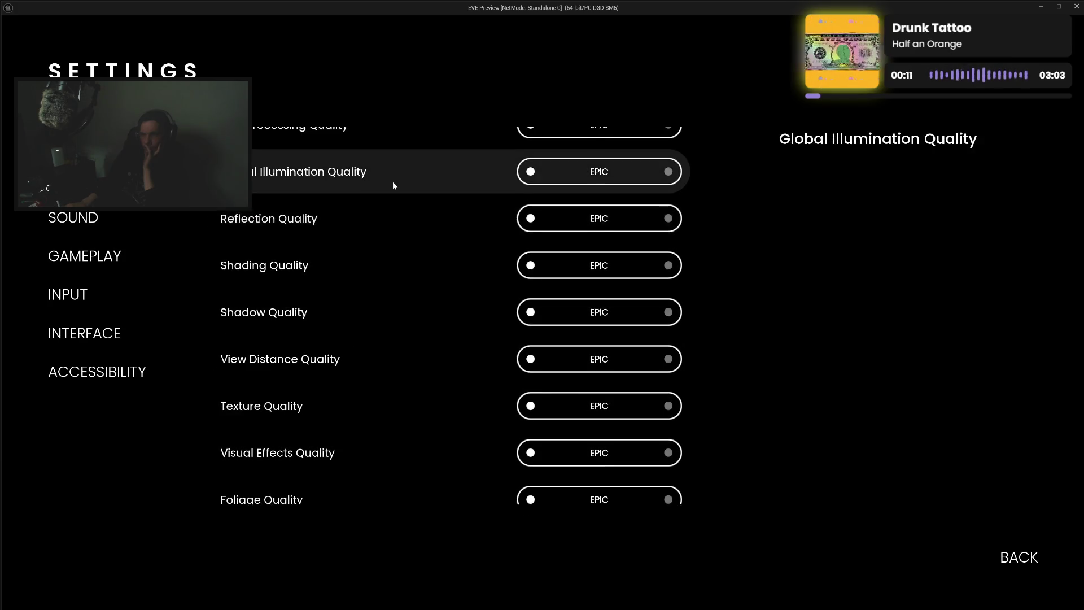
scroll(403, 193, "up", 2)
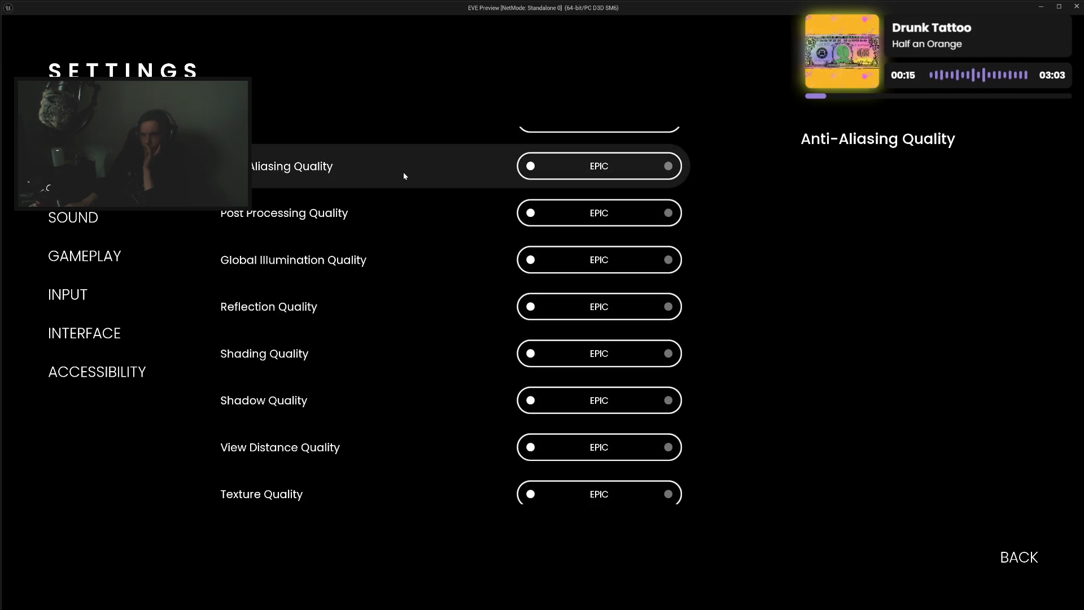
scroll(402, 171, "up", 2)
scroll(402, 177, "up", 1)
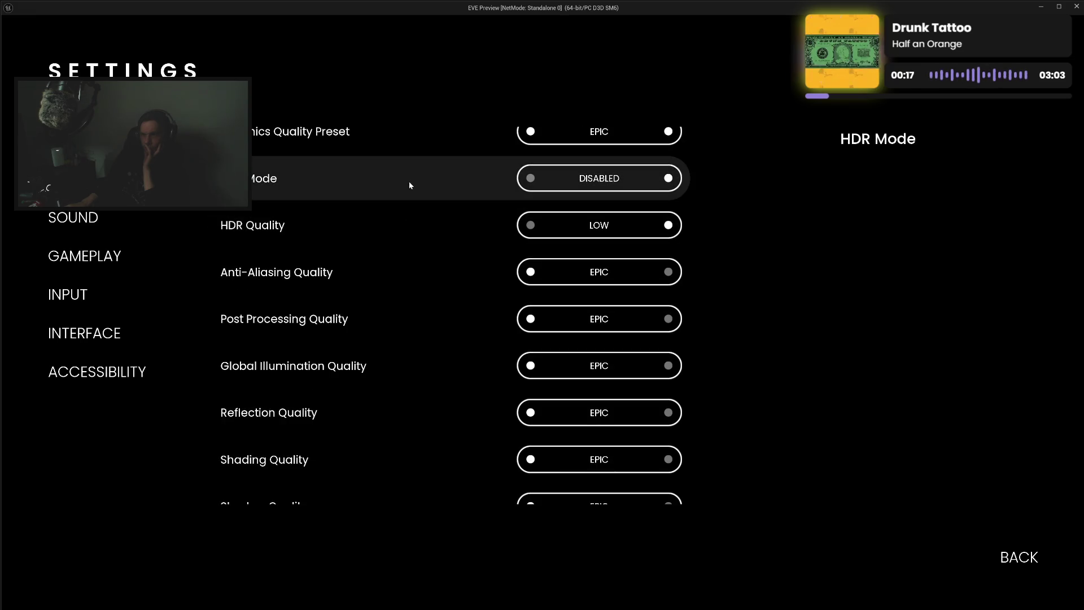
scroll(417, 158, "up", 1)
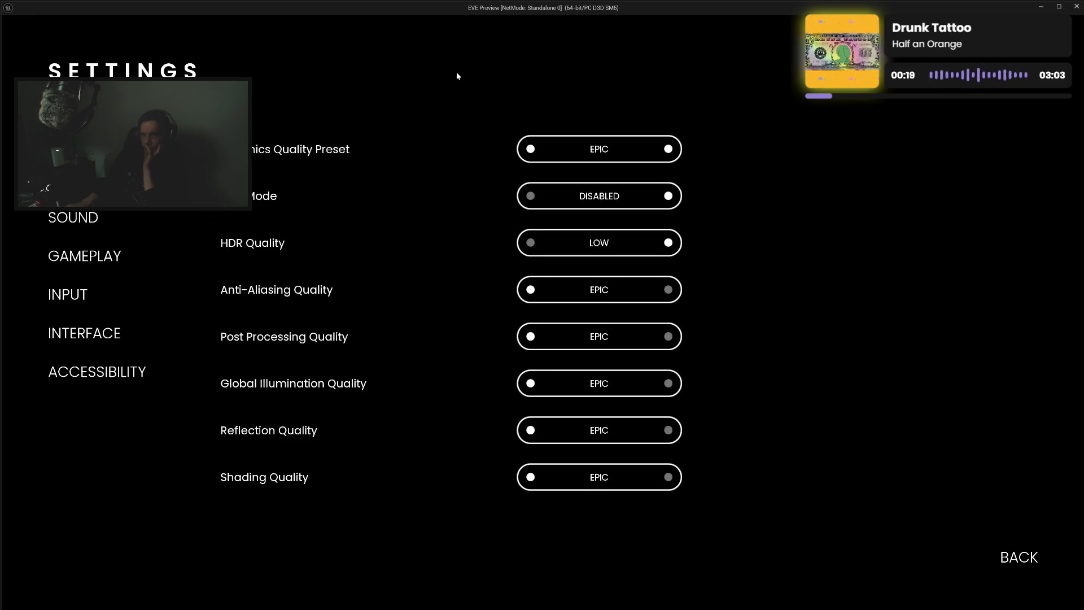
Apply Shadow Quality at MEDIUM, then restore and apply it at EPIC
key("Down")
key("Up")
key("Down")
key("Down")
key("Down")
key("Down")
key("Down")
key("Down")
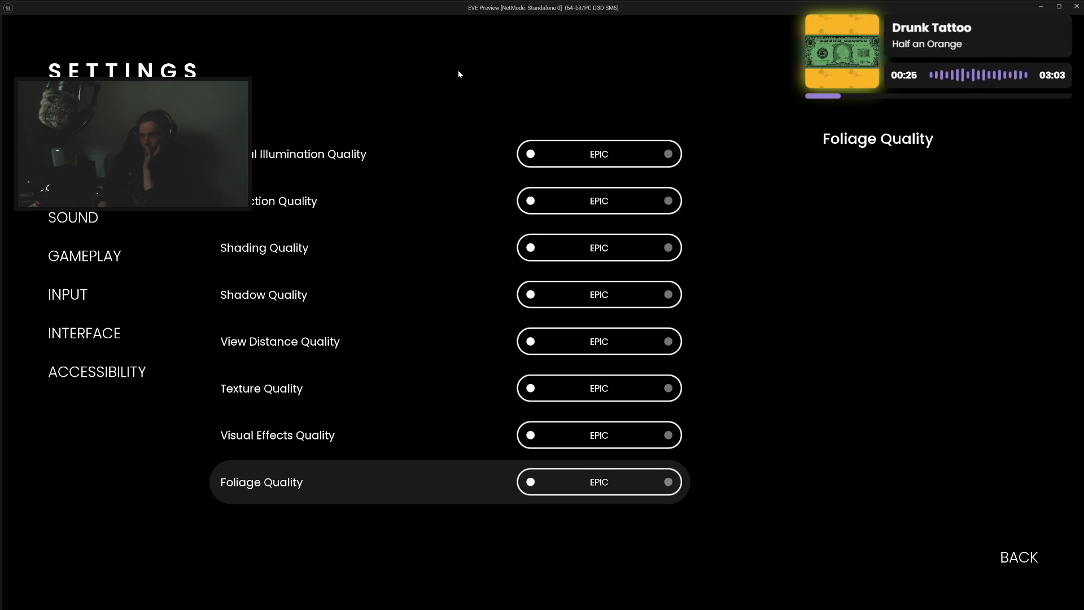
key("Up")
key("Up")
key("Up")
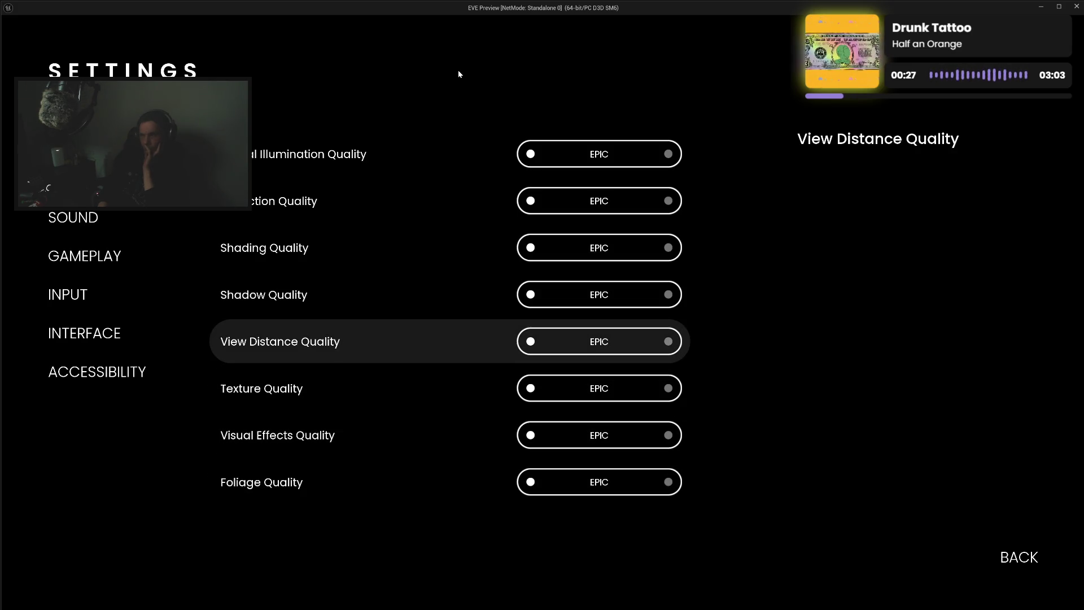
key("Up")
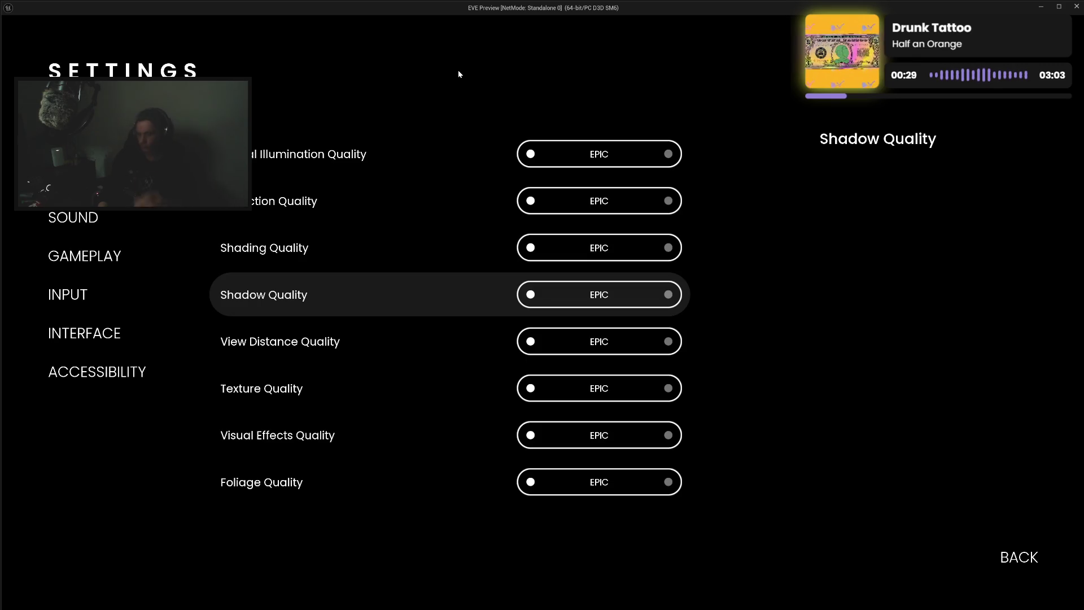
key("Left")
key("Left")
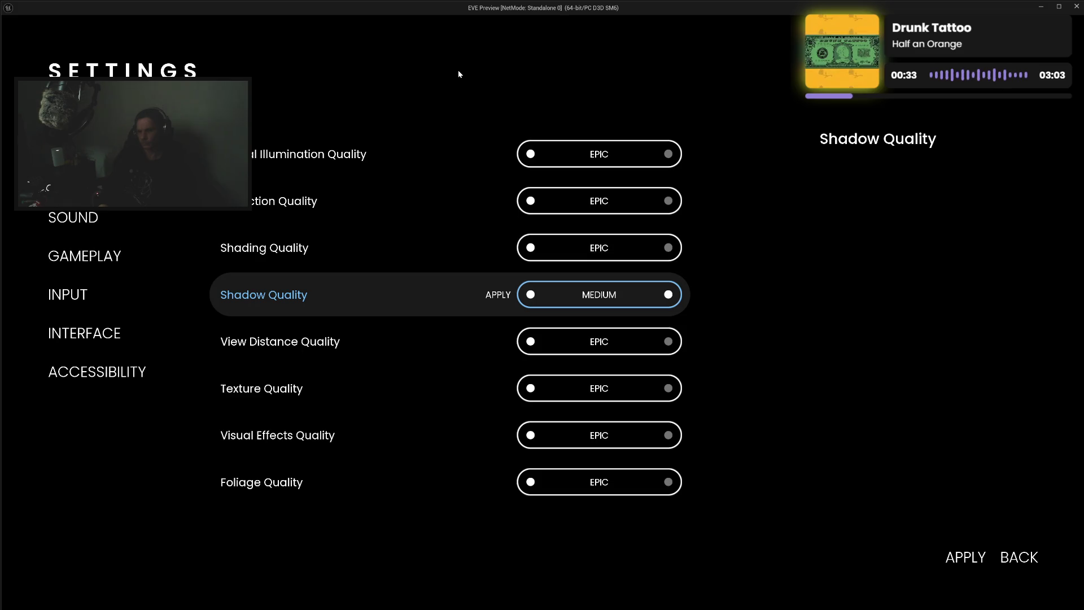
key("Return")
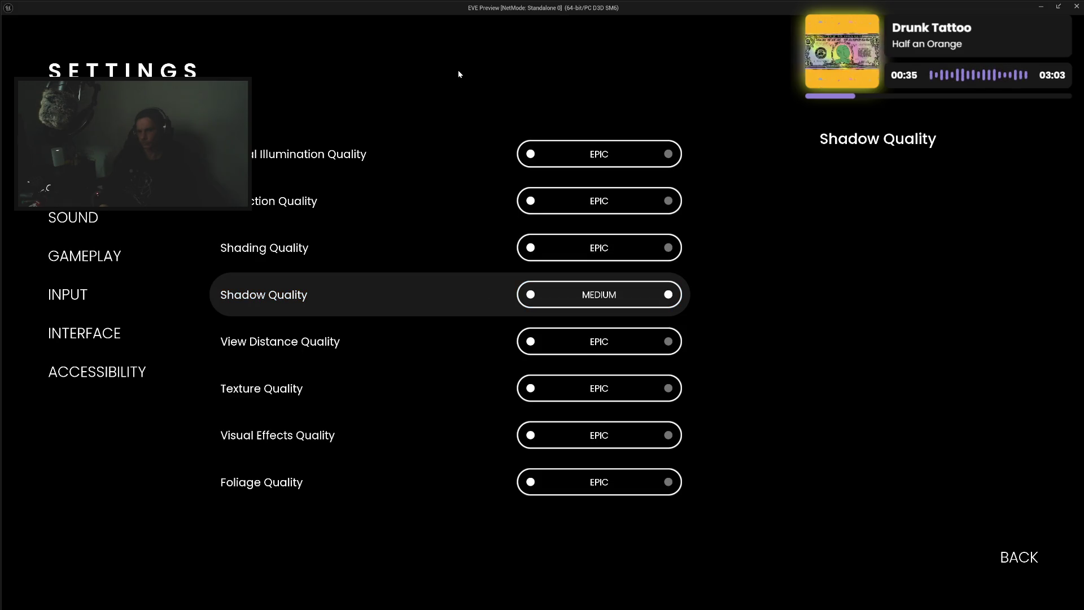
key("Right")
key("Right")
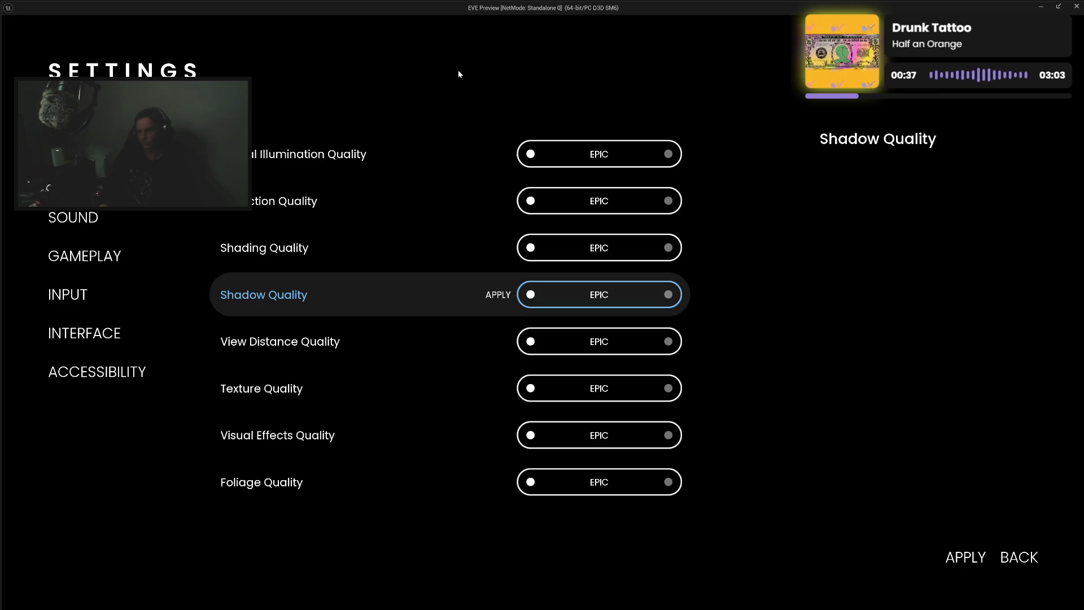
key("Return")
Test Anti-Aliasing and Global Illumination Quality at HIGH, returning both to EPIC
key("Up")
key("Up")
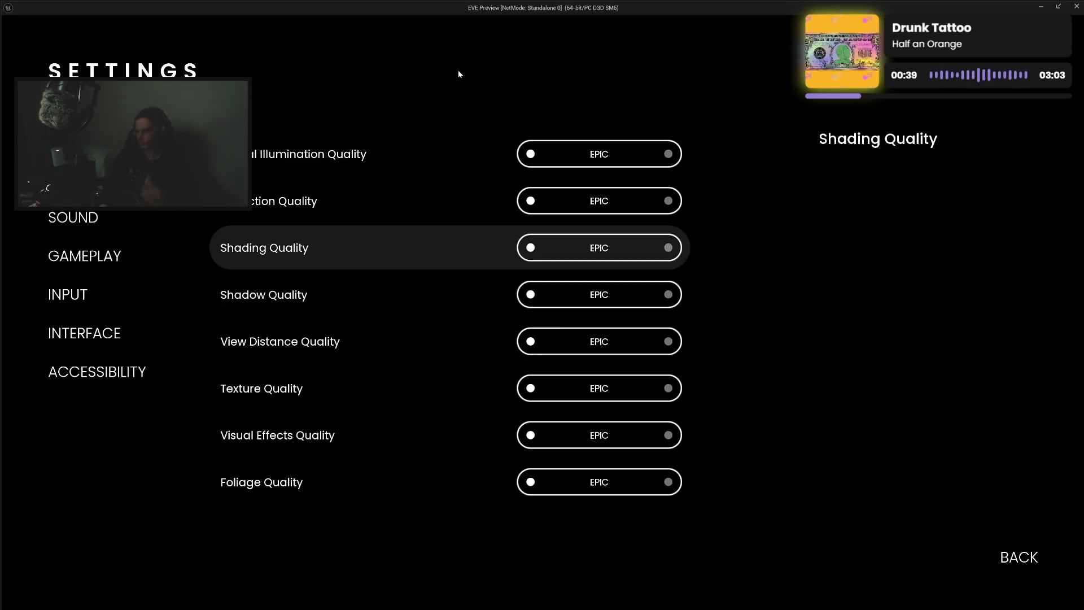
key("Up")
key("Up")
key("Up")
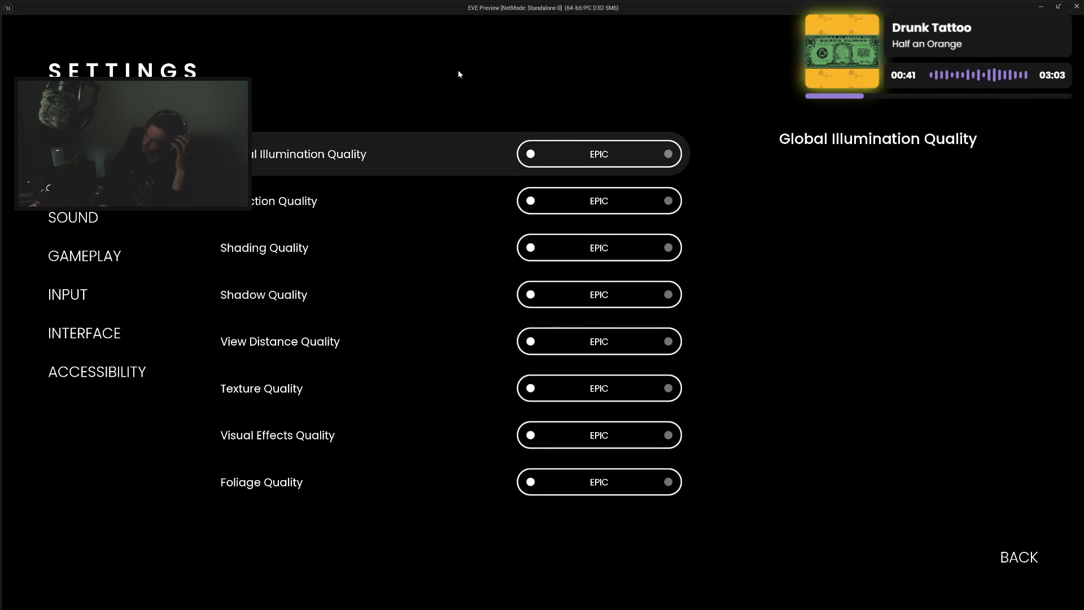
key("Up")
key("Up")
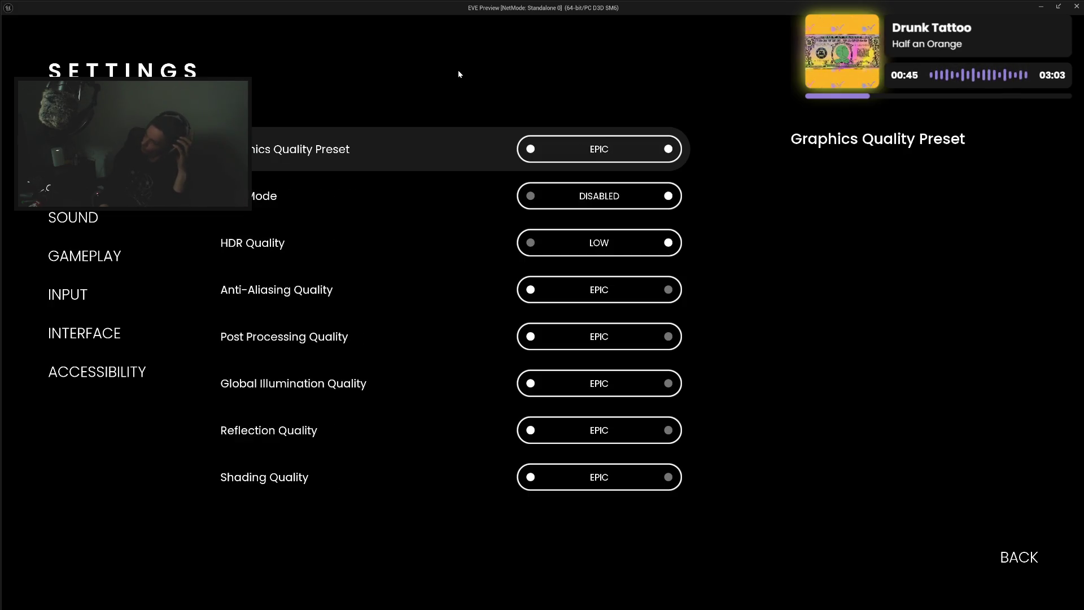
key("Down")
key("Down")
key("Down")
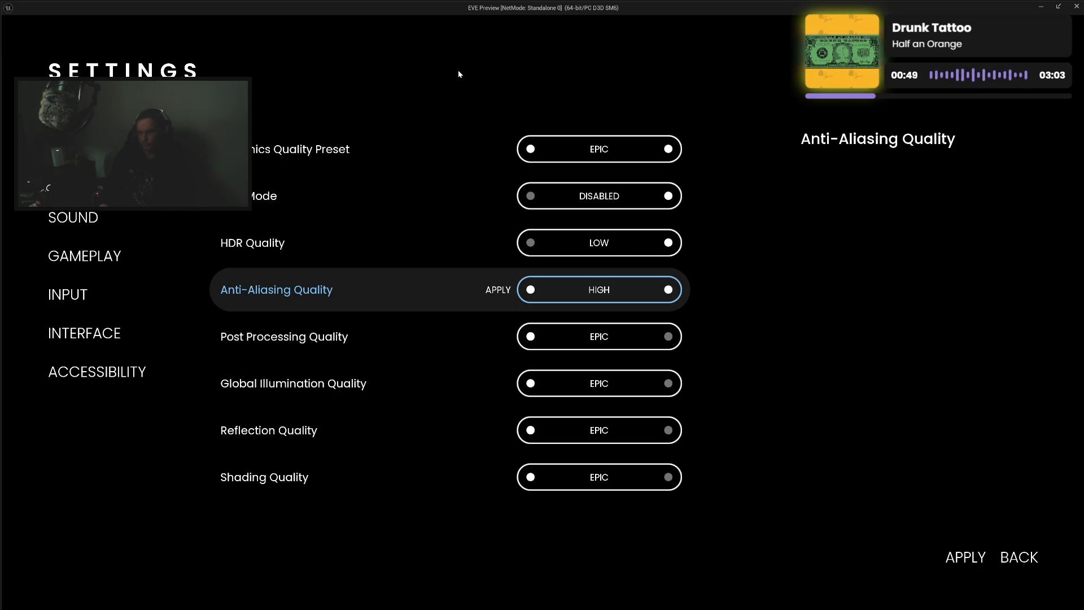
key("Return")
key("Right")
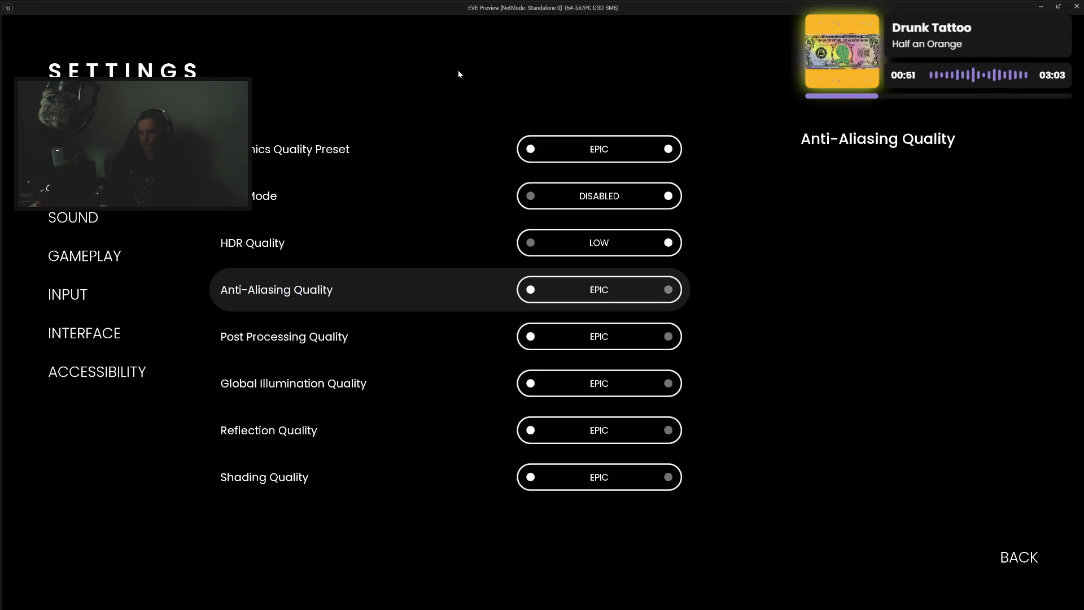
key("Down")
key("Down")
key("Left")
key("Return")
key("Right")
key("Return")
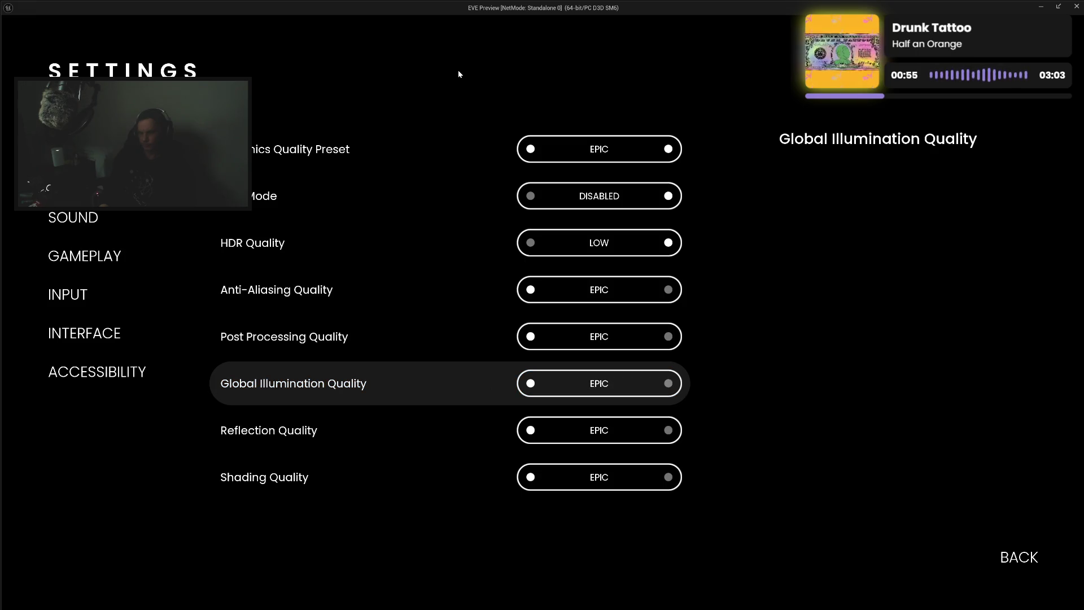
Apply Foliage Quality at HIGH then EPIC, set View Distance to HIGH unapplied, and go back
key("Down")
key("Down")
key("Down")
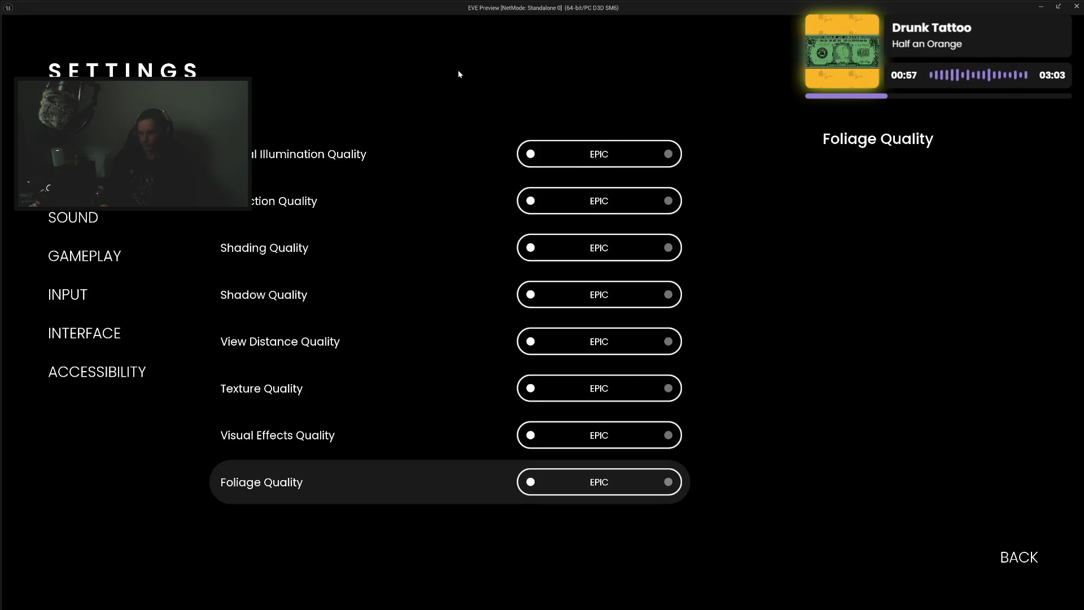
key("Left")
key("Return")
key("Right")
key("Return")
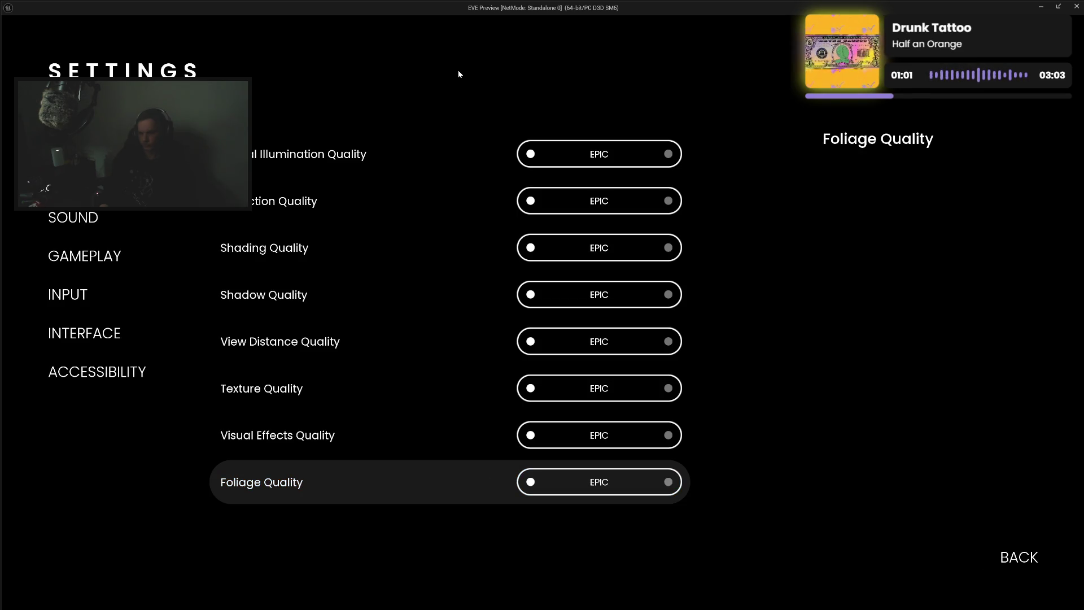
key("Left")
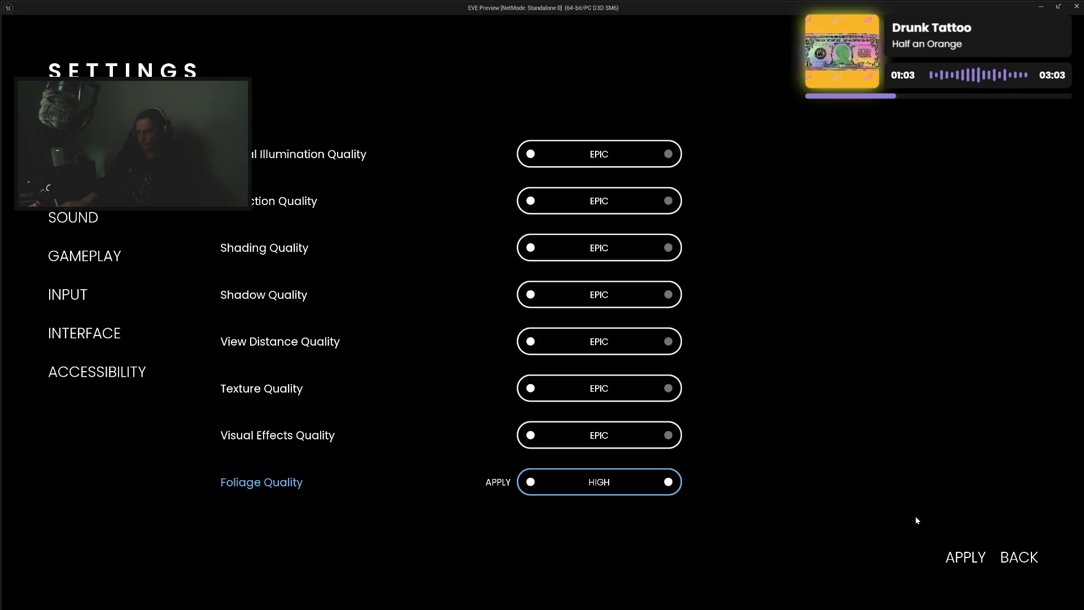
left_click(956, 558)
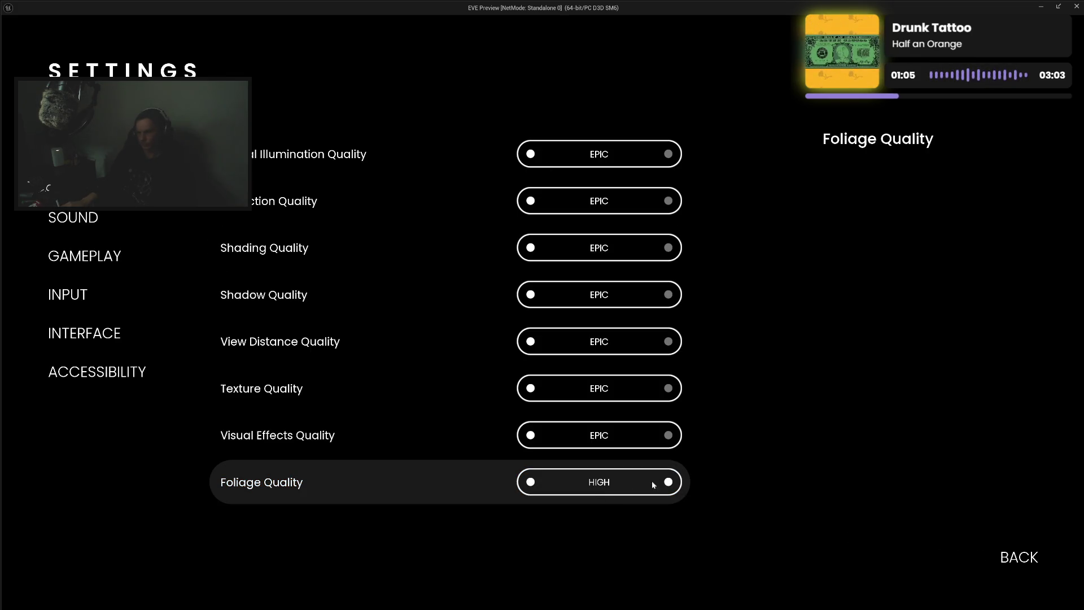
left_click(668, 484)
left_click(967, 555)
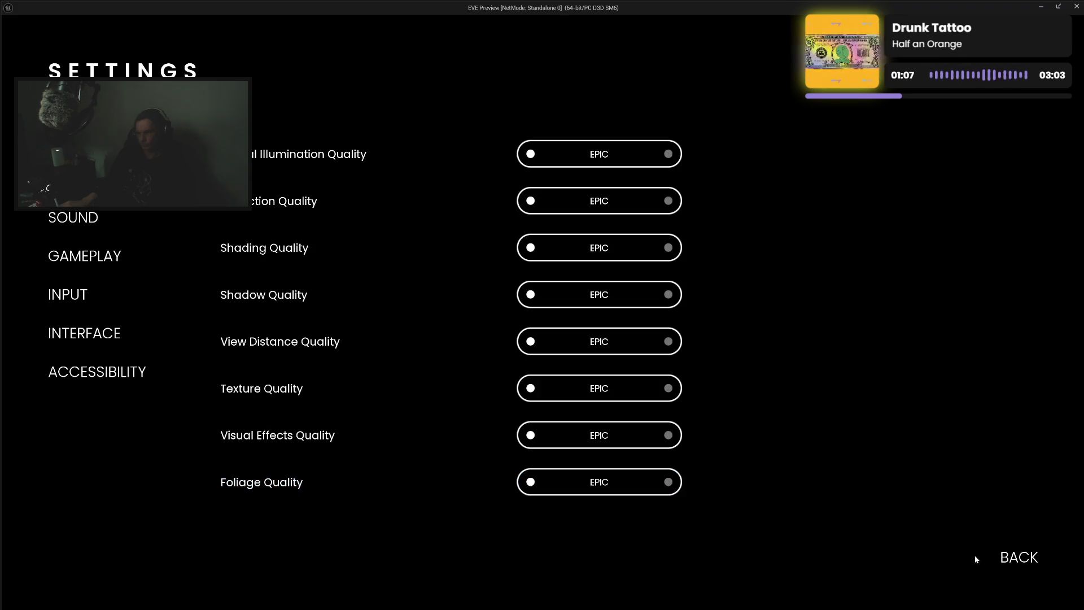
left_click(531, 342)
key("Escape")
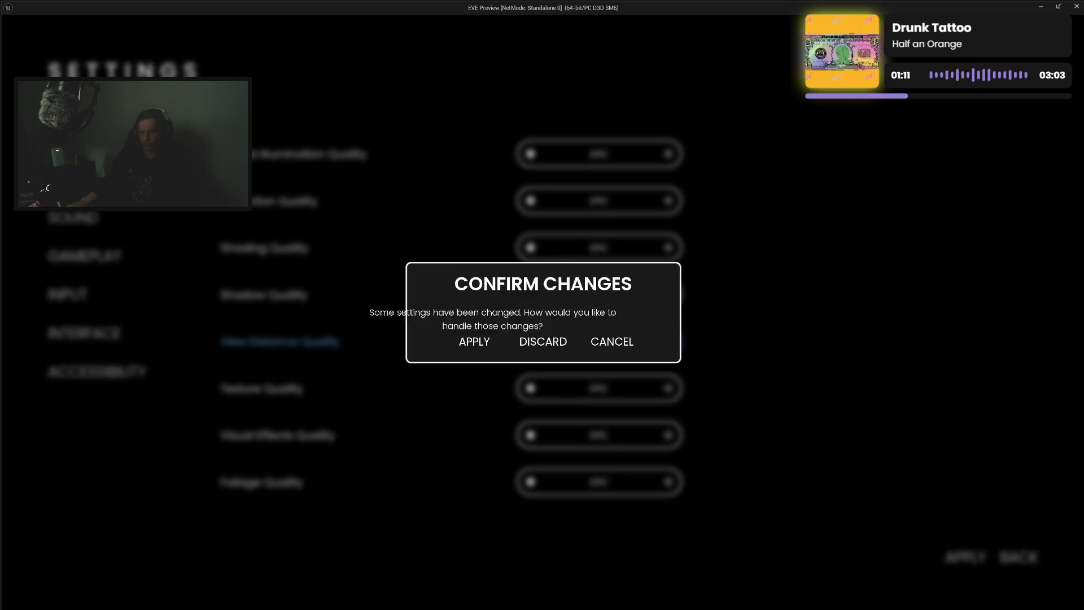
Discard pending Global Illumination changes when switching to Sound and when leaving settings
left_click(556, 353)
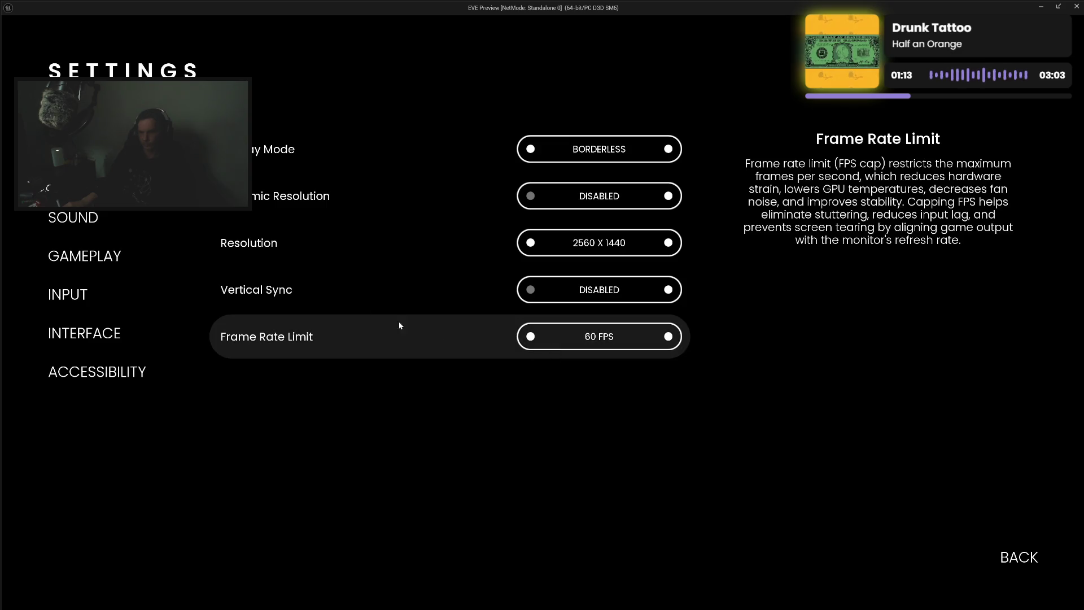
left_click(530, 155)
key("e")
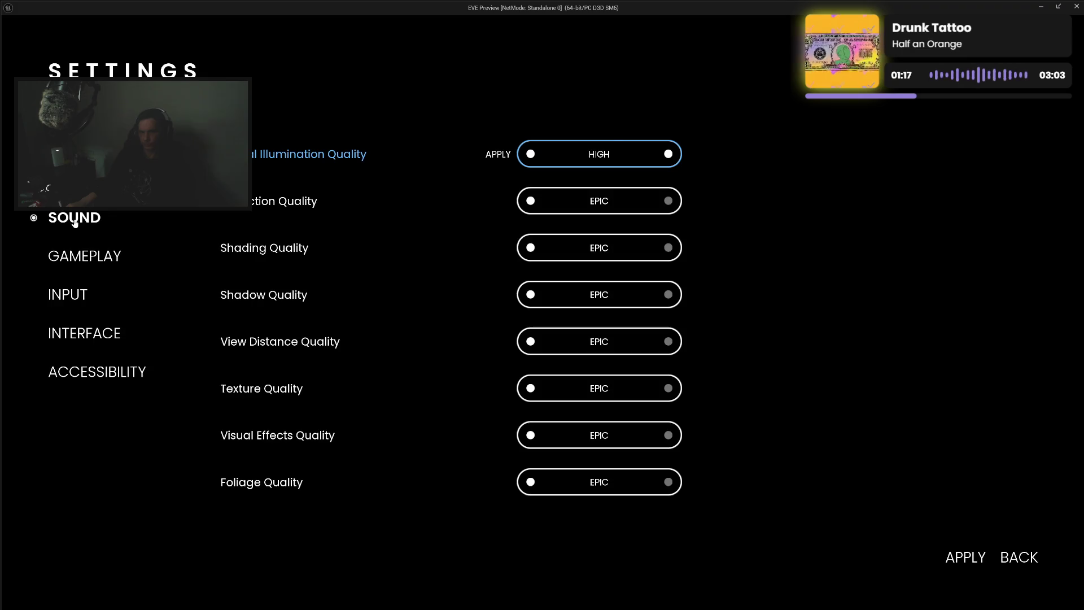
left_click(548, 351)
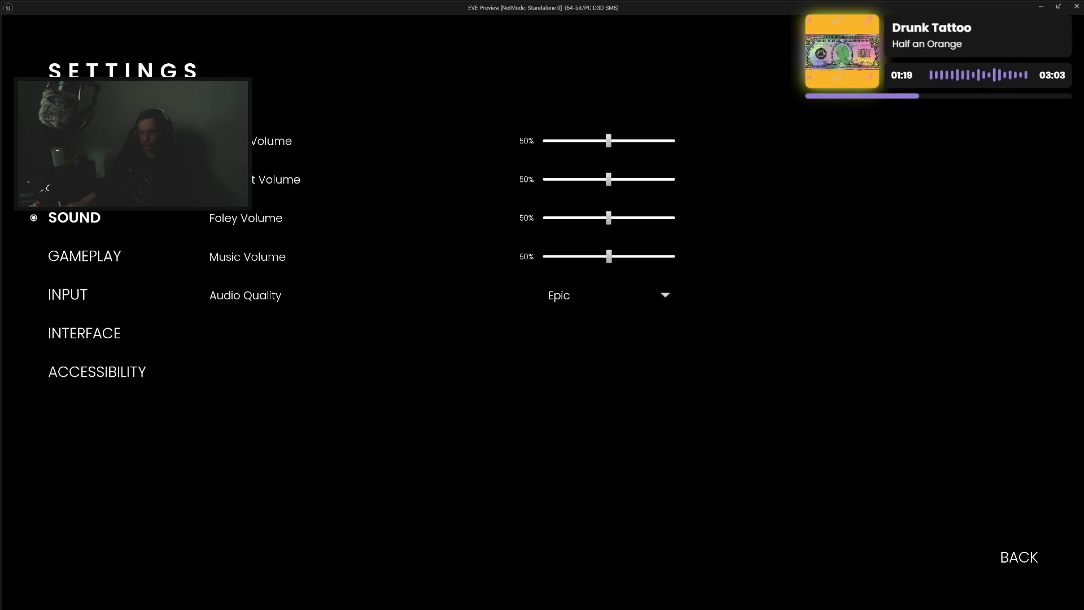
key("q")
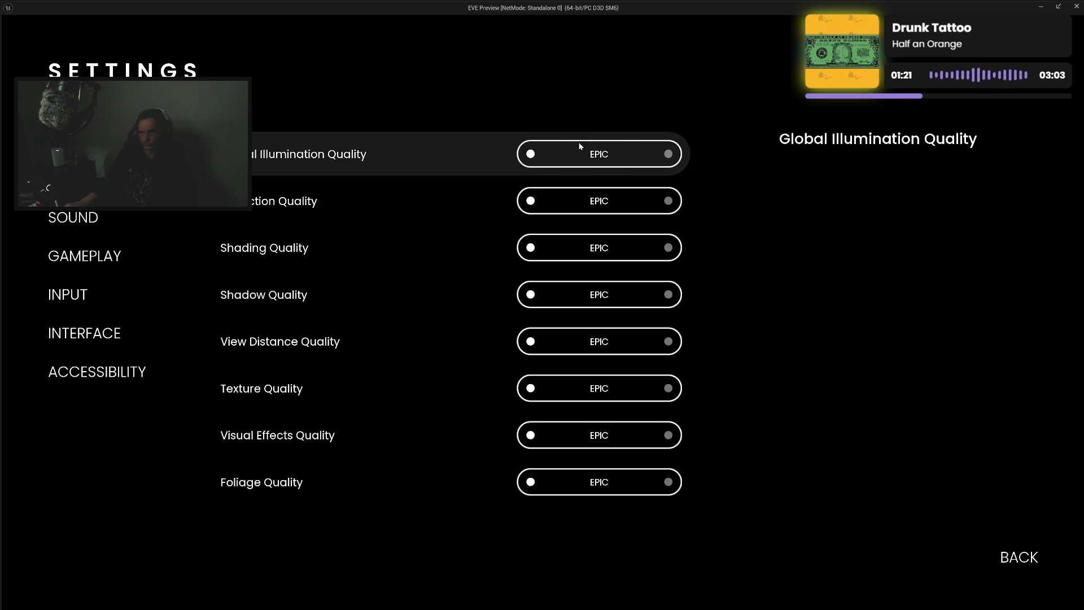
left_click(531, 155)
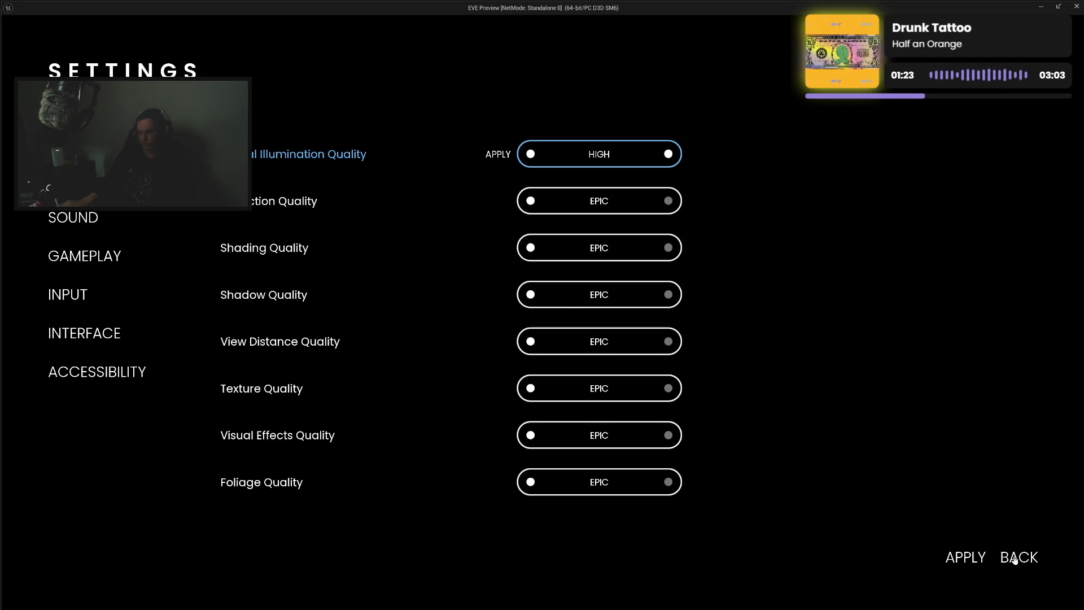
left_click(1014, 560)
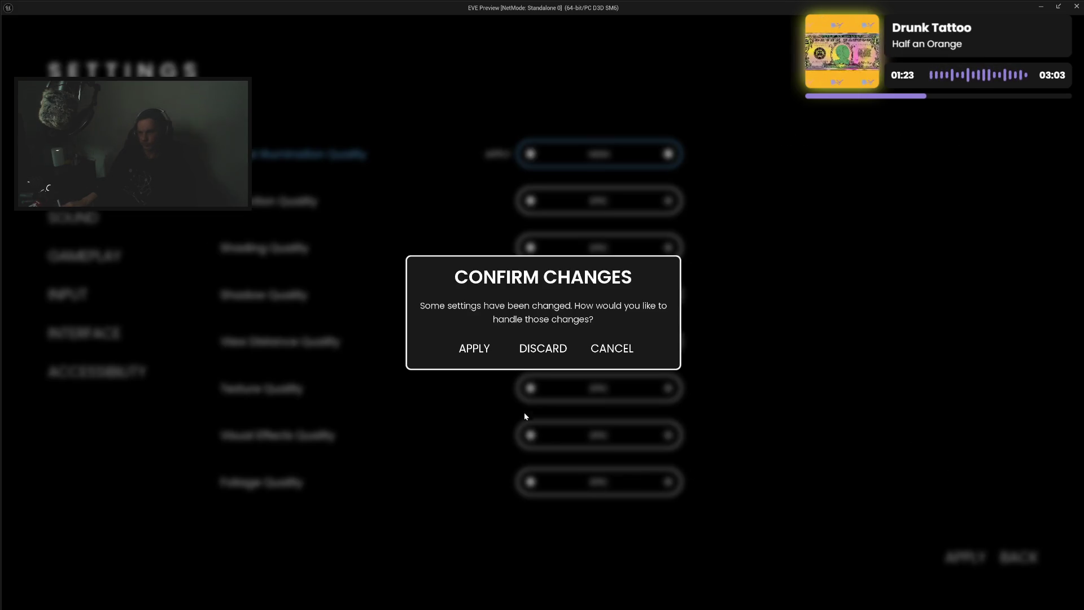
left_click(541, 350)
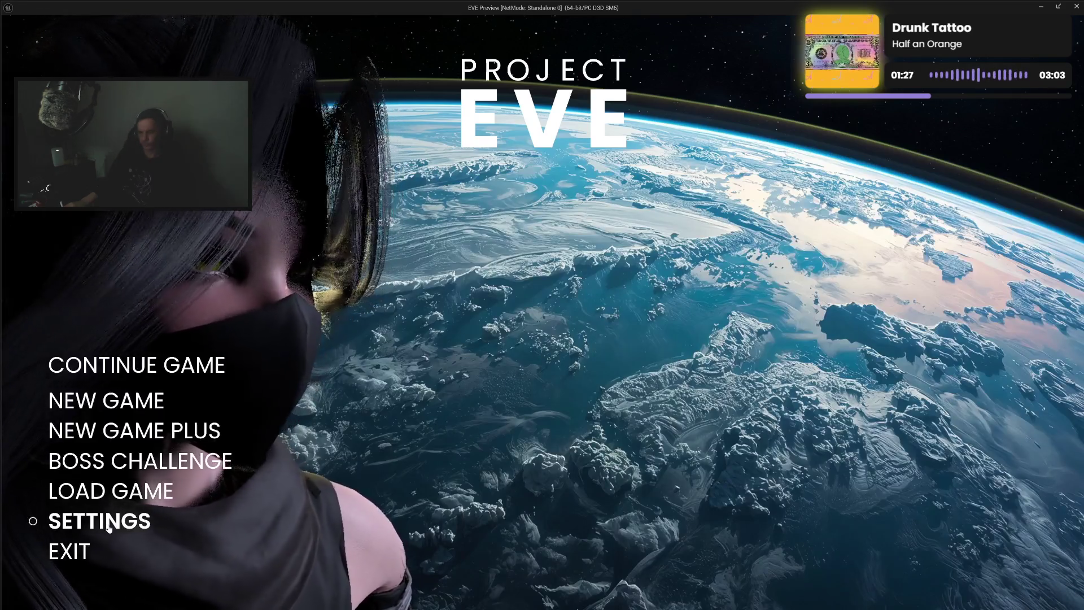
Reopen Graphics settings, return to the main menu, and close the preview
left_click(85, 518)
left_click(73, 179)
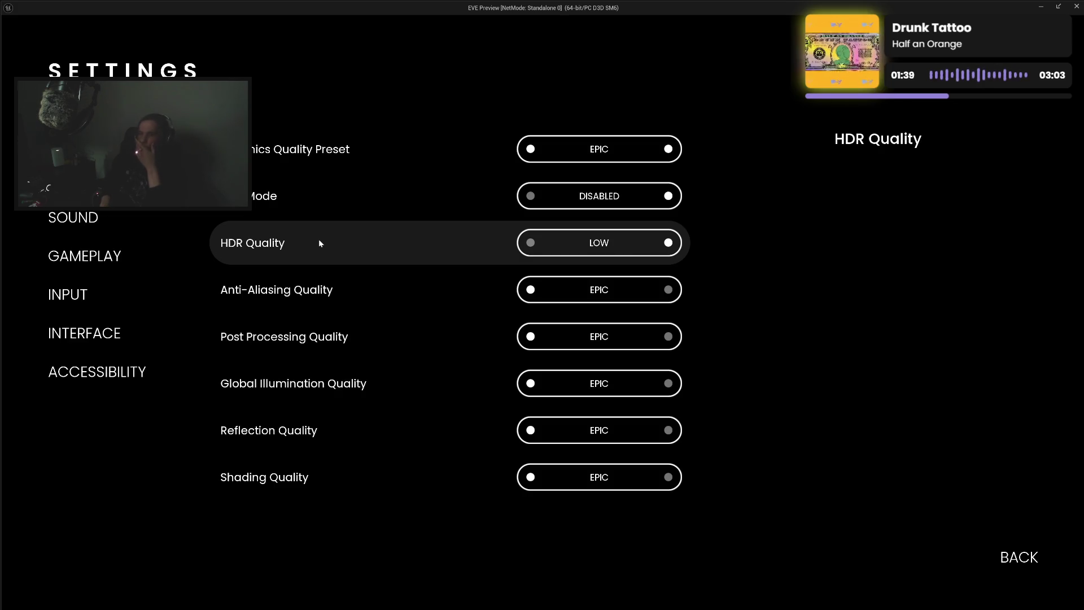
left_click(1031, 557)
left_click(68, 550)
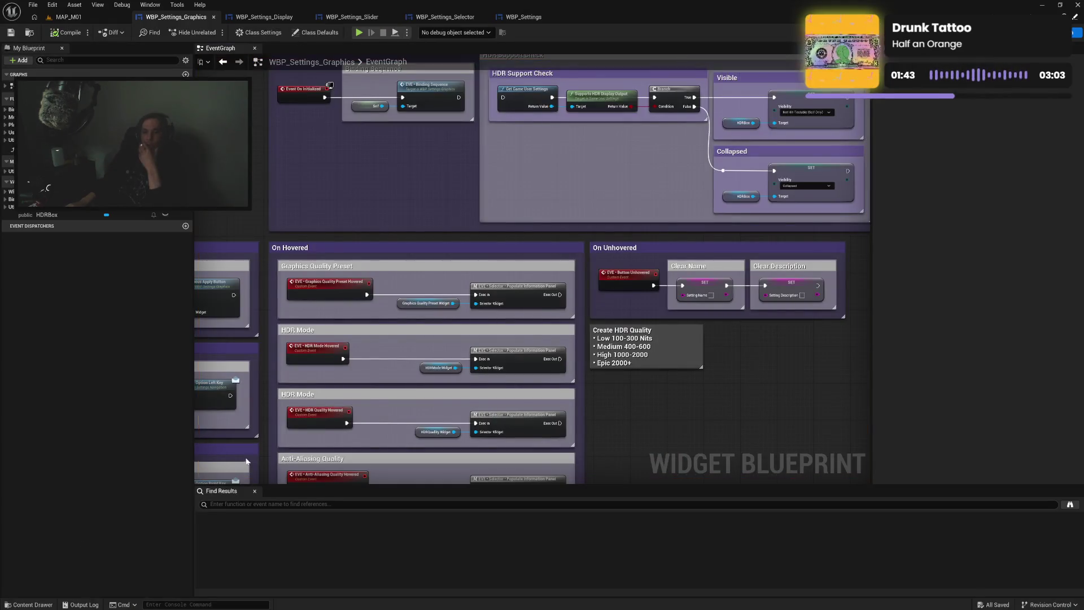
Pan the WBP_Settings_Graphics Event Graph down-left to show the HDR Support Check section
mouse_move(621, 356)
left_mouse_down()
mouse_move(719, 406)
mouse_move(740, 363)
mouse_move(680, 452)
left_mouse_up()
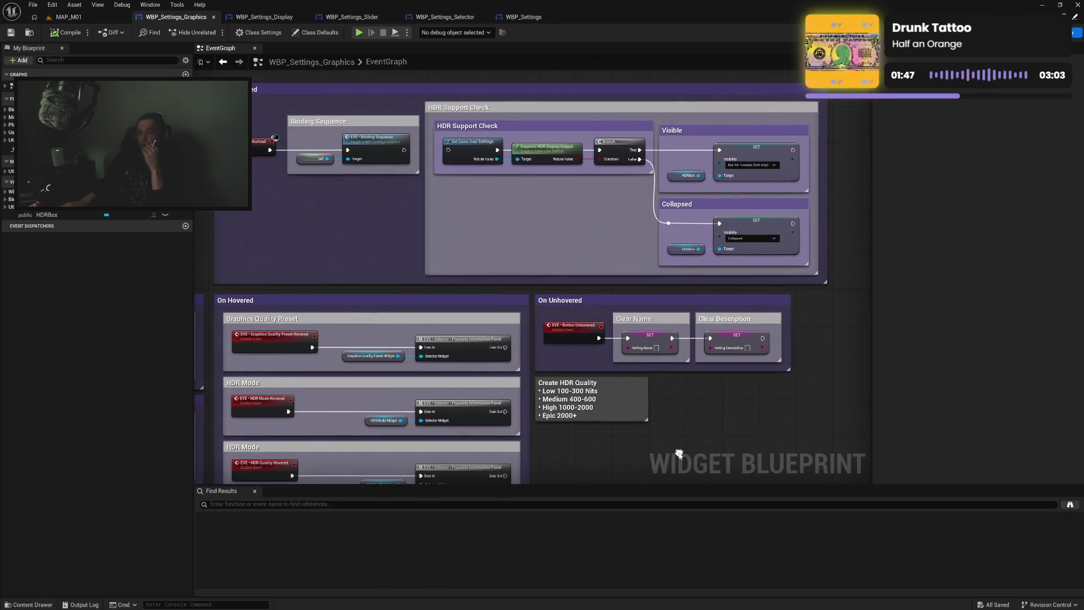
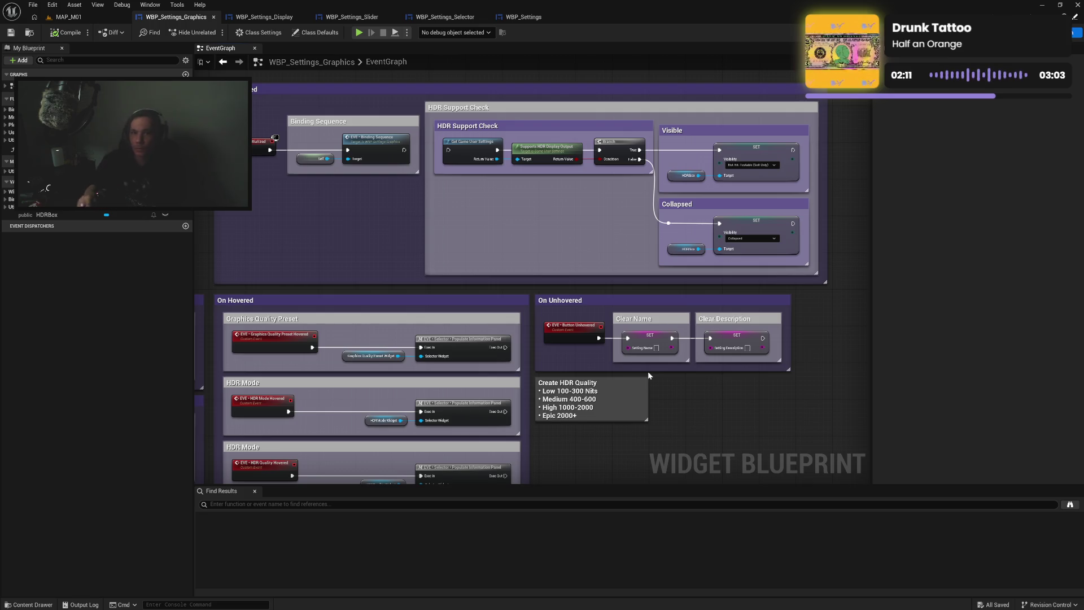
Glance at EVE • Apply All Settings, then open the empty EVE • Set HDR Mode function graph
left_click(6, 134)
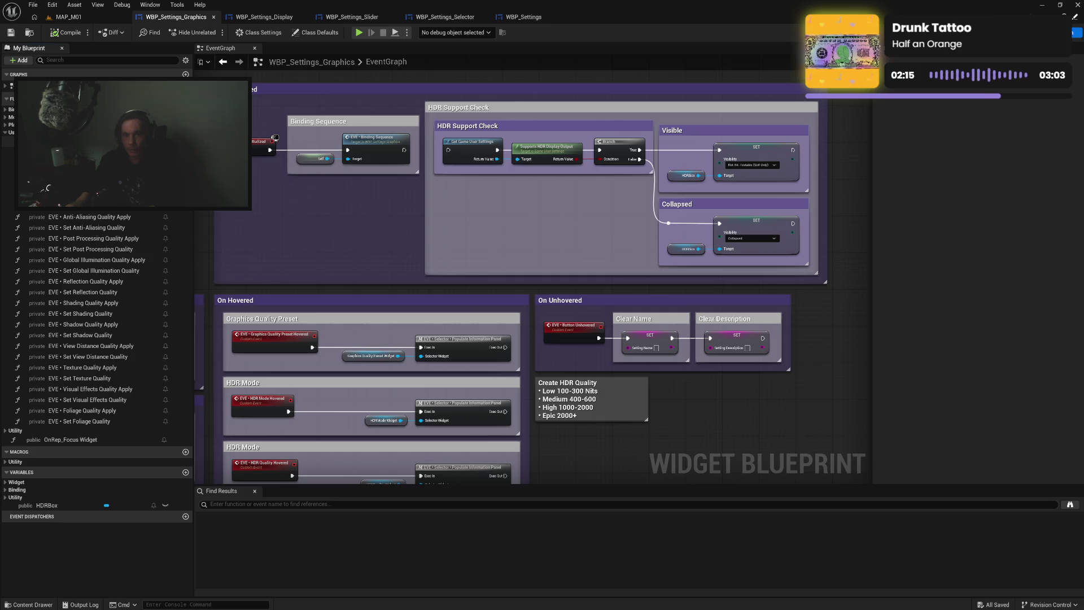
double_click(73, 195)
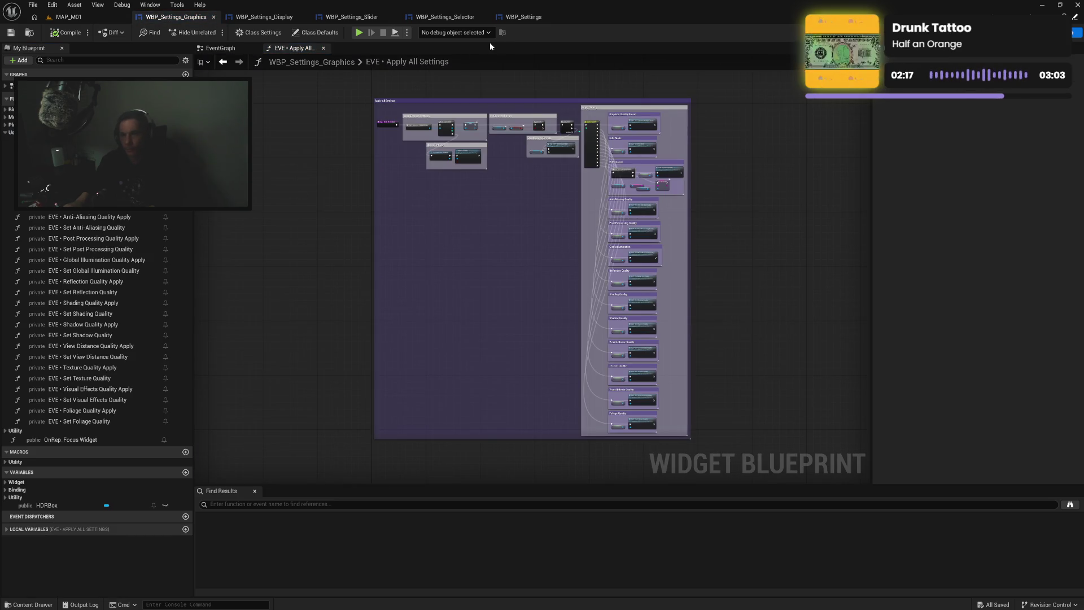
left_click(325, 48)
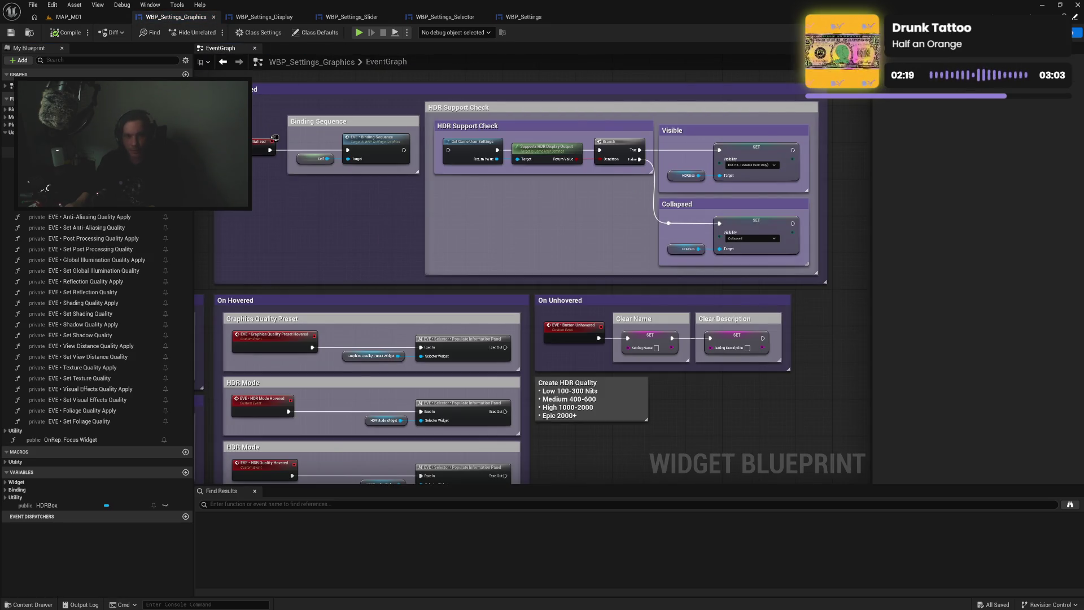
left_click(74, 152)
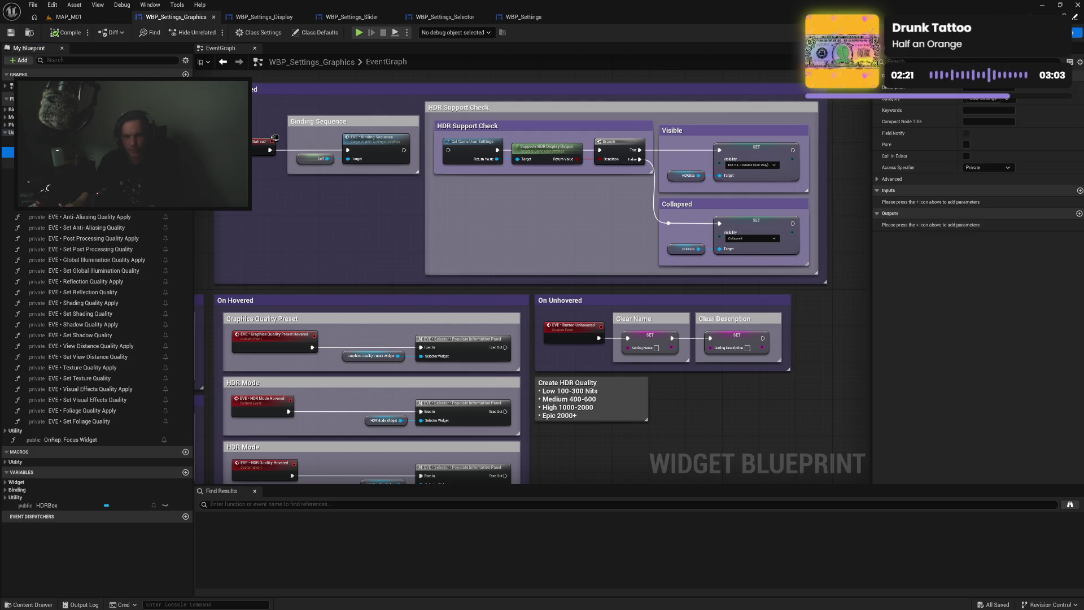
double_click(73, 153)
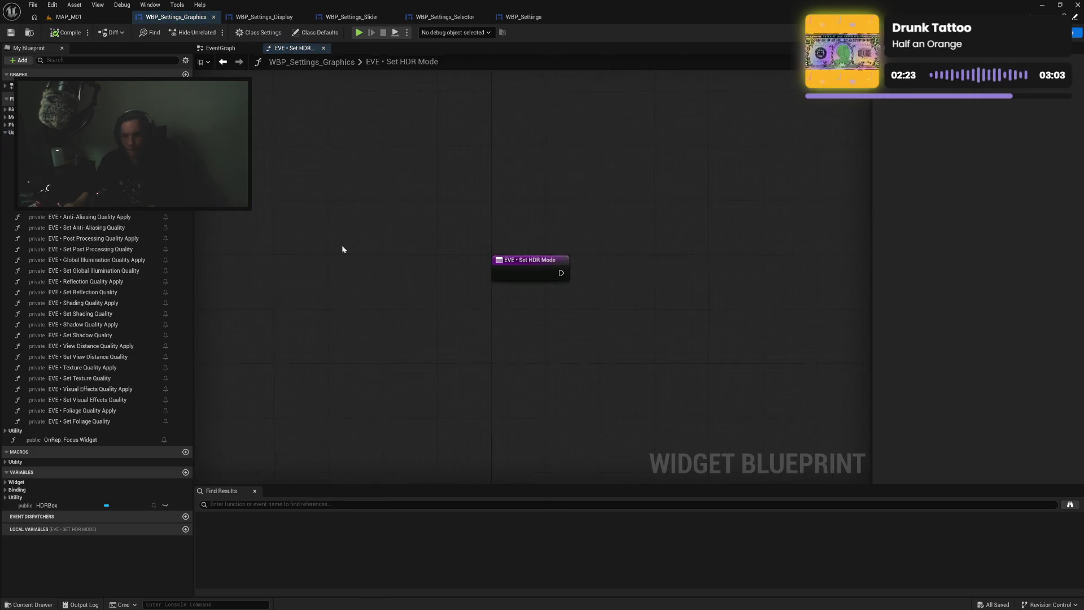
left_click(525, 276)
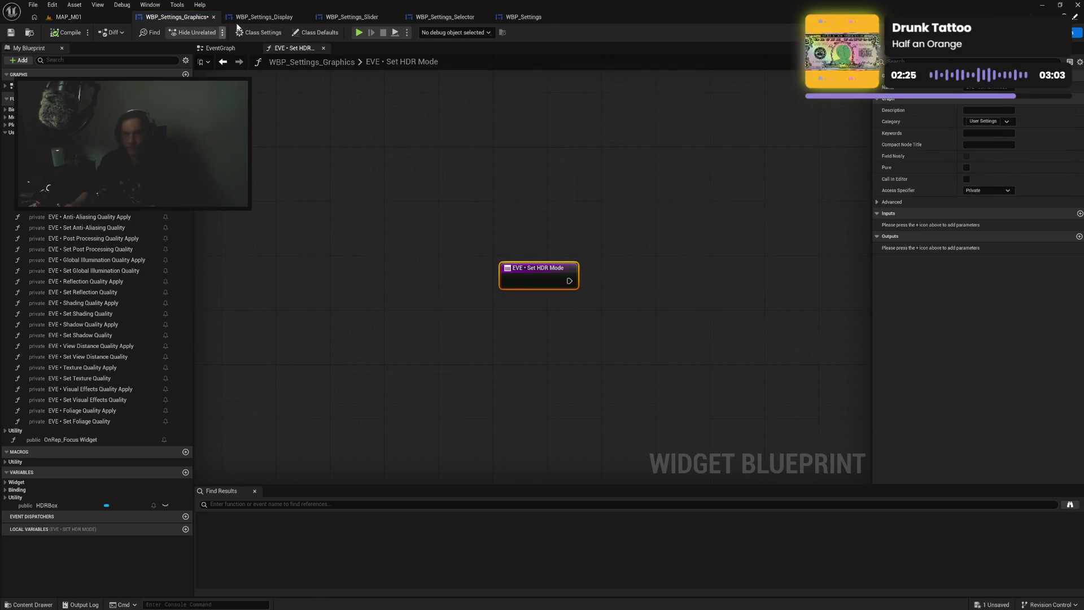
left_click(265, 17)
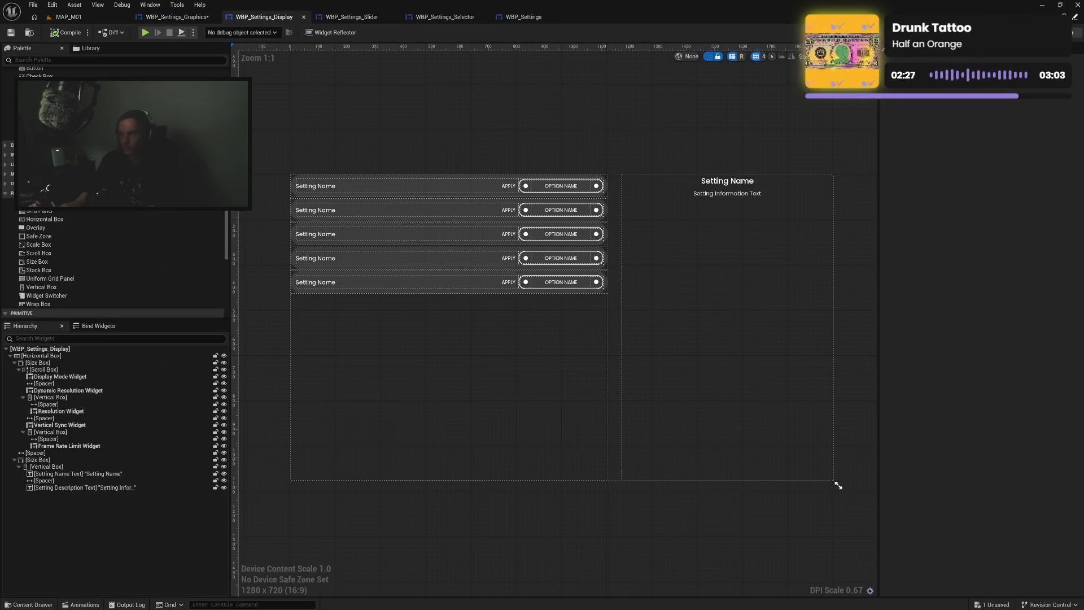
Copy all nodes of WBP_Settings_Display's EVE • Set Display Mode function and return to WBP_Settings_Graphics
key("shift+F4")
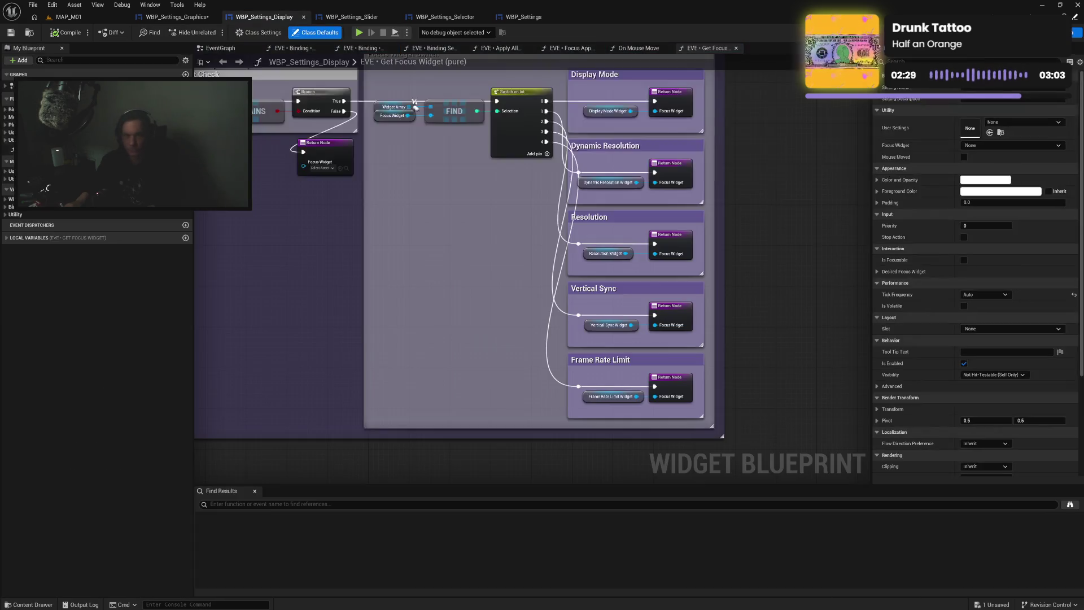
left_click(5, 133)
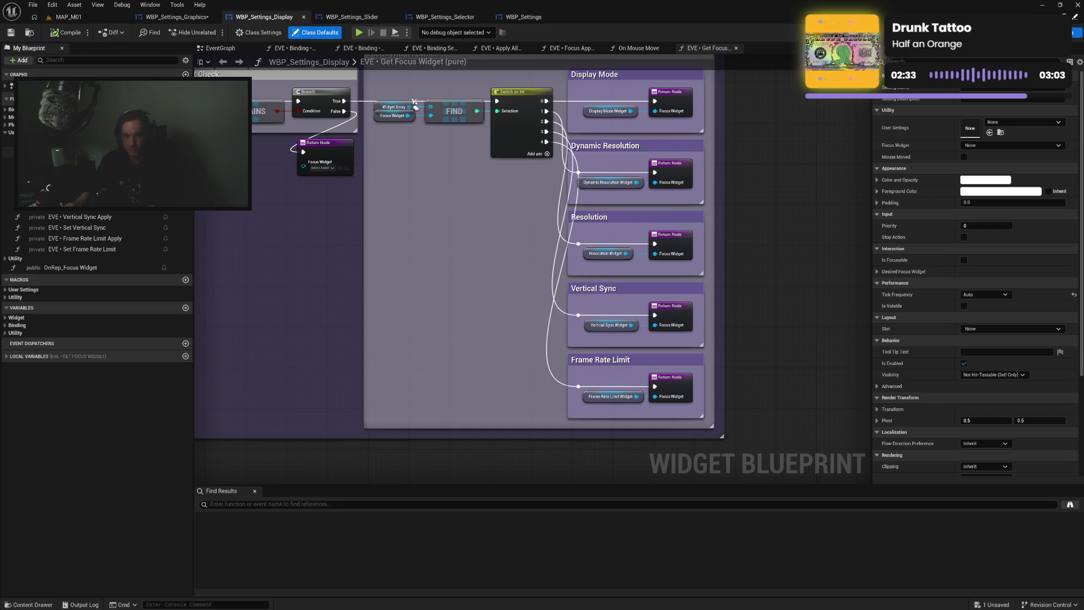
double_click(68, 164)
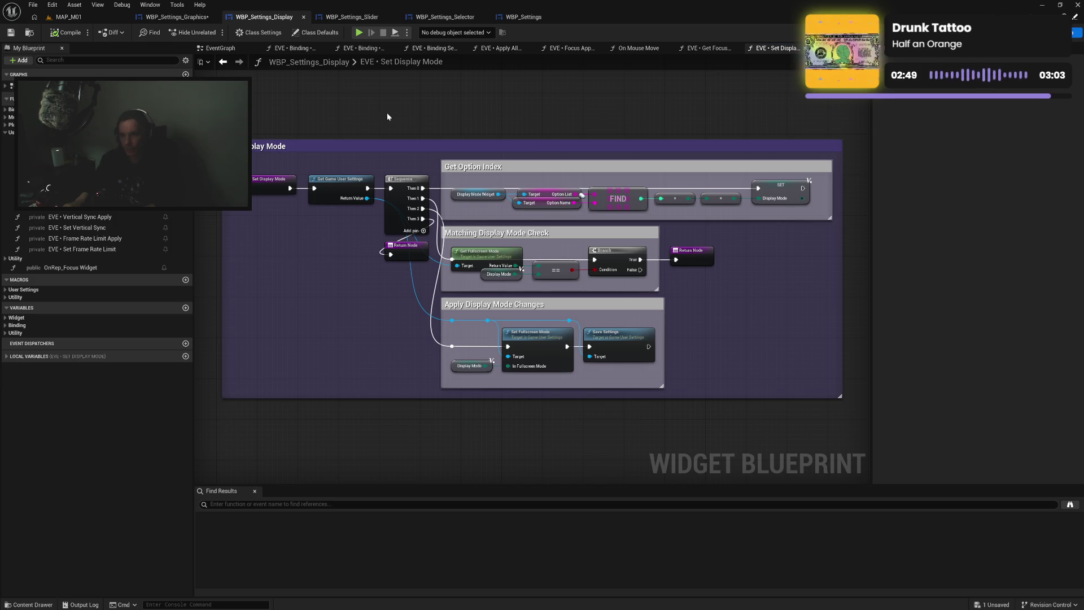
mouse_move(351, 113)
left_mouse_down()
mouse_move(593, 406)
mouse_move(804, 446)
left_mouse_up()
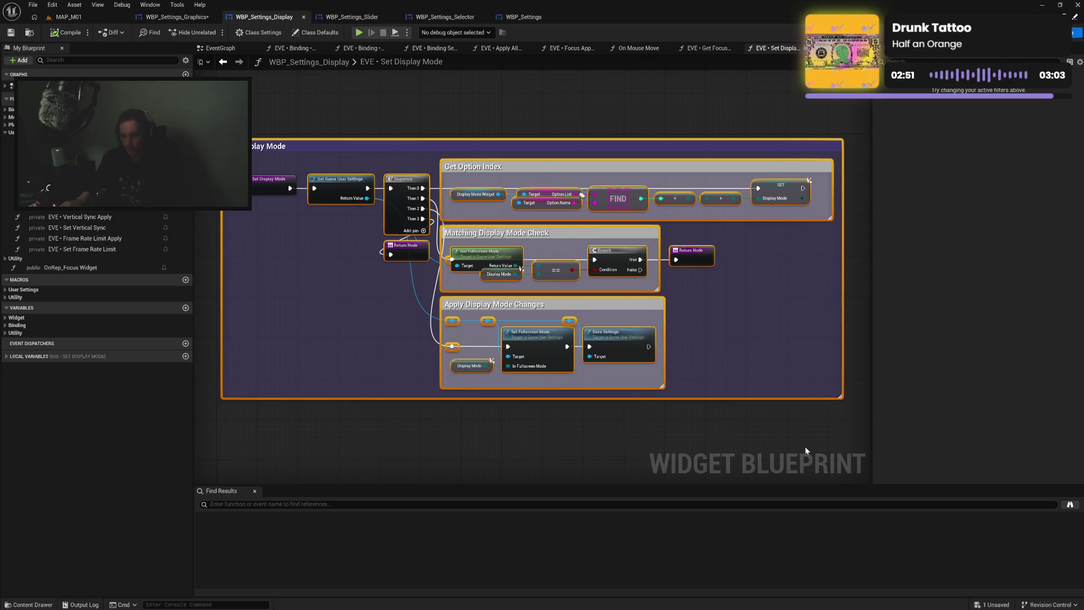
key("ctrl+c")
left_click(176, 17)
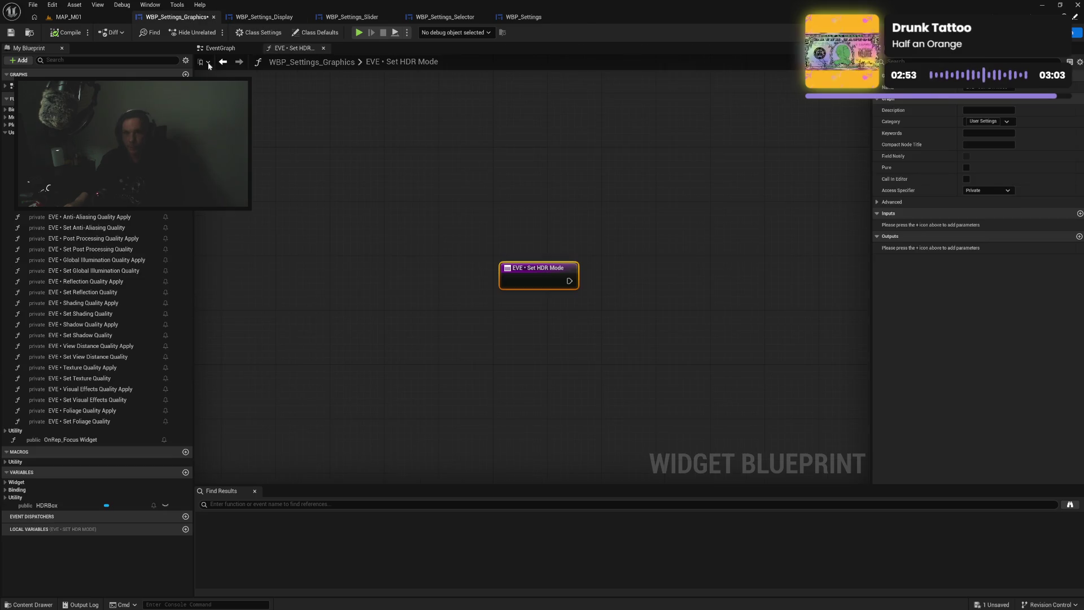
Paste the Set Display Mode nodes and wire the Set HDR Mode entry to Get Game User Settings
key("ctrl+v")
mouse_move(408, 136)
left_mouse_down()
mouse_move(283, 79)
mouse_move(320, 237)
left_mouse_up()
left_click_drag(367, 123, 239, 232)
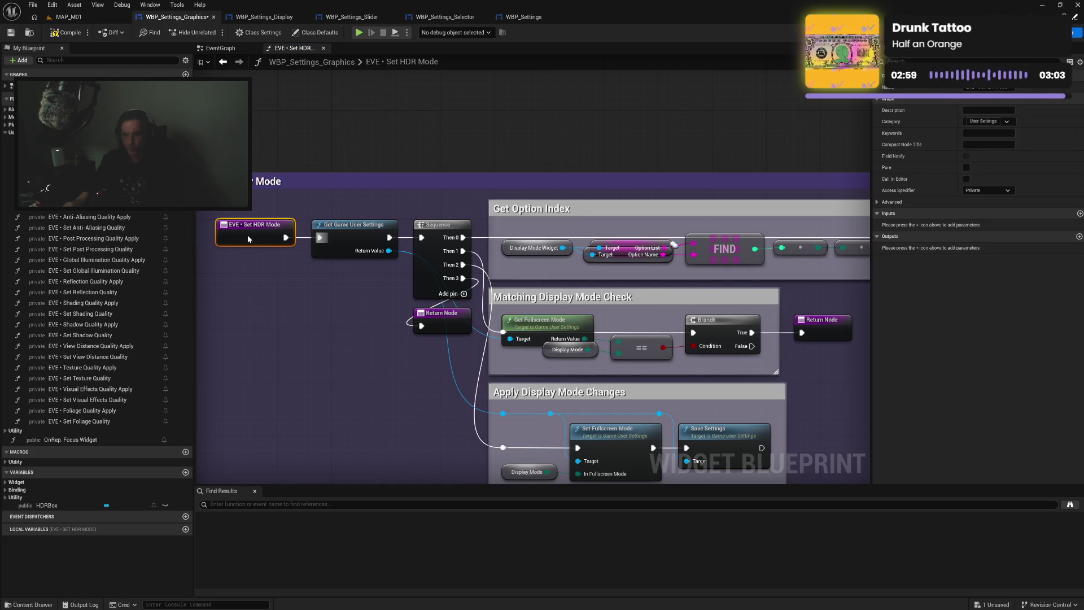
left_click_drag(247, 235, 303, 249)
left_click_drag(342, 194, 483, 131)
mouse_move(501, 217)
left_mouse_down()
mouse_move(380, 276)
mouse_move(372, 256)
left_mouse_up()
Retitle the pasted comment from Set Display Mode to Set HDR Mode
double_click(315, 139)
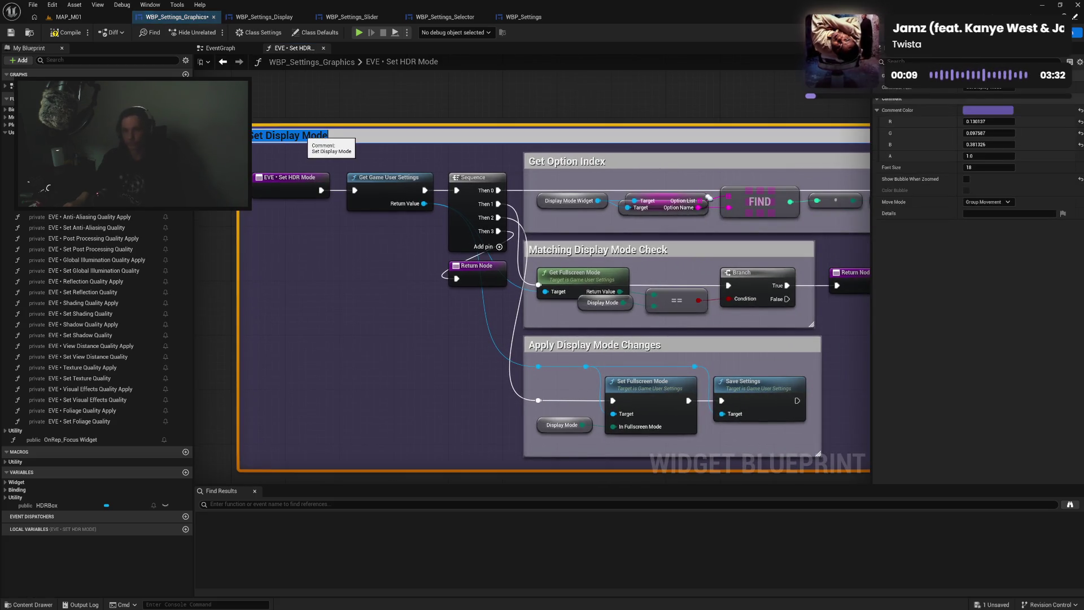
left_click_drag(299, 135, 266, 135)
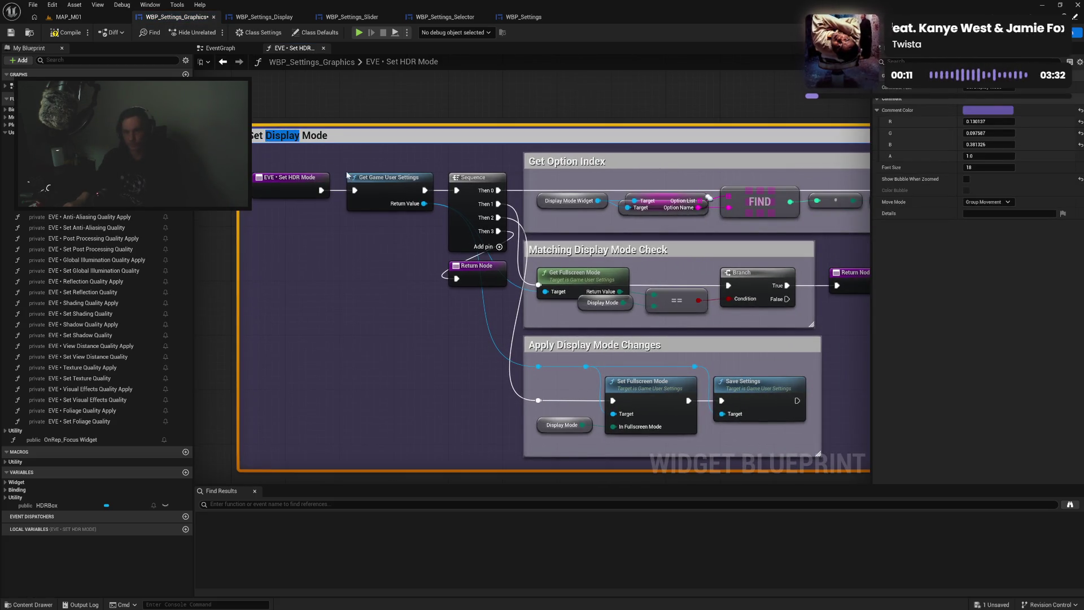
type("HDR")
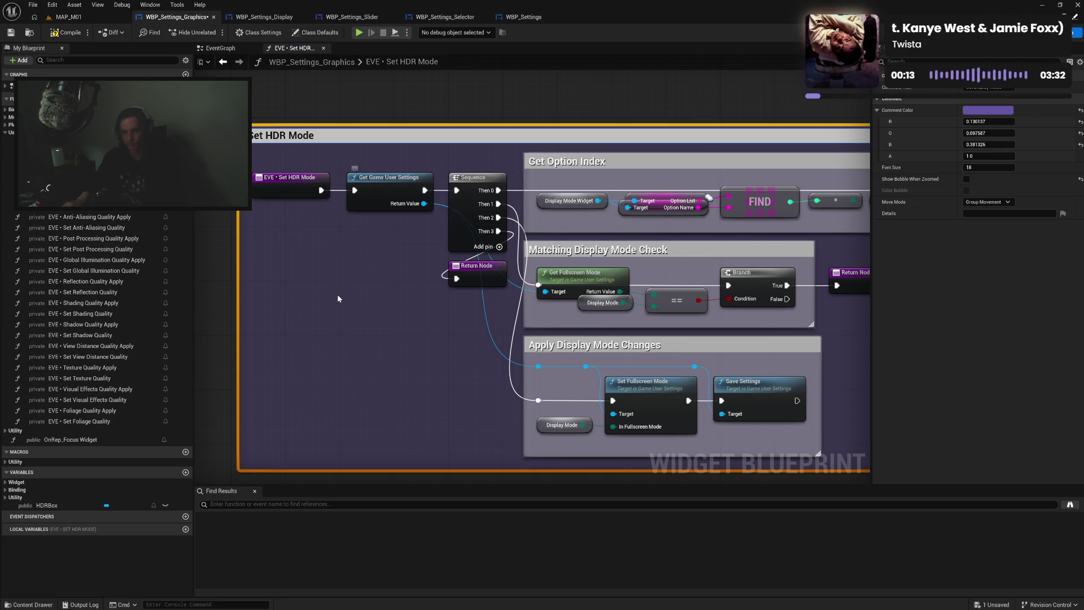
left_click(335, 296)
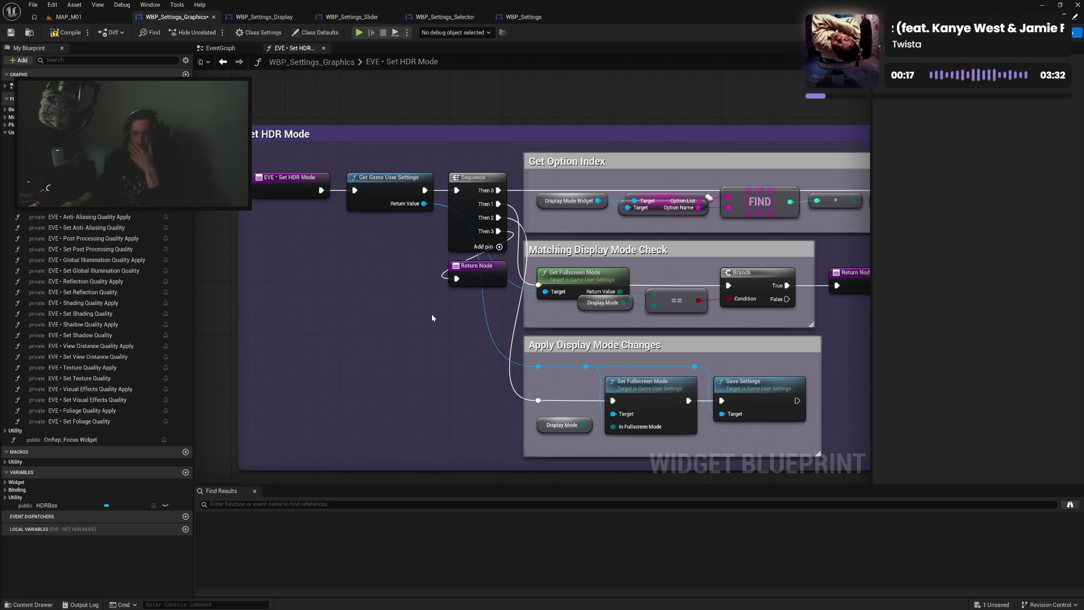
left_click_drag(432, 313, 296, 304)
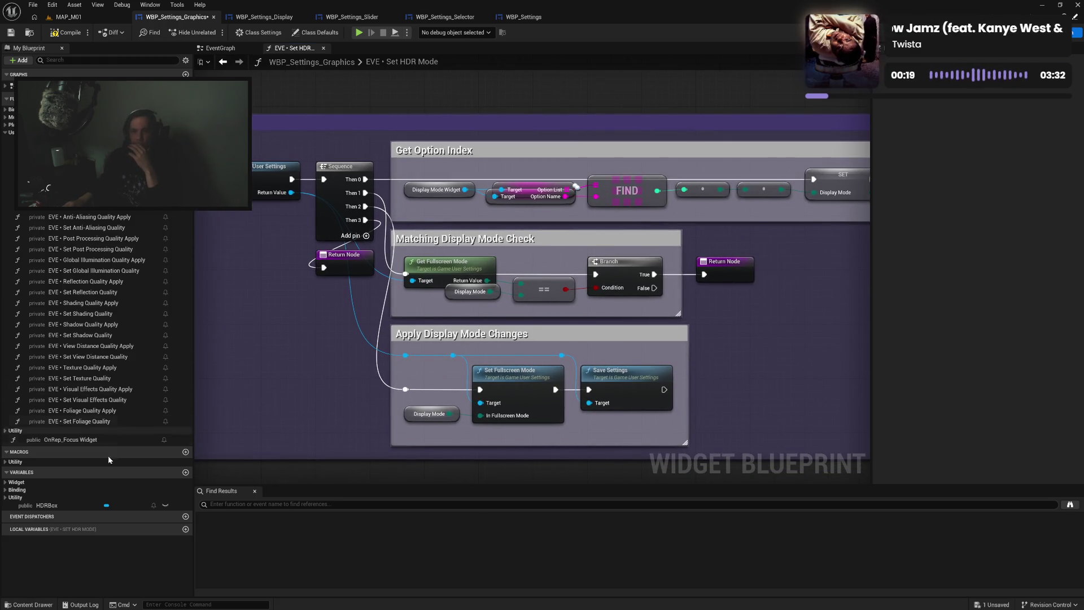
left_click(6, 483)
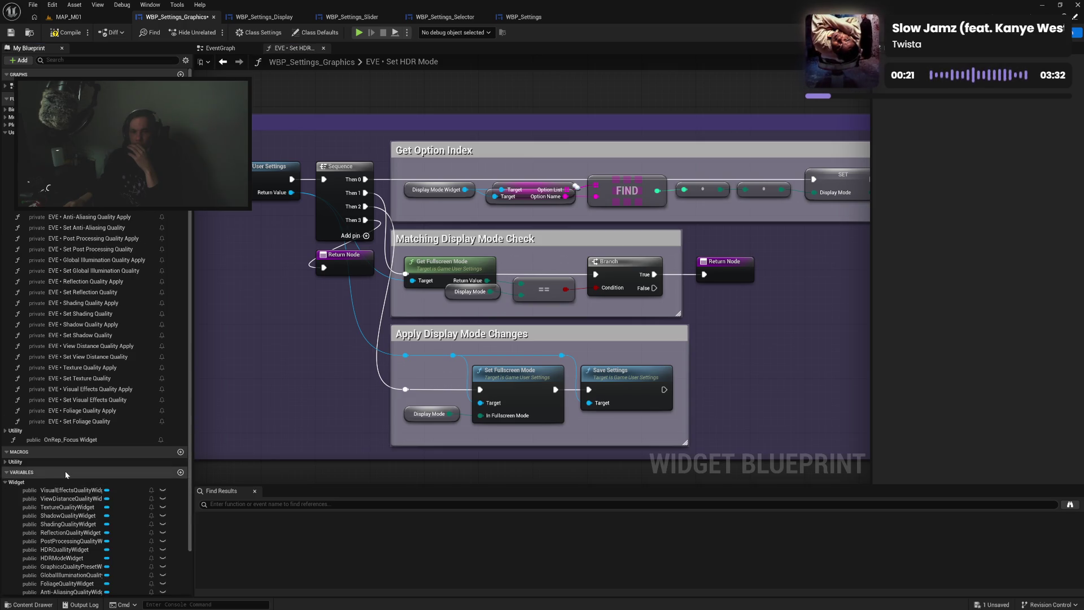
Replace the Display Mode Widget getter in the Get Option Index row with HDRModeWidget
scroll(56, 497, "down", 2)
left_click(68, 509)
mouse_move(68, 508)
left_mouse_down()
mouse_move(417, 221)
mouse_move(407, 192)
mouse_move(647, 205)
mouse_move(624, 215)
left_mouse_up()
left_click(580, 216)
left_click_drag(444, 165, 842, 216)
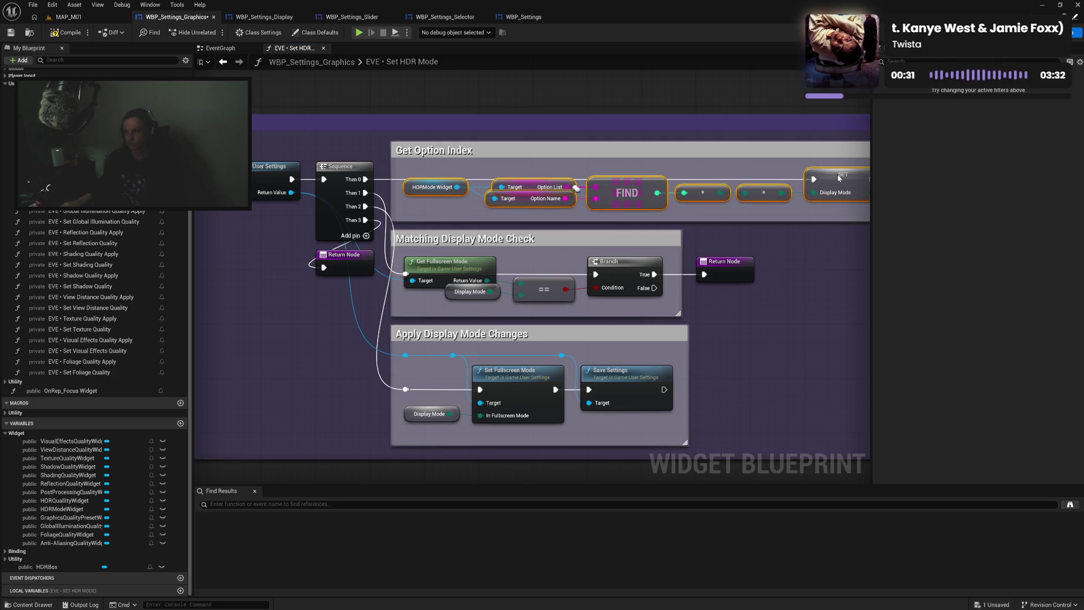
left_click(770, 235)
left_click_drag(769, 235, 519, 225)
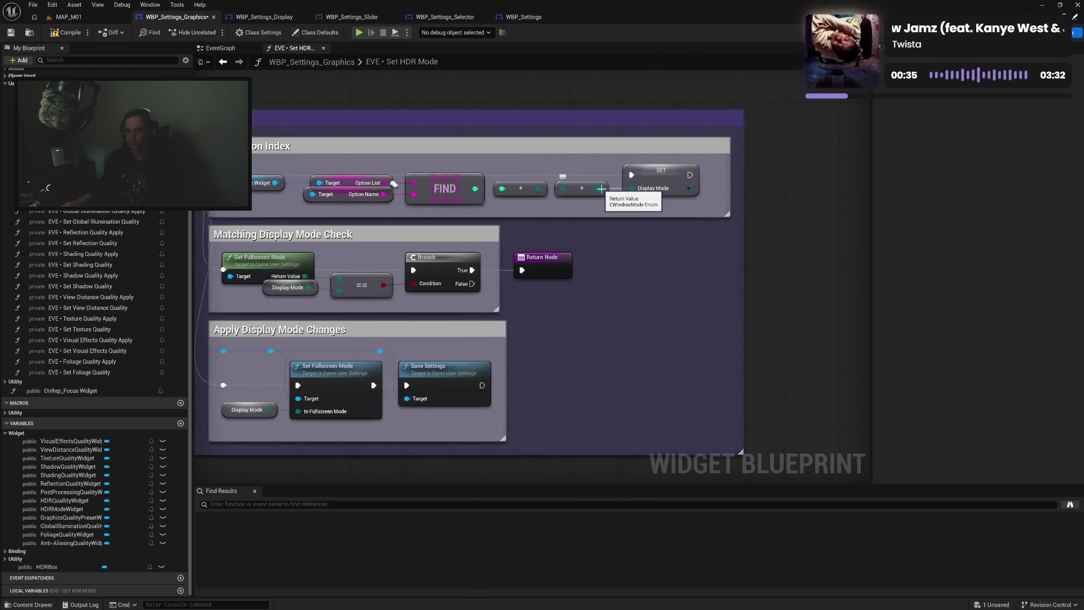
right_click(611, 242)
left_click(509, 230)
left_click_drag(509, 229, 546, 278)
left_click_drag(460, 332, 287, 307)
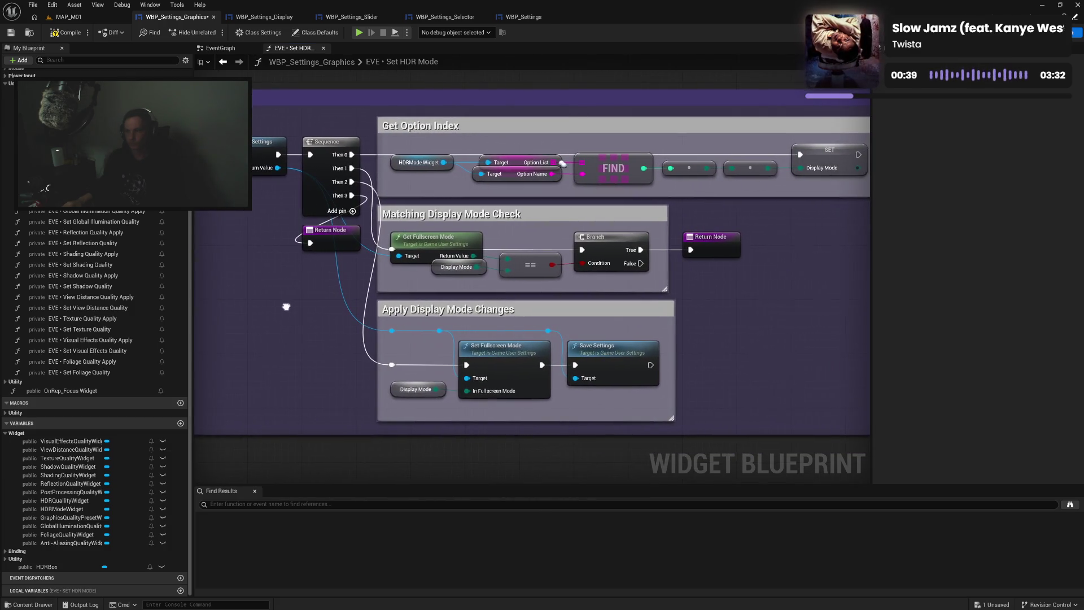
Add an Is HDR Enabled node fed by Game User Settings, then search 'boolean' from FIND's result
left_click_drag(278, 168, 269, 276)
type("get hdr")
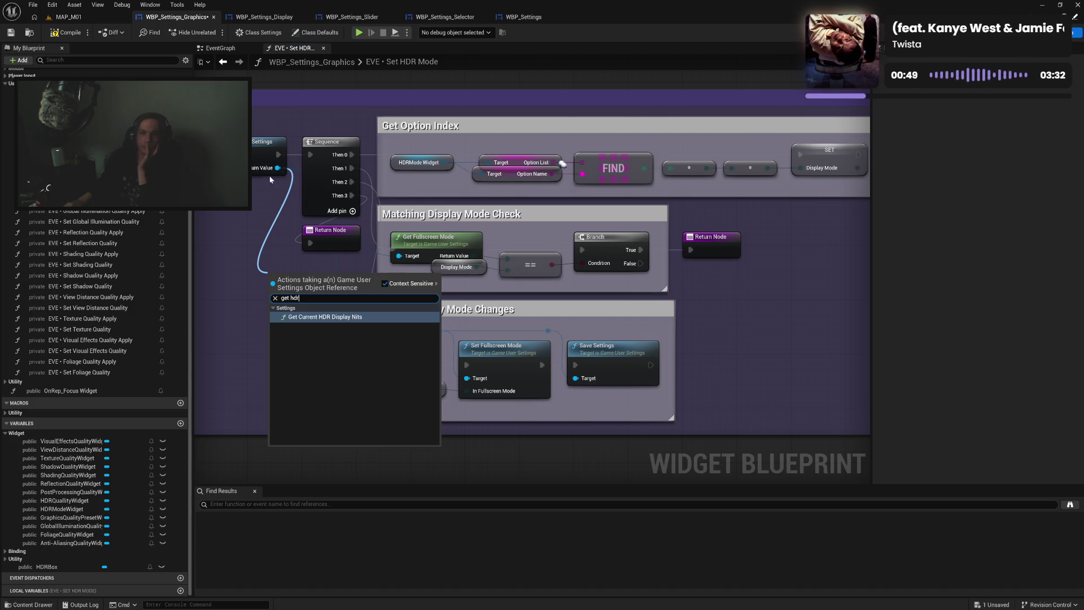
left_click_drag(277, 168, 276, 261)
type("hdr")
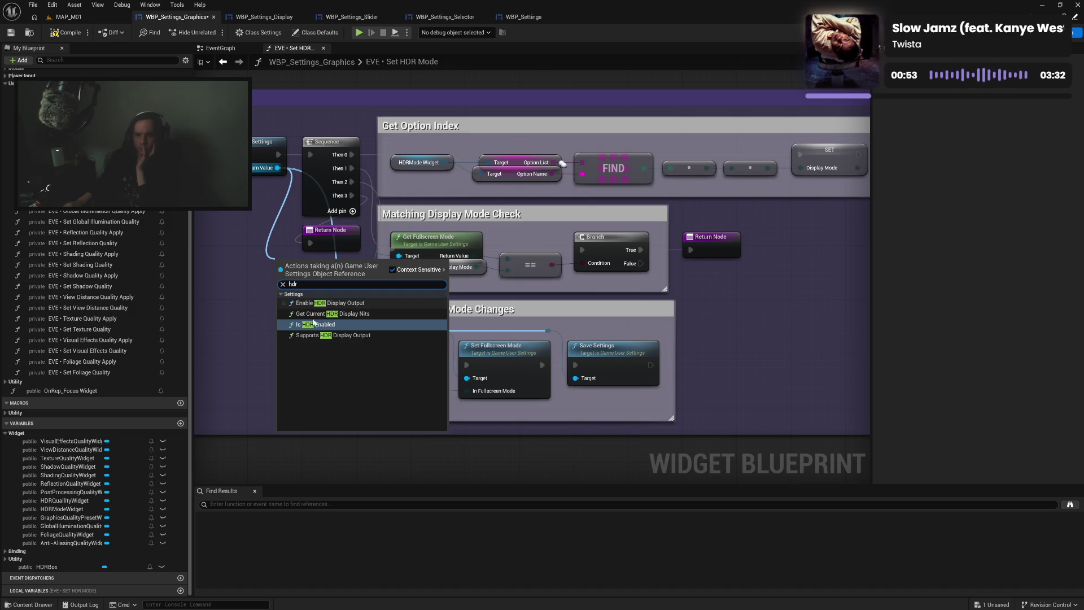
left_click(315, 326)
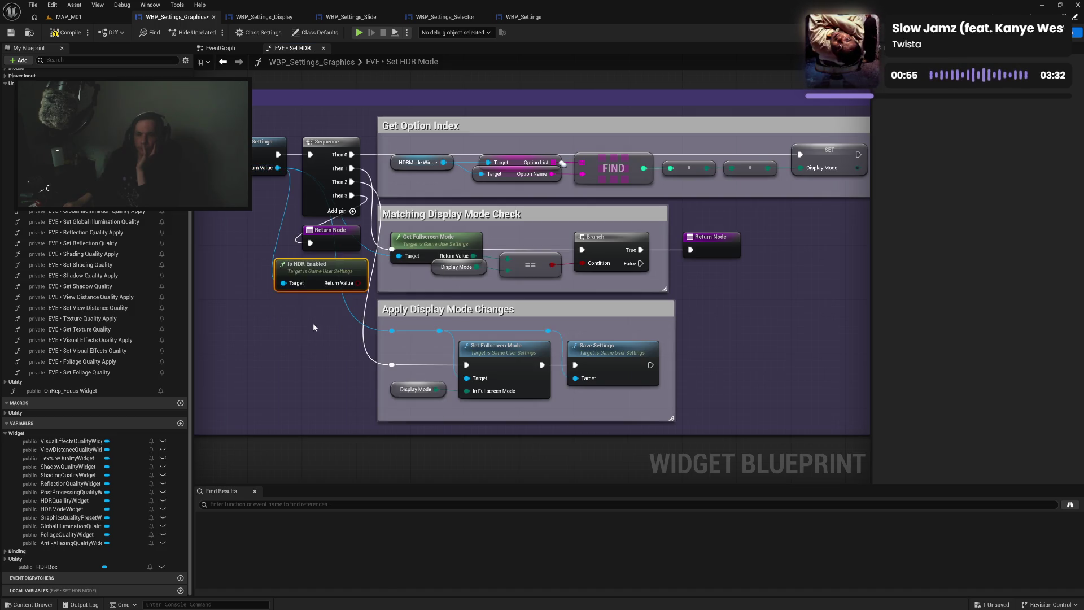
left_click_drag(309, 267, 776, 281)
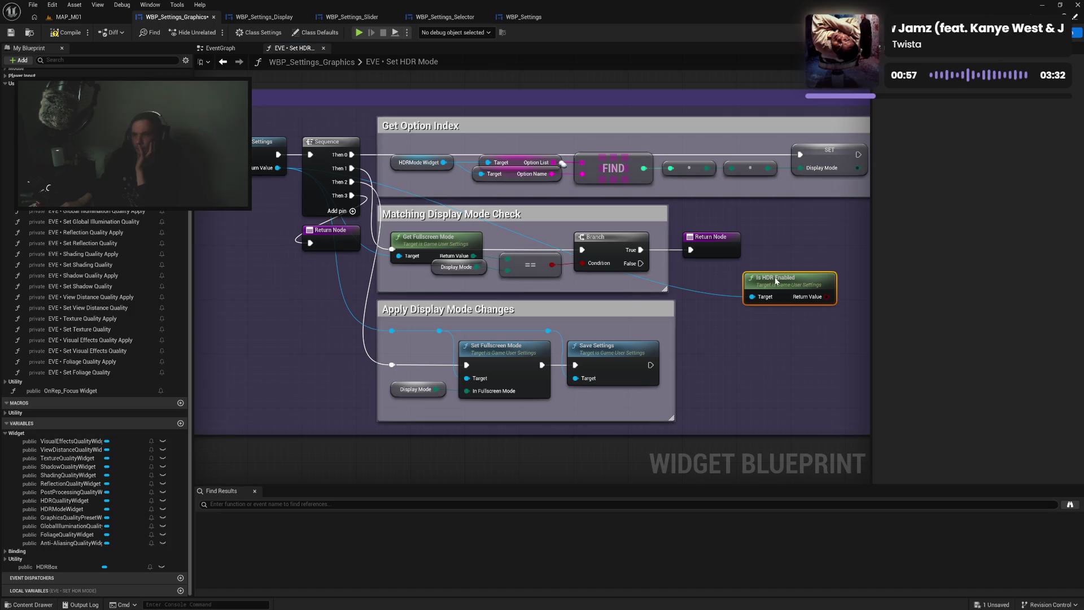
left_click_drag(774, 220, 615, 202)
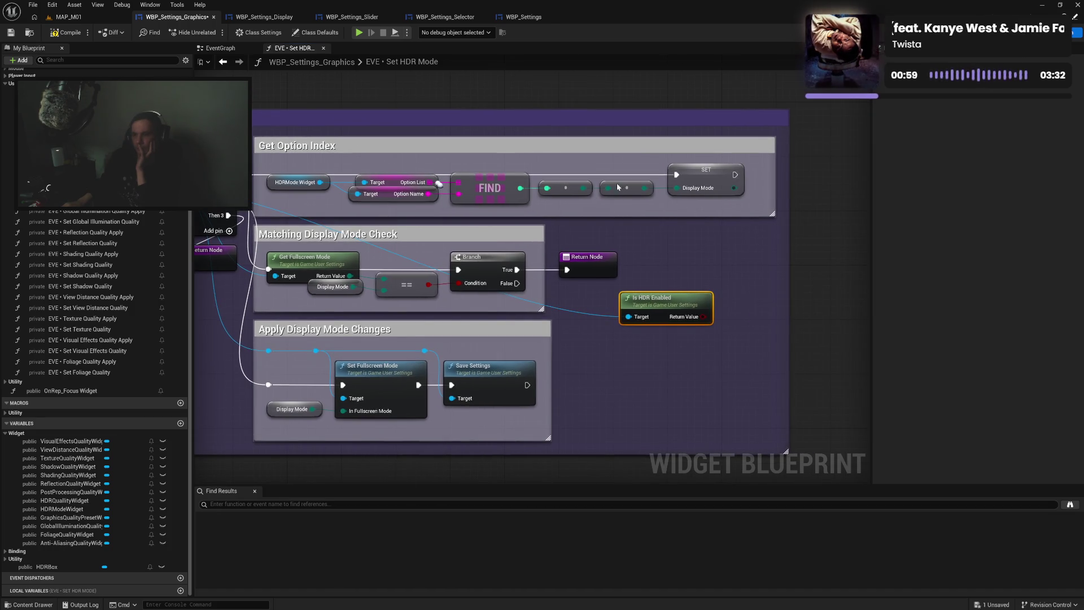
left_click_drag(524, 193, 578, 220)
type("boo")
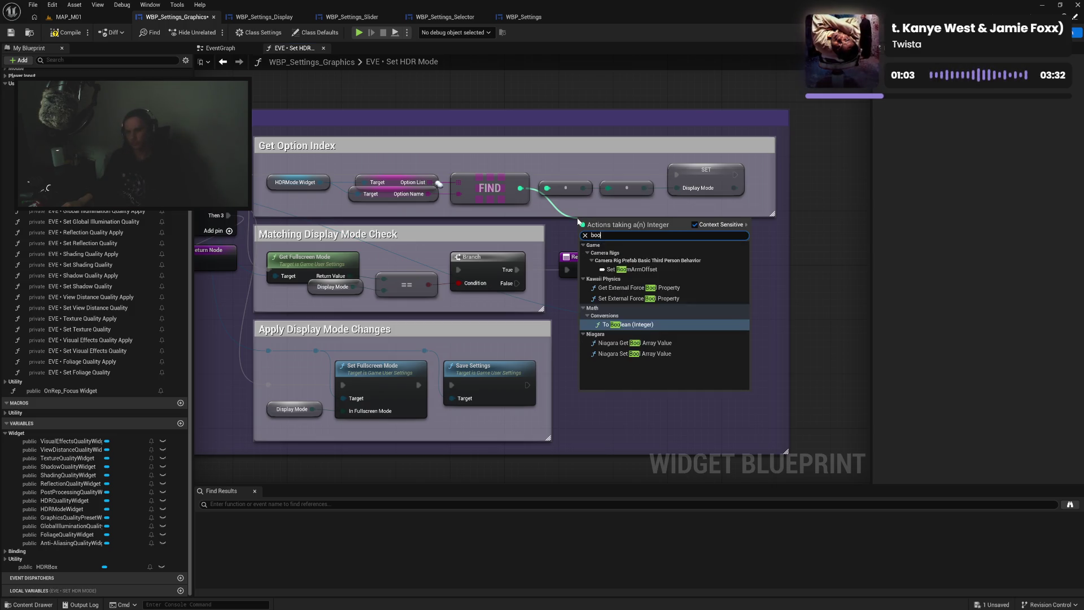
type("lean")
Add the integer-to-boolean conversion and an Equal (==) node fed by Is HDR Enabled
key("Return")
left_click_drag(600, 229, 684, 279)
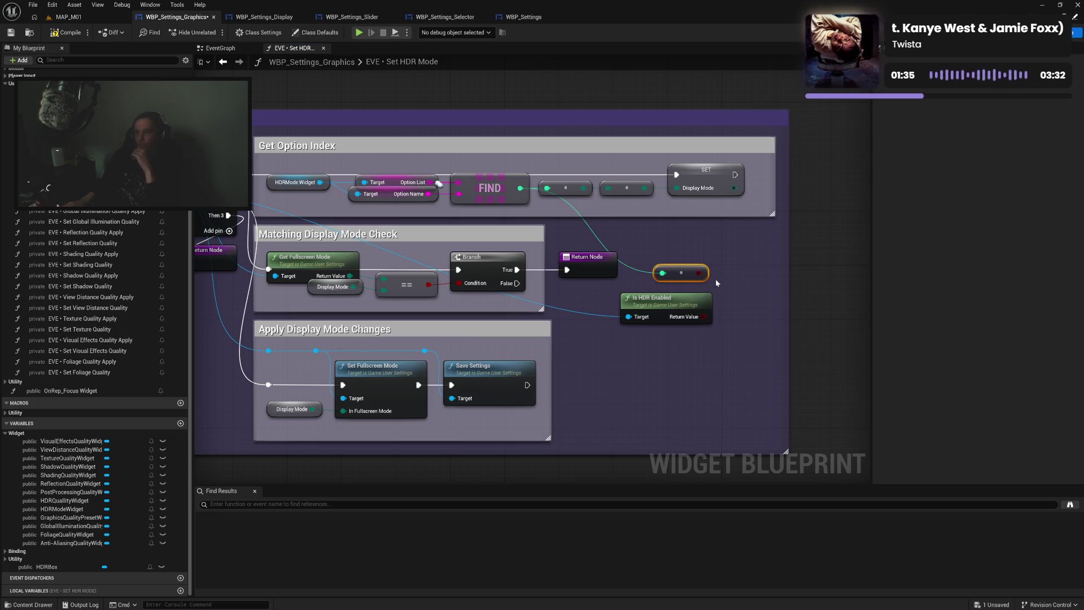
left_click_drag(683, 306, 682, 306)
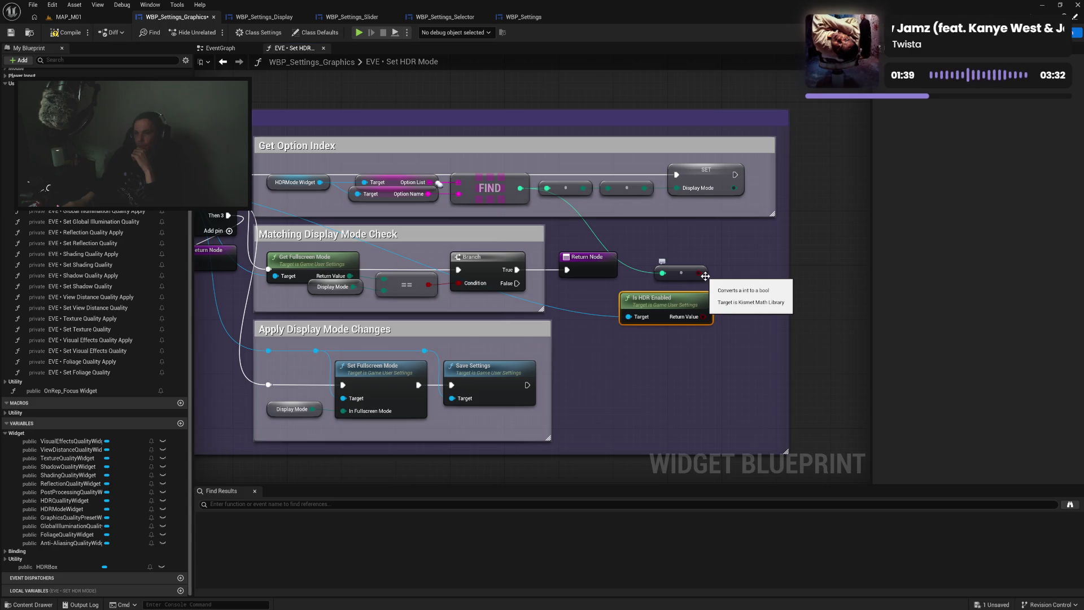
left_click_drag(700, 274, 733, 281)
type("eq")
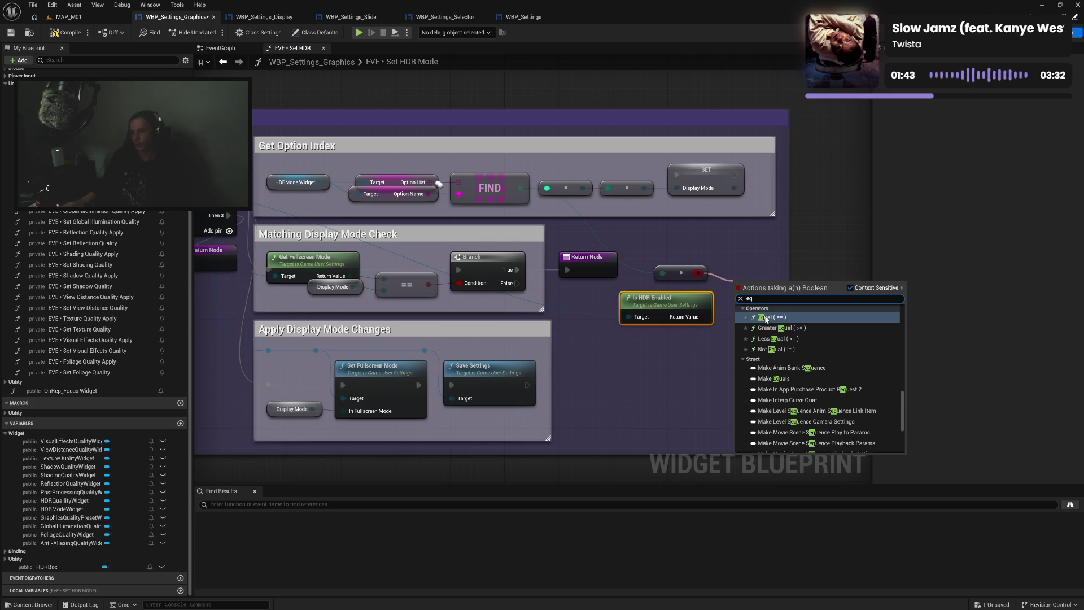
left_click(766, 318)
left_click_drag(706, 317, 738, 300)
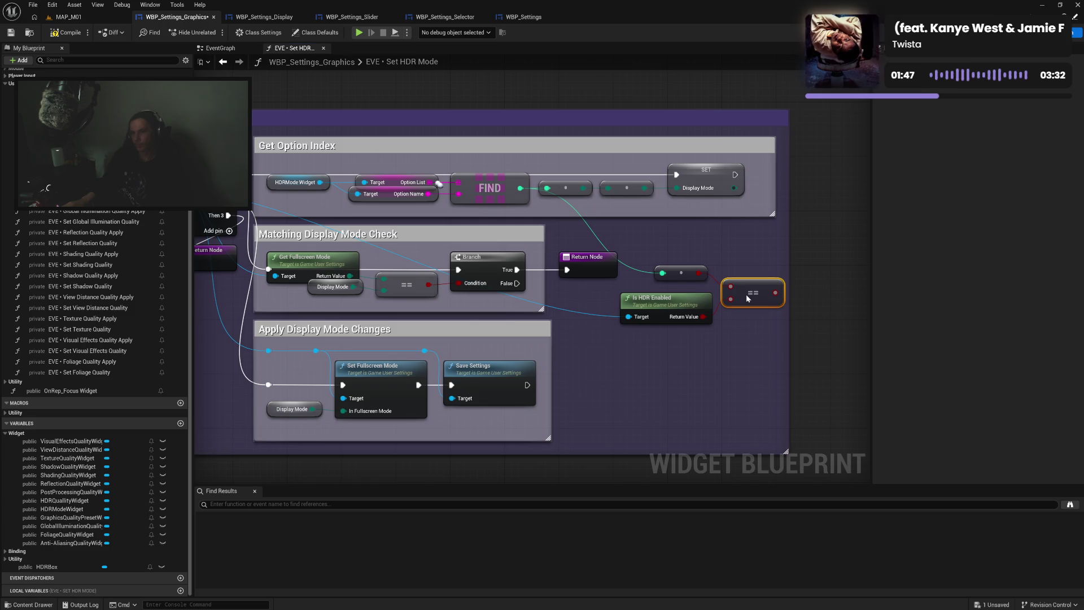
left_click_drag(691, 301, 745, 286)
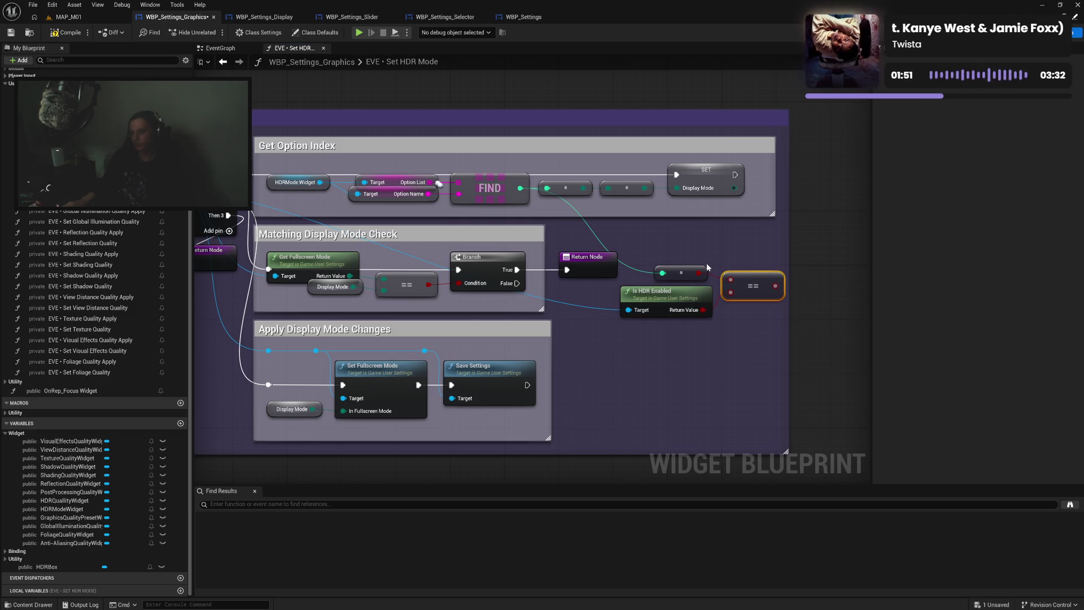
mouse_move(657, 260)
left_mouse_down()
mouse_move(706, 294)
mouse_move(760, 308)
mouse_move(349, 90)
mouse_move(446, 225)
mouse_move(467, 283)
left_mouse_up()
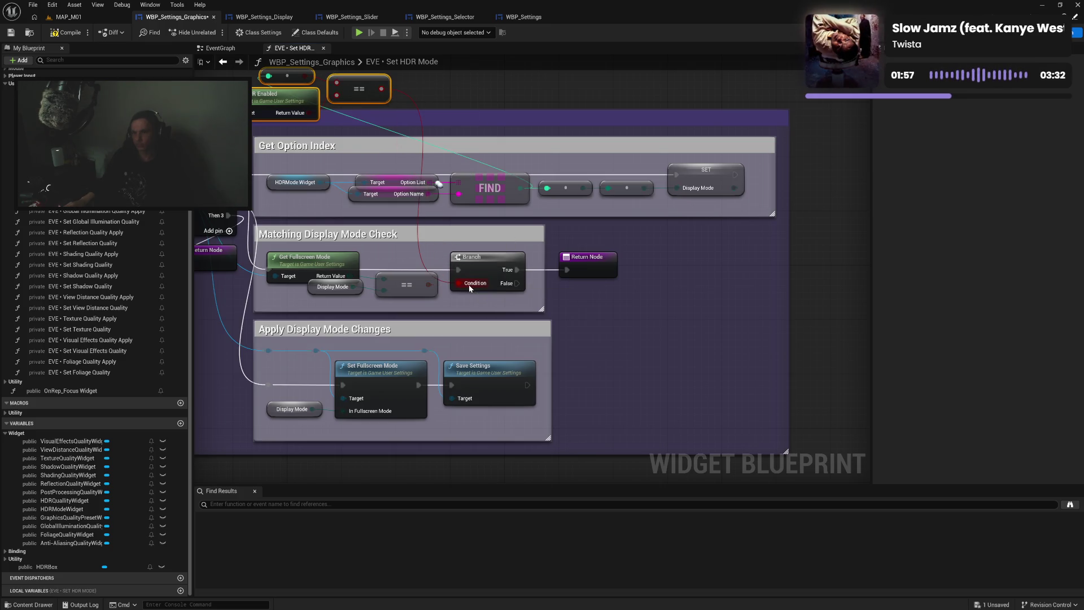
Delete the old fullscreen-mode comparison and move the HDR nodes into Matching Display Mode Check
left_click_drag(320, 246, 408, 297)
key("Delete")
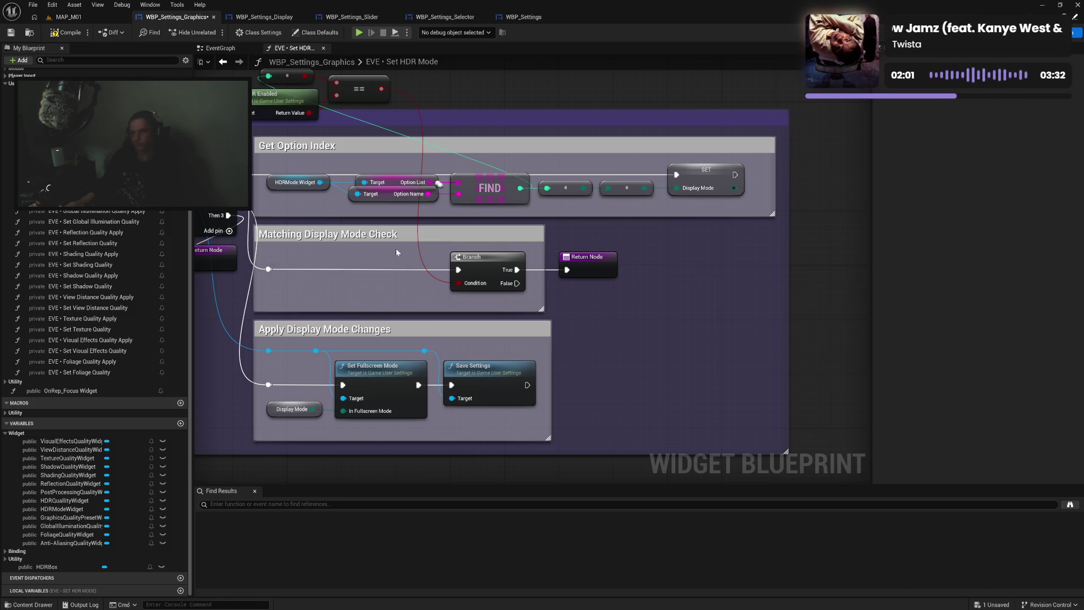
left_click_drag(452, 111, 512, 201)
mouse_move(339, 144)
left_mouse_down()
mouse_move(424, 189)
mouse_move(473, 371)
left_mouse_up()
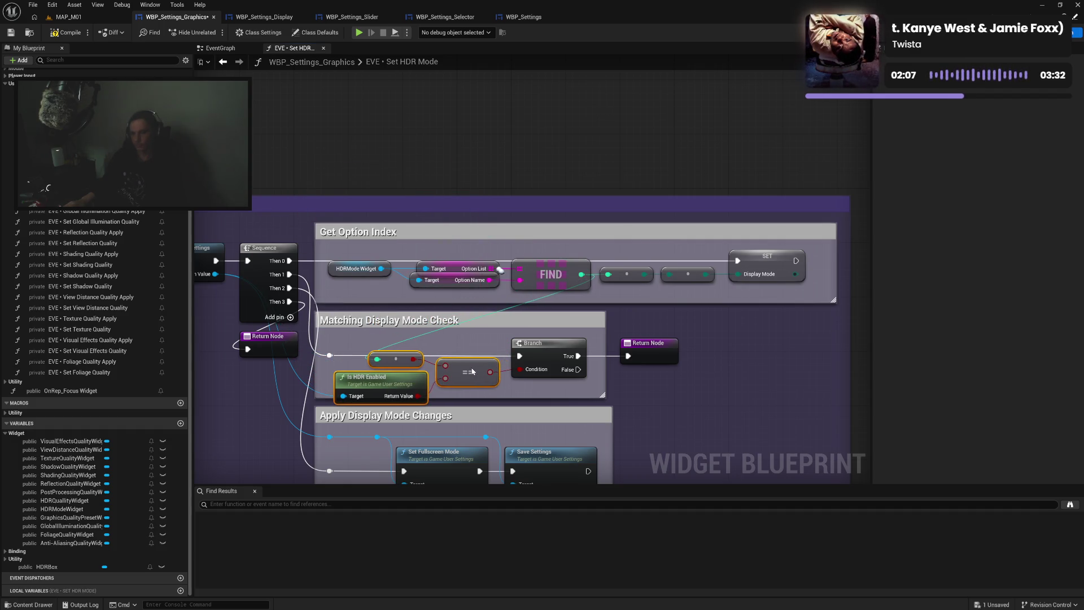
left_click_drag(473, 371, 476, 371)
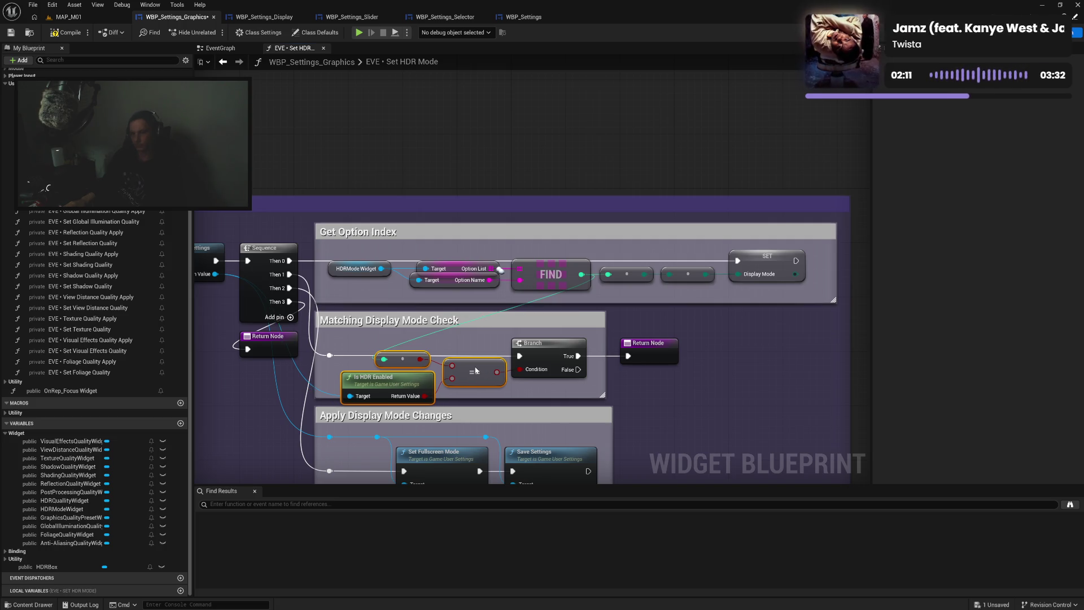
left_click_drag(653, 421, 674, 280)
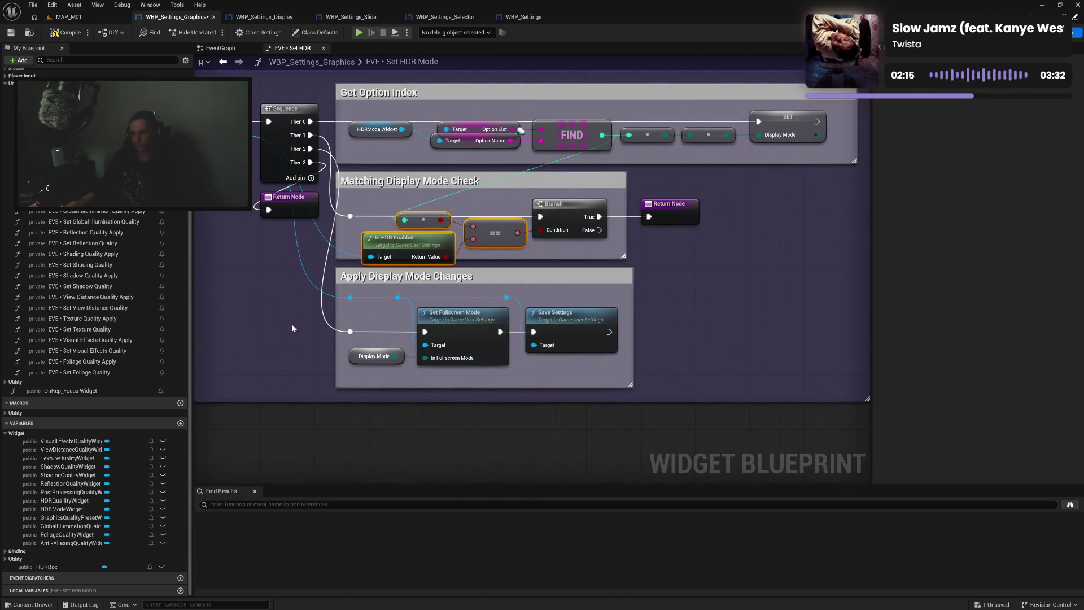
Search the Game User Settings actions for 'set hdr'
left_click_drag(292, 328, 370, 338)
left_click_drag(313, 145, 328, 340)
type("set hdr")
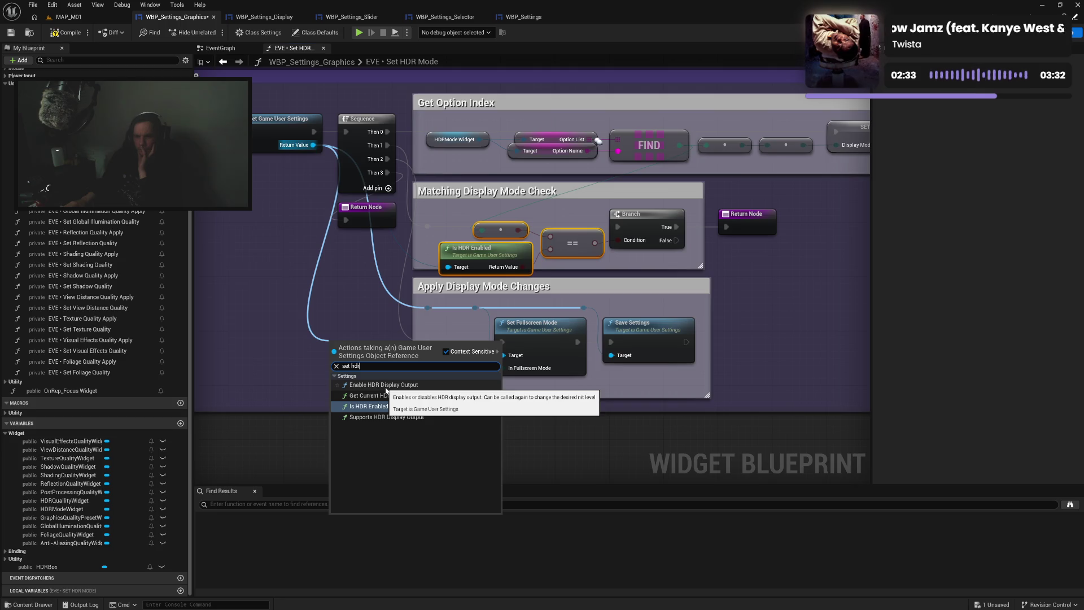
Add Enable HDR Display Output below Set Fullscreen Mode, wiring its exec and Target to game user settings
left_click(386, 388)
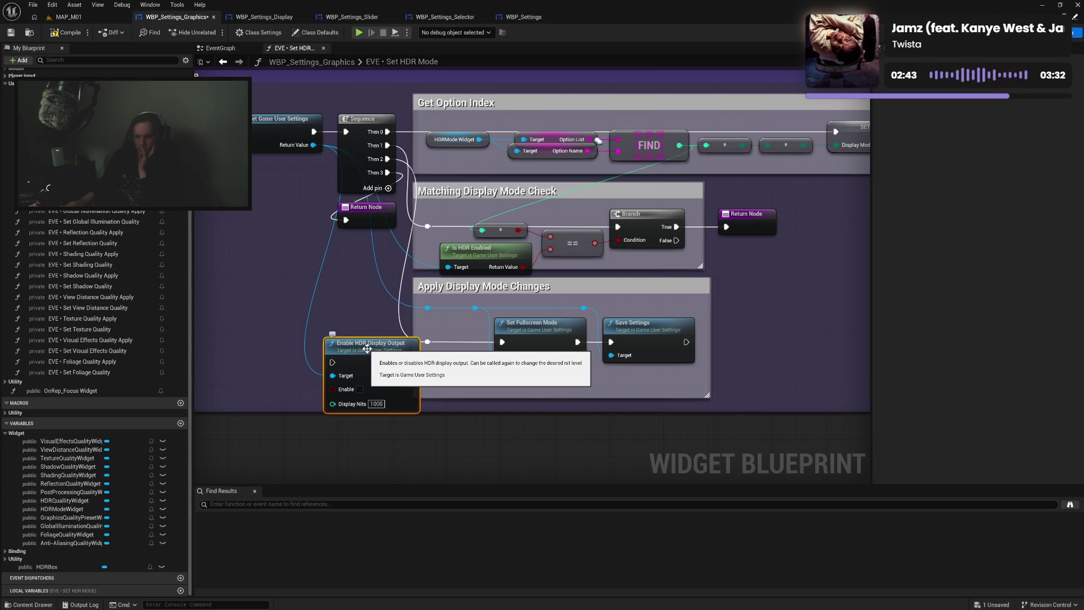
left_click_drag(313, 144, 311, 279)
type("hdr")
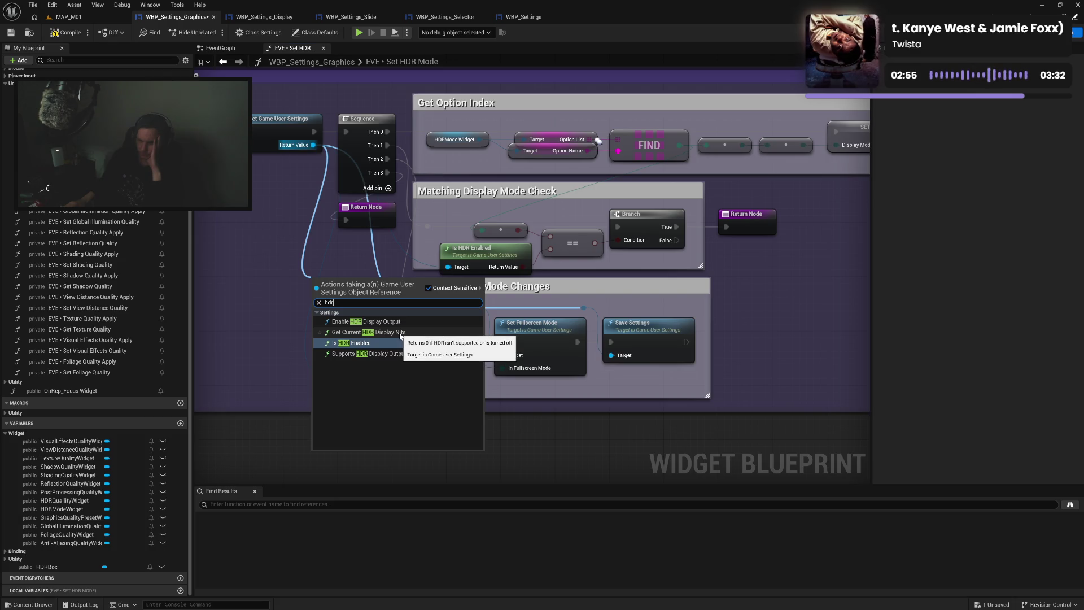
left_click(345, 322)
mouse_move(365, 349)
left_mouse_down()
mouse_move(435, 415)
mouse_move(531, 399)
left_mouse_up()
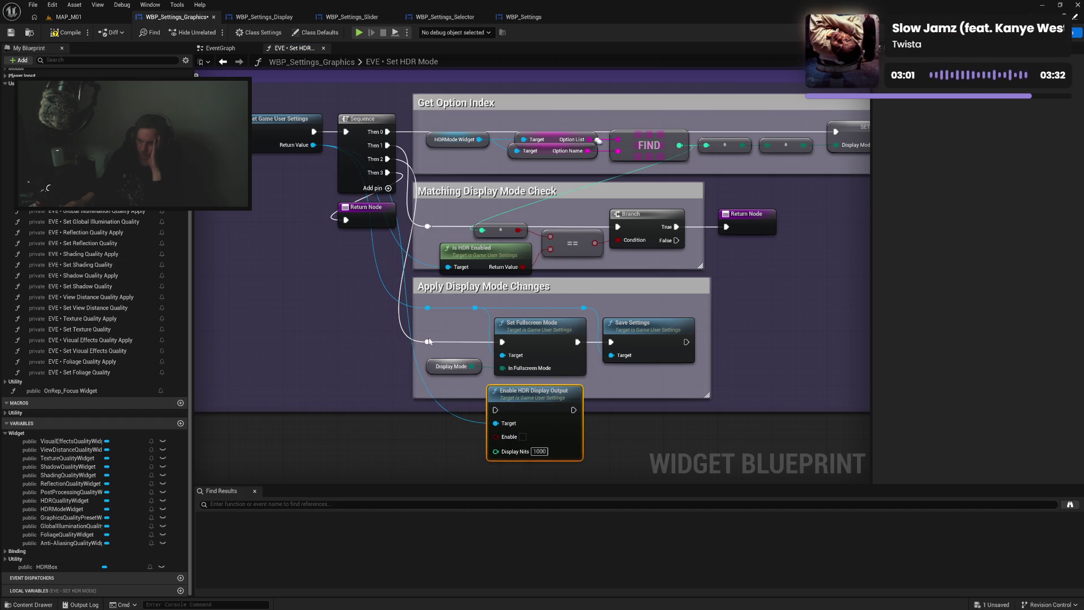
left_click_drag(428, 344, 497, 410)
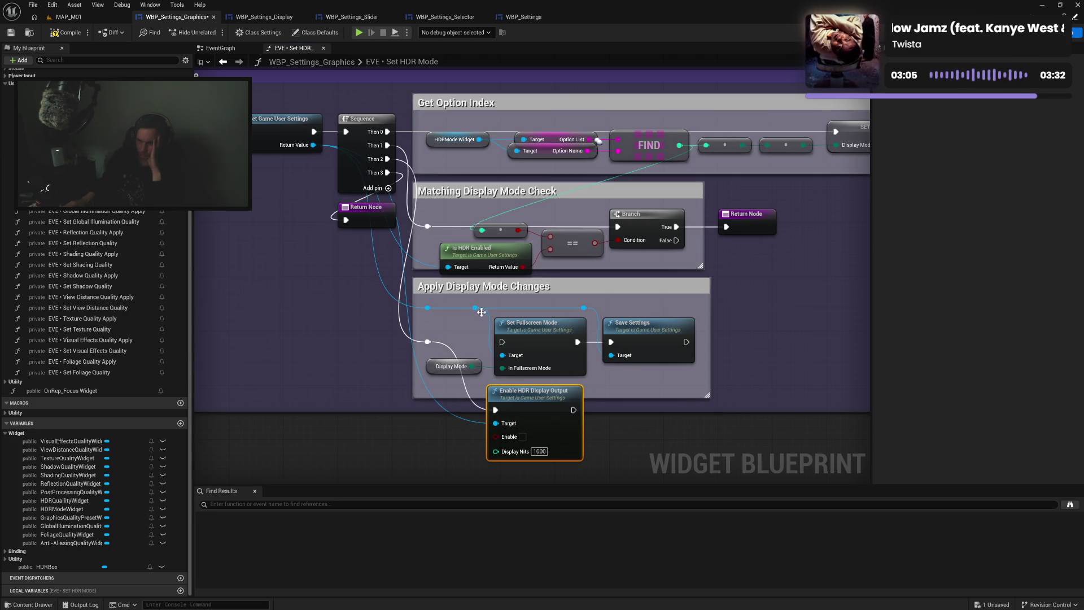
left_click_drag(475, 308, 506, 453)
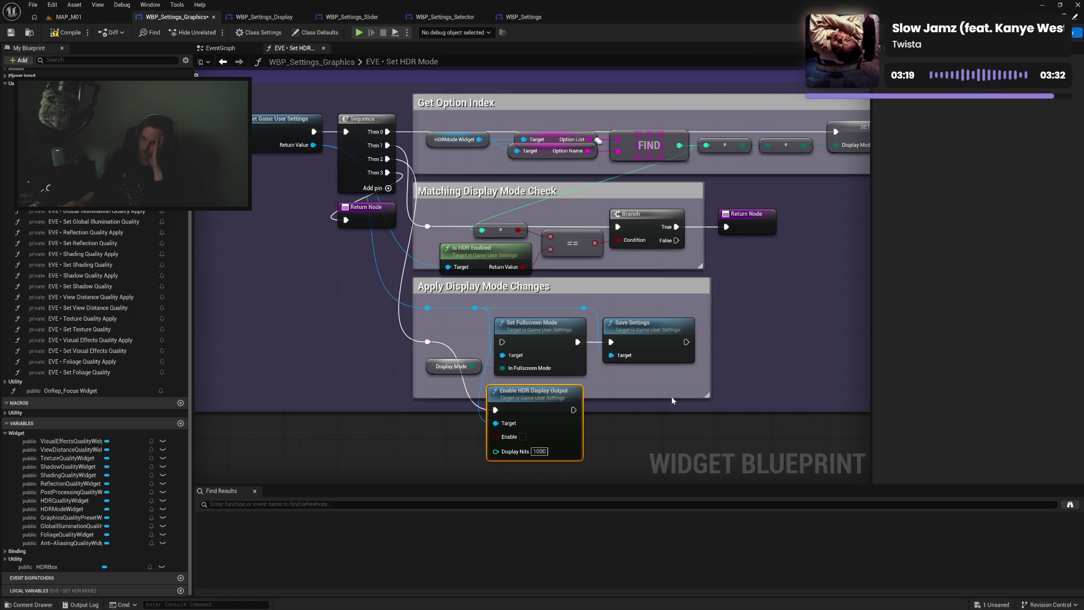
left_click_drag(626, 216, 495, 288)
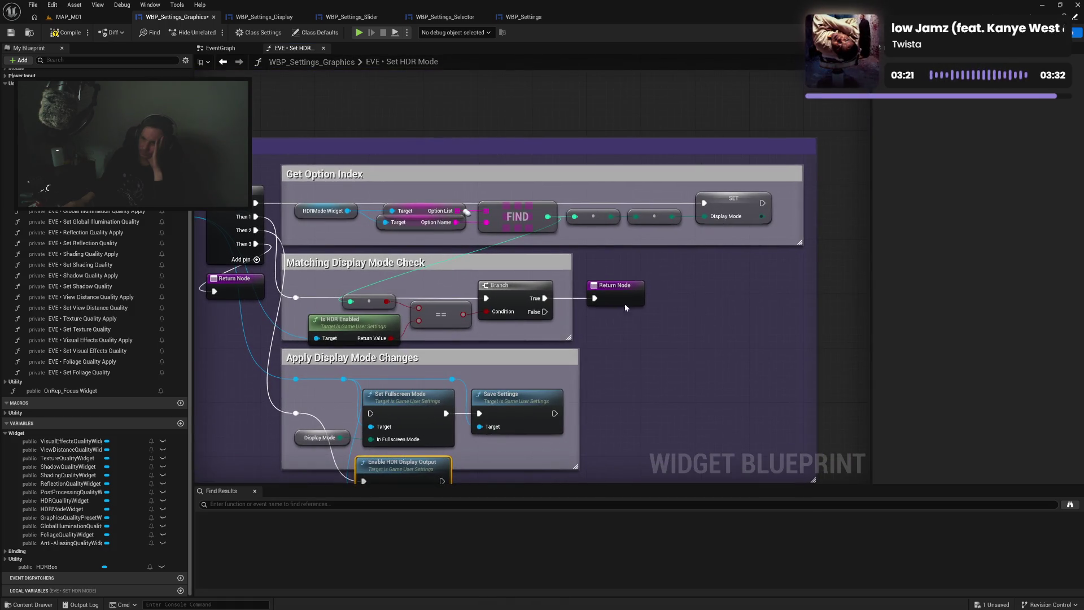
left_click_drag(626, 216, 726, 219)
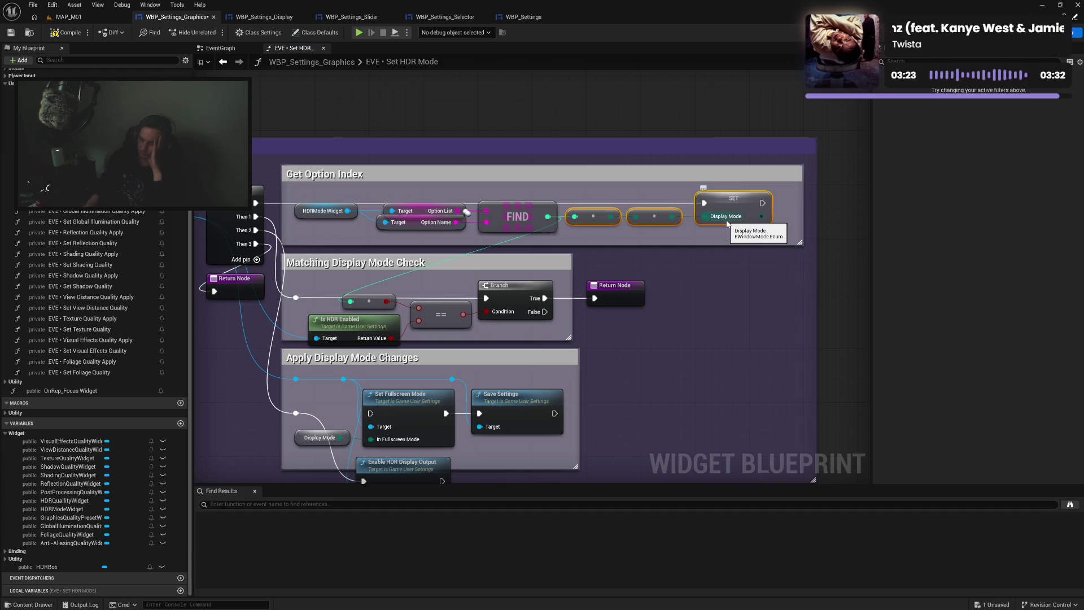
Replace SET Display Mode with a Boolean local variable HDR Mode, run from the sequence's first step
key("Delete")
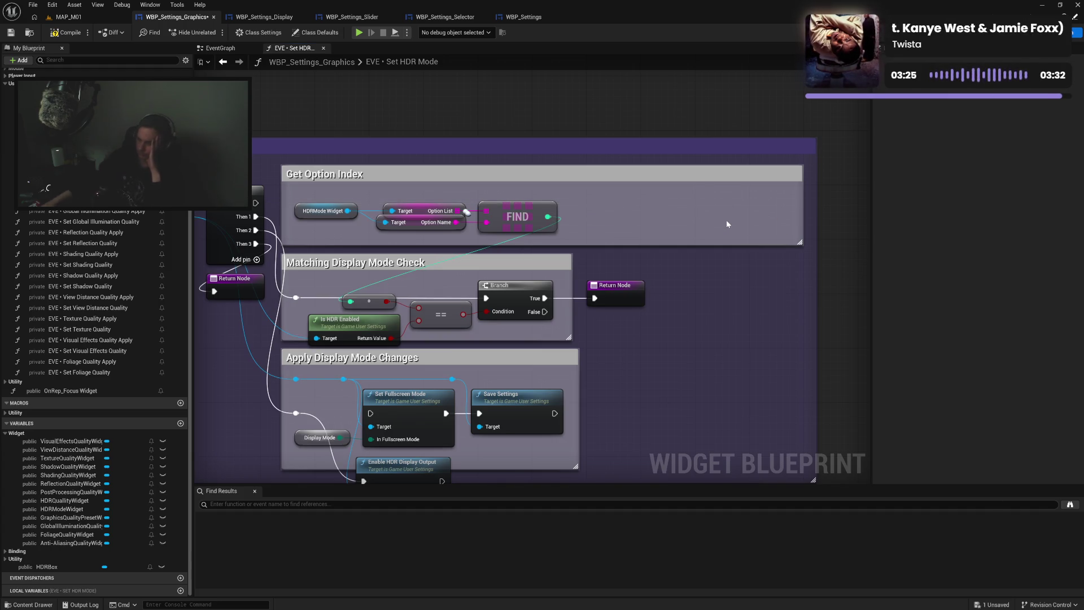
mouse_move(365, 299)
left_mouse_down()
mouse_move(539, 261)
mouse_move(593, 221)
left_mouse_up()
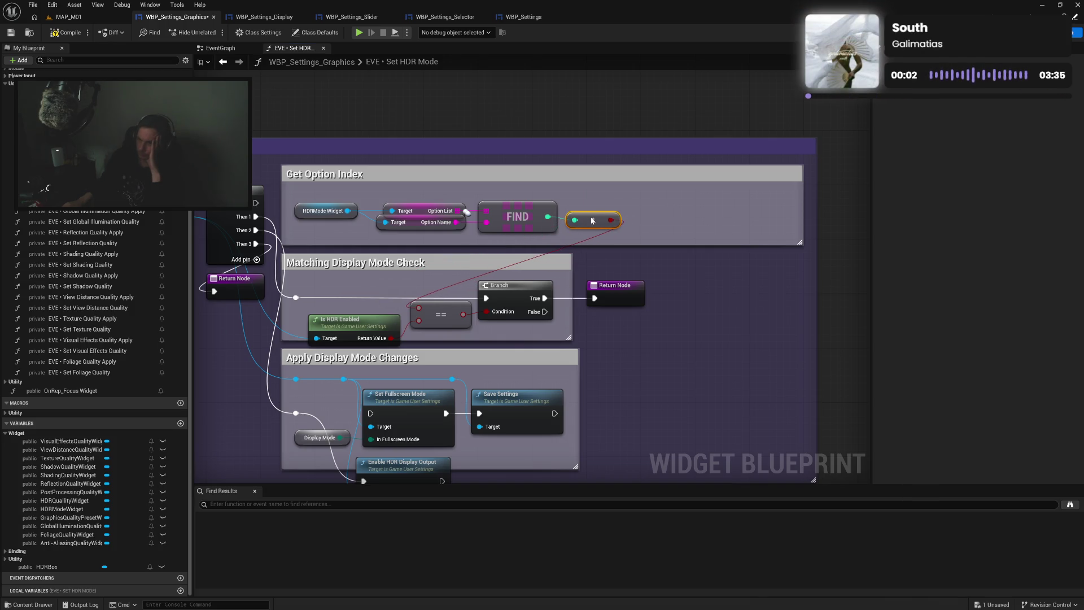
right_click(616, 225)
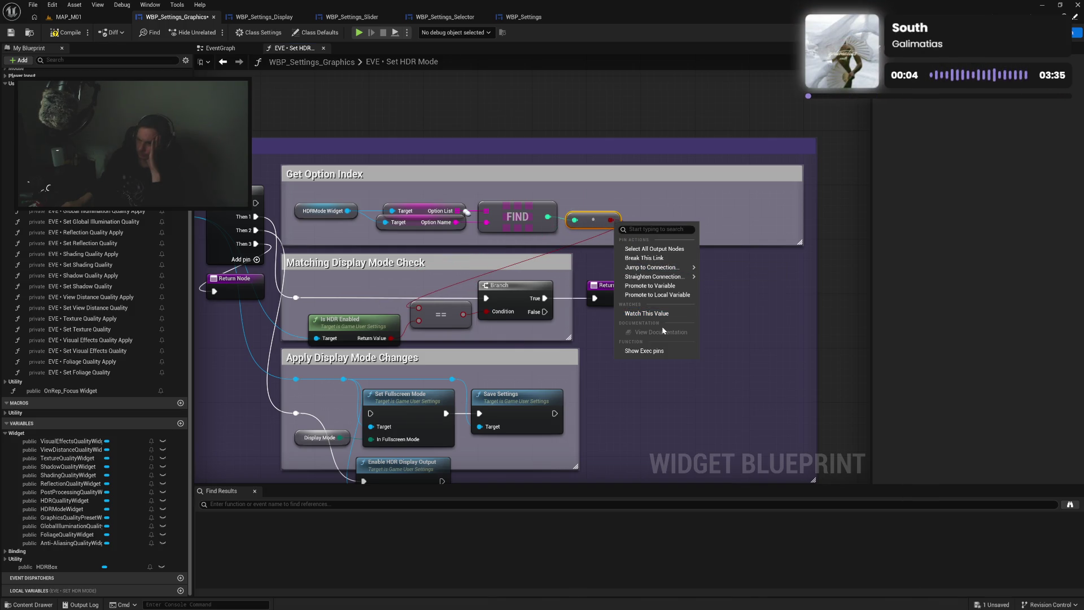
left_click(669, 295)
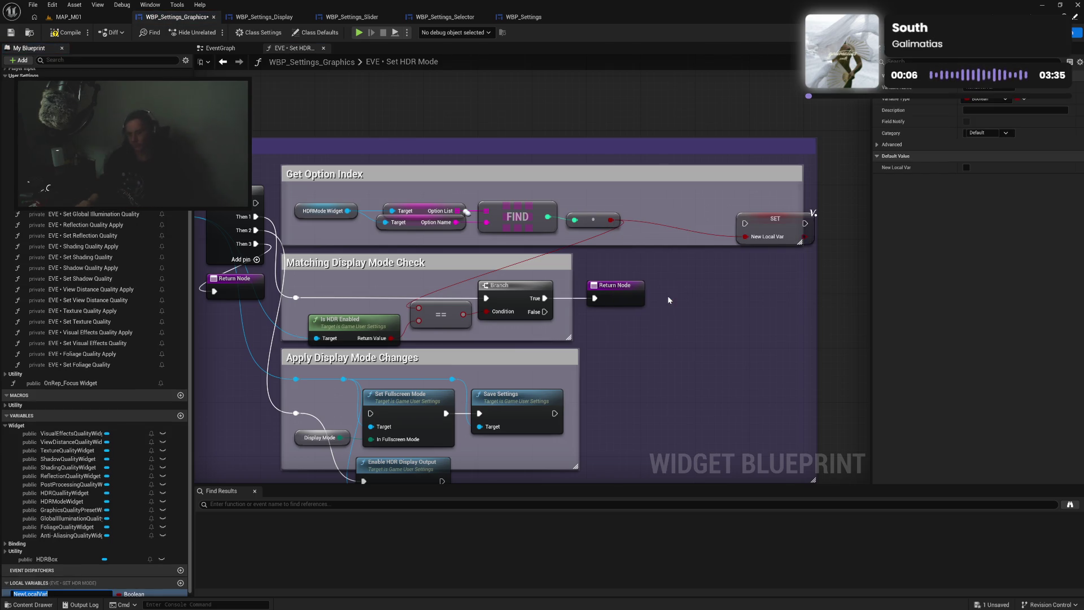
type("HDR Mode")
key("Return")
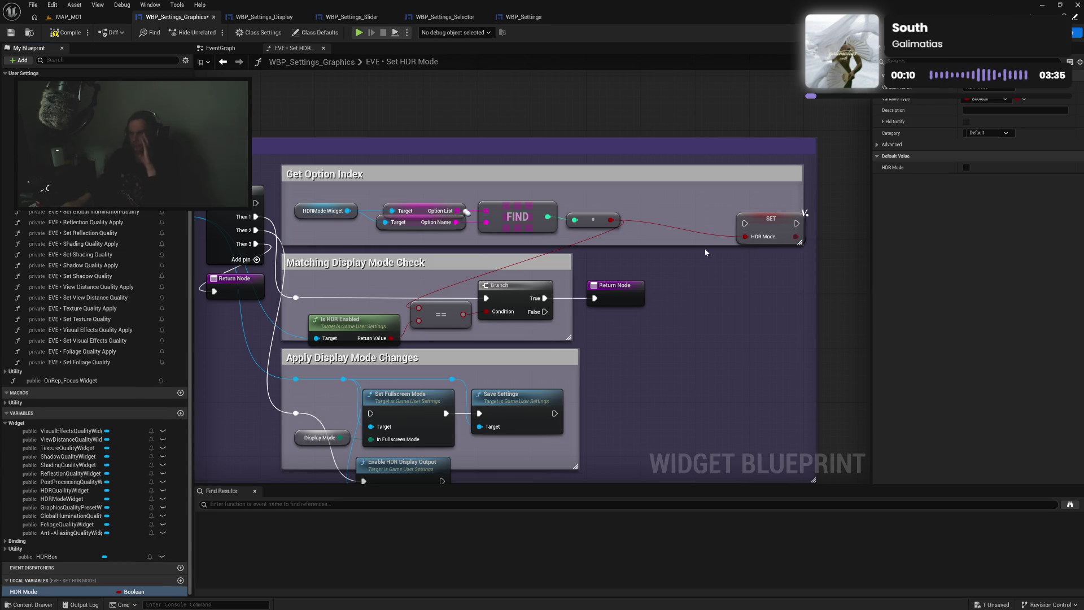
left_click_drag(775, 224, 674, 210)
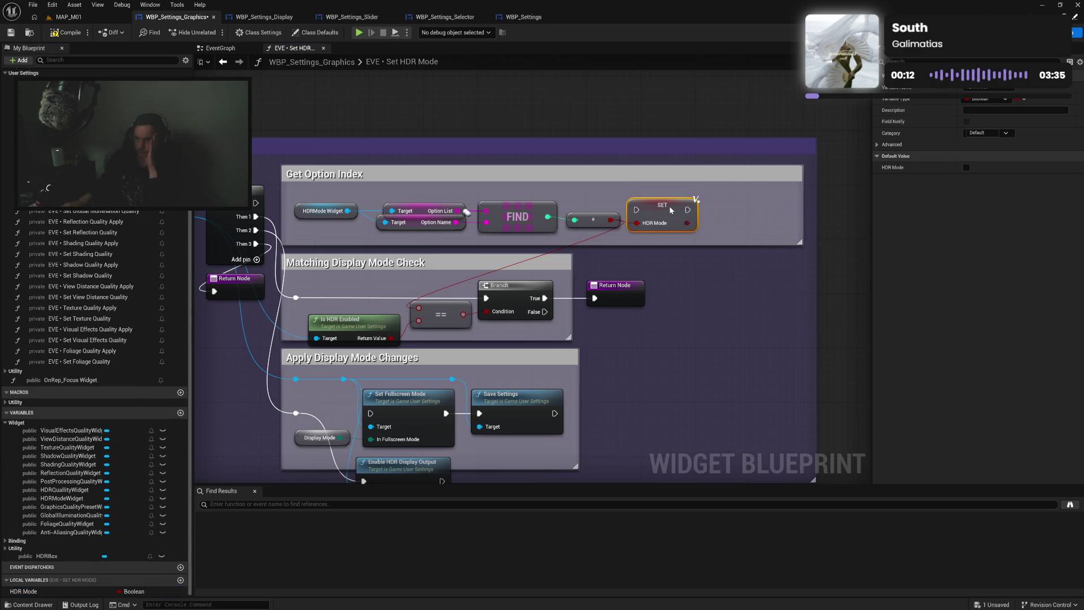
mouse_move(256, 203)
left_mouse_down()
mouse_move(670, 209)
mouse_move(627, 209)
left_mouse_up()
left_click_drag(338, 197, 675, 219)
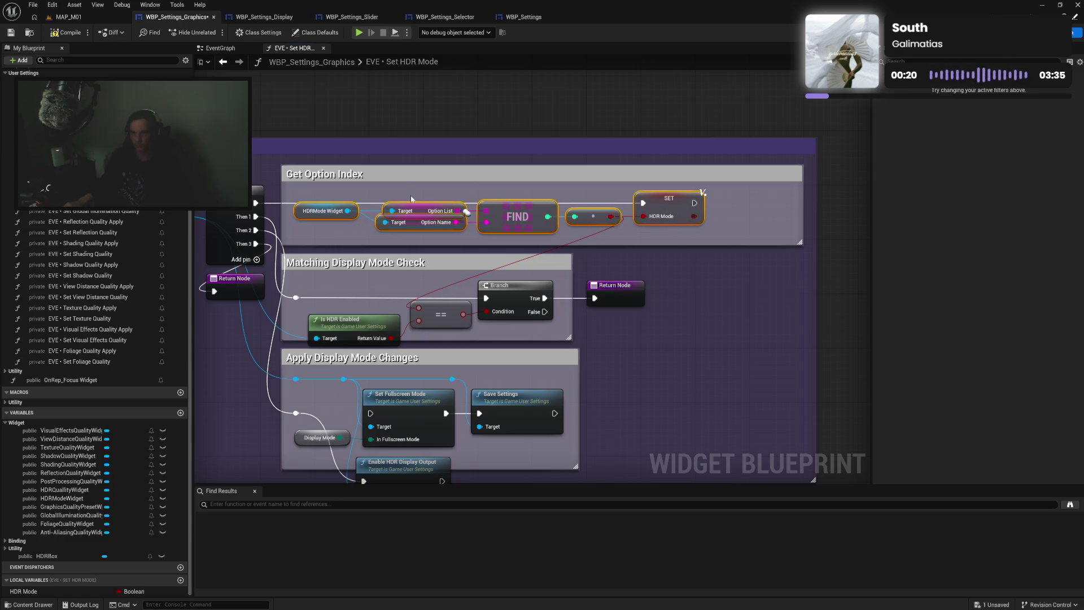
left_click_drag(800, 213, 716, 212)
Route Save Settings' exec from Enable HDR Display Output and delete Set Fullscreen Mode
mouse_move(743, 345)
left_mouse_down()
mouse_move(723, 292)
mouse_move(496, 335)
mouse_move(439, 333)
mouse_move(440, 393)
mouse_move(406, 359)
mouse_move(402, 317)
left_mouse_up()
left_click(388, 323)
key("Delete")
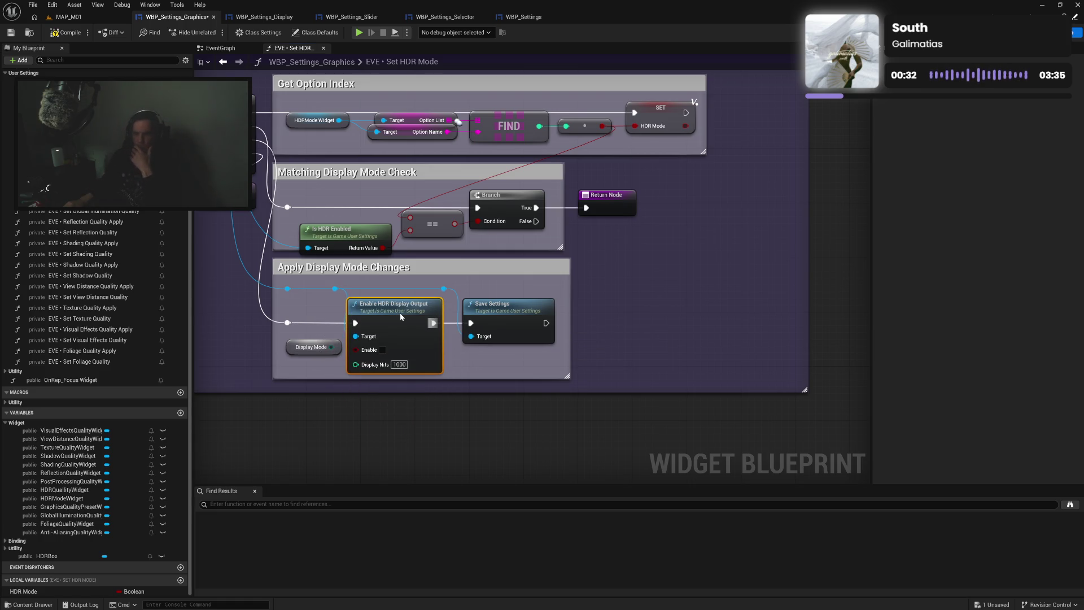
Delete the leftover Display Mode getter and feed HDR Mode into Enable HDR's Enable input
left_click(321, 342)
key("Delete")
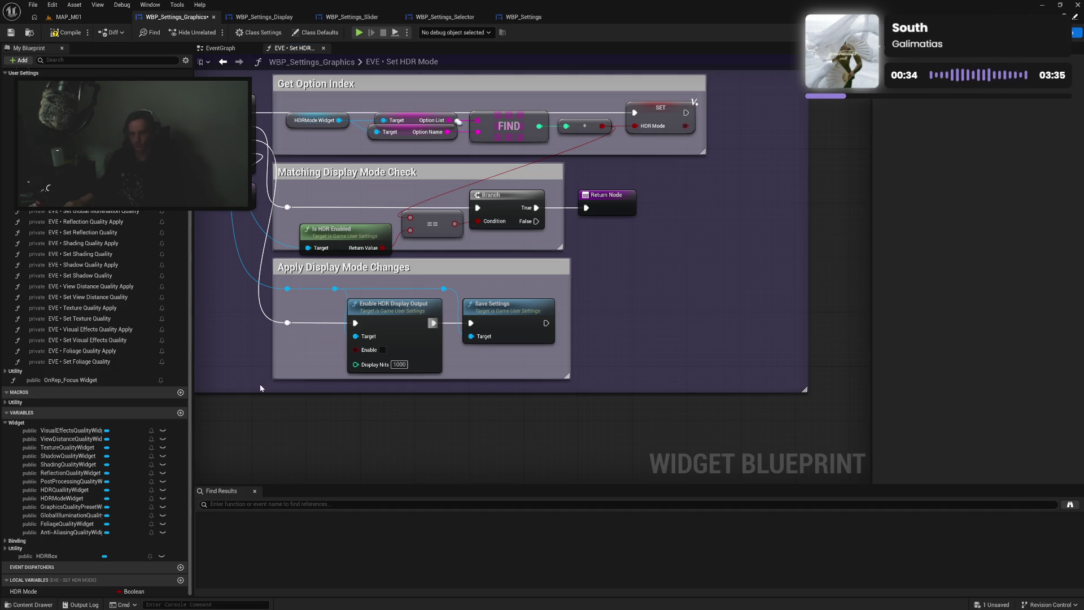
mouse_move(35, 592)
left_mouse_down()
mouse_move(362, 361)
mouse_move(356, 350)
mouse_move(317, 355)
left_mouse_up()
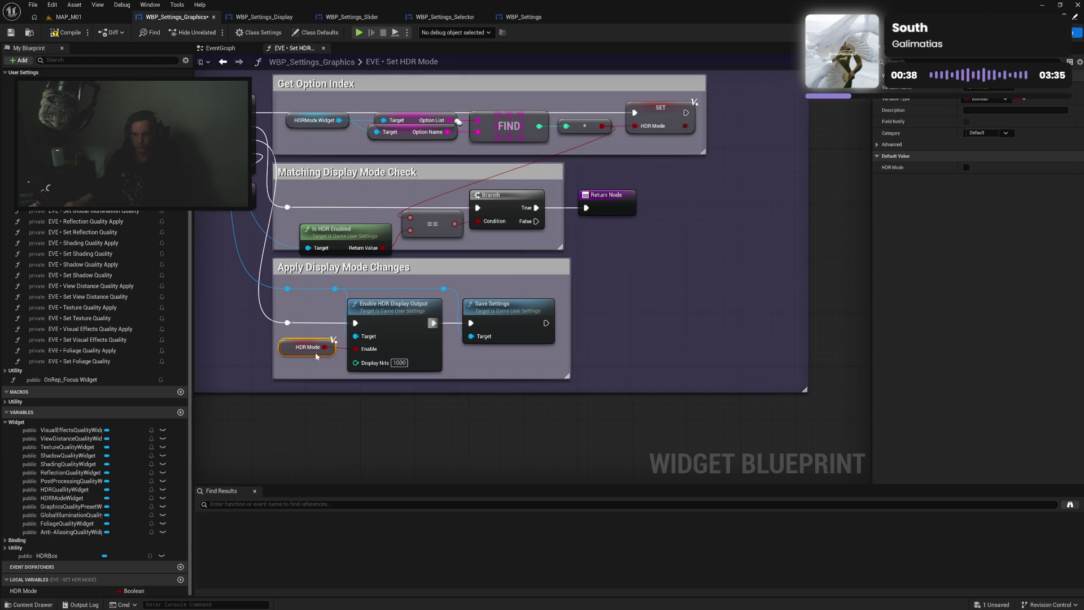
left_click_drag(392, 331, 394, 336)
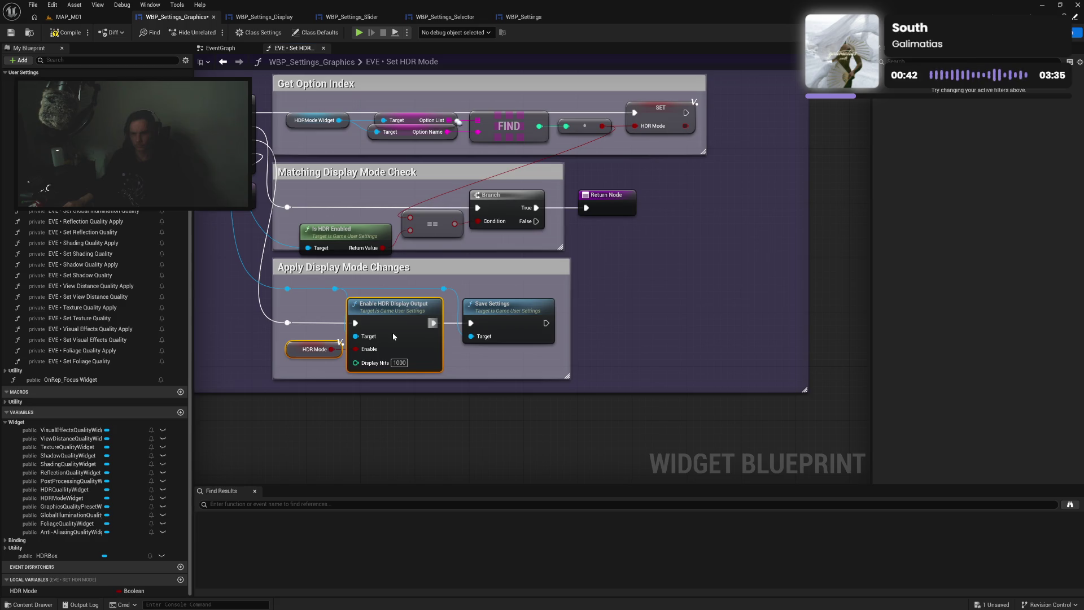
left_click(435, 323)
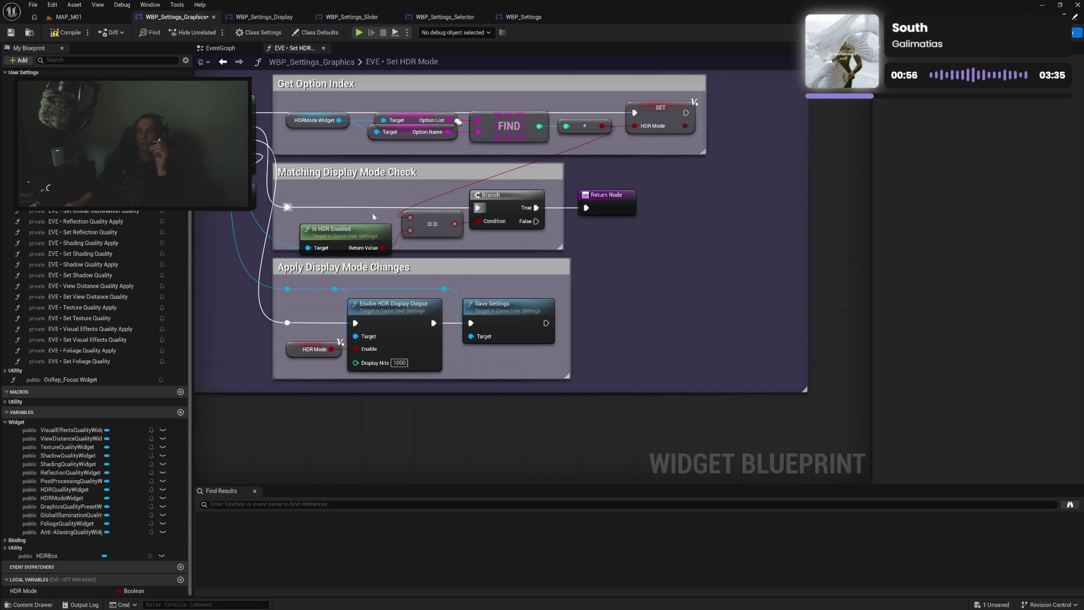
Compare Is HDR Enabled against HDR Mode and straighten the comparison-to-Branch wiring
mouse_move(357, 239)
left_mouse_down()
mouse_move(357, 208)
mouse_move(405, 231)
left_mouse_up()
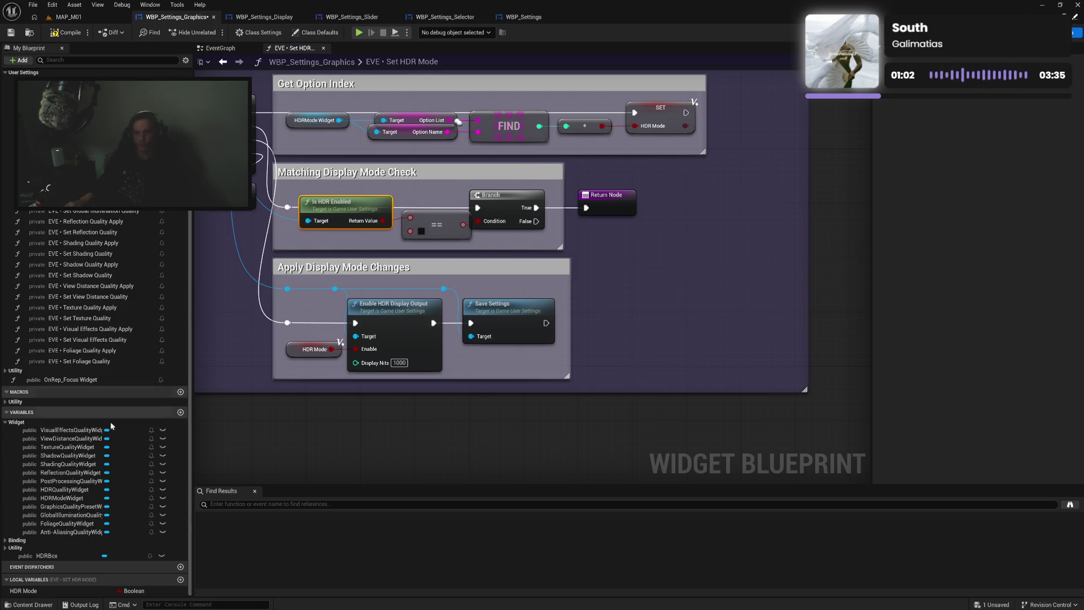
left_click_drag(375, 248, 410, 231)
left_click(363, 198, "ctrl")
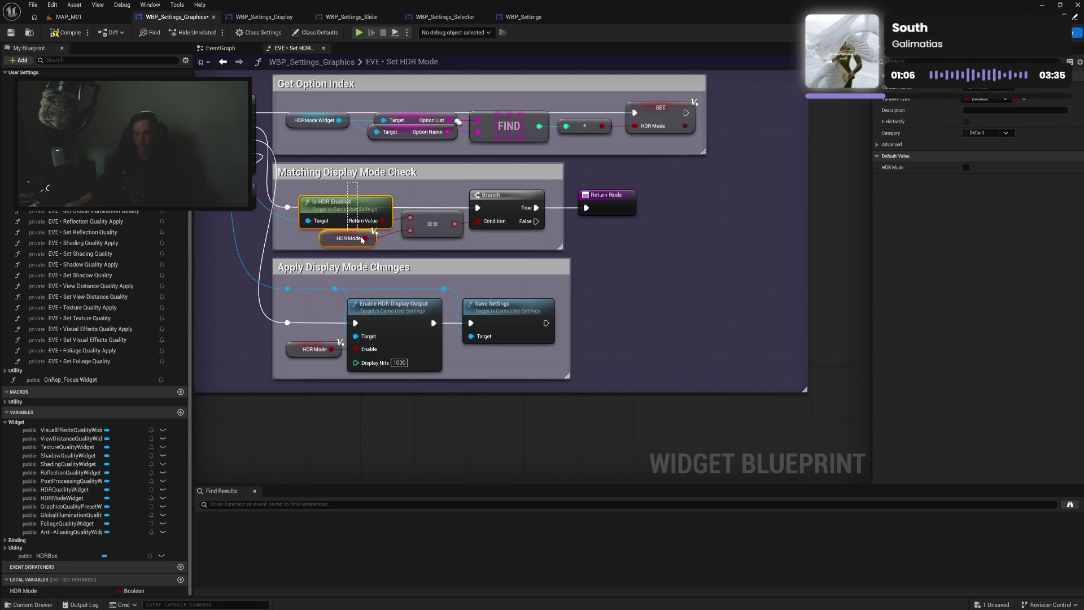
key("shift+d")
left_click_drag(290, 190, 496, 249)
key("q")
left_click_drag(503, 208, 490, 206)
Tidy the reroute, comment box and Return Node, then save WBP_Settings_Graphics
left_click(273, 208)
left_click_drag(274, 208, 278, 208)
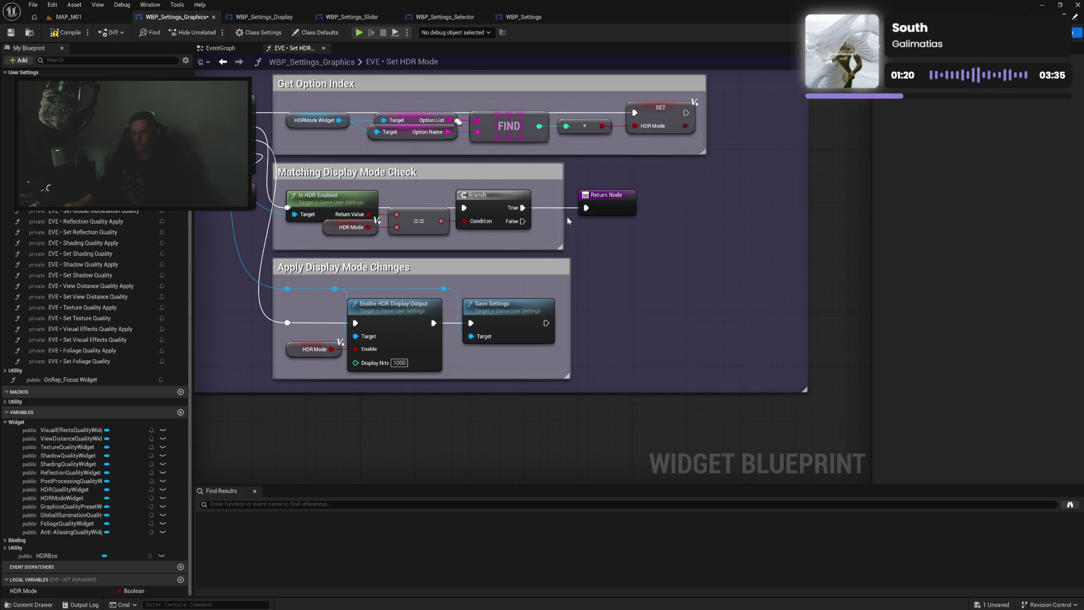
left_click_drag(564, 219, 545, 222)
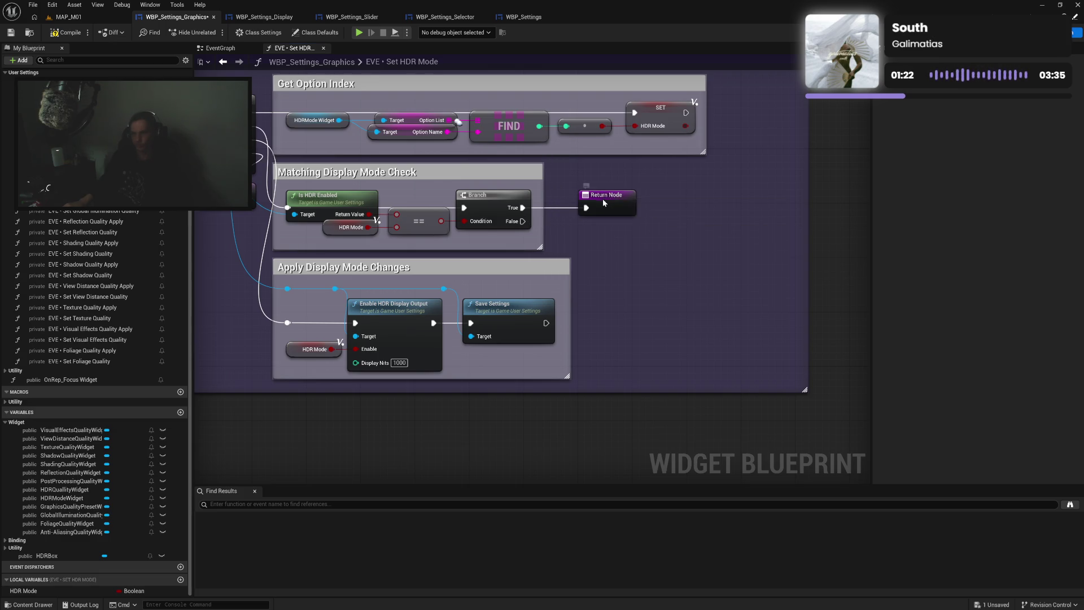
left_click_drag(605, 194, 587, 199)
left_click(601, 259)
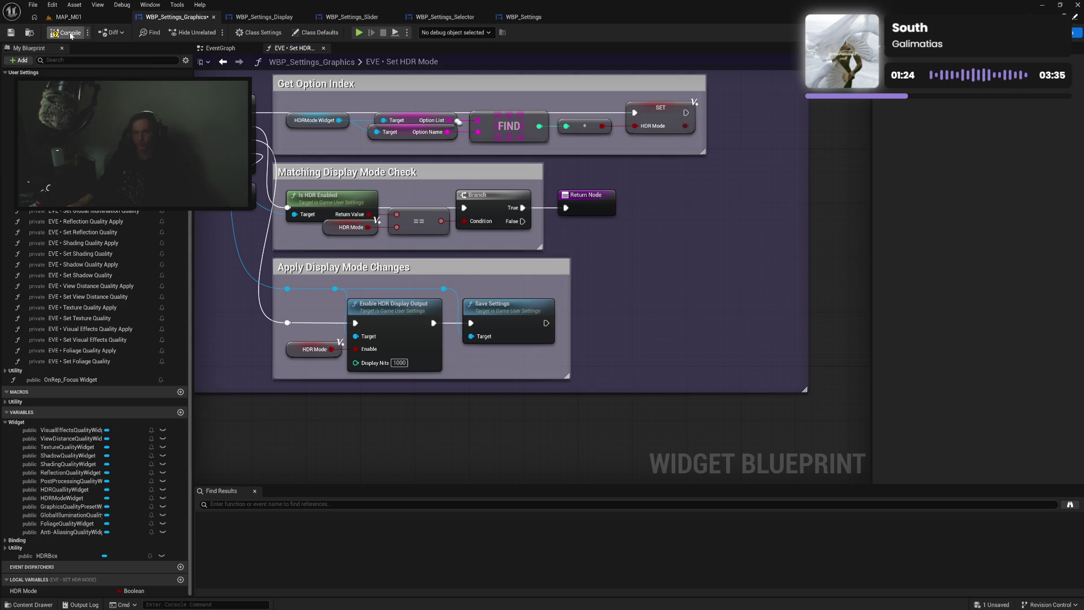
left_click(11, 33)
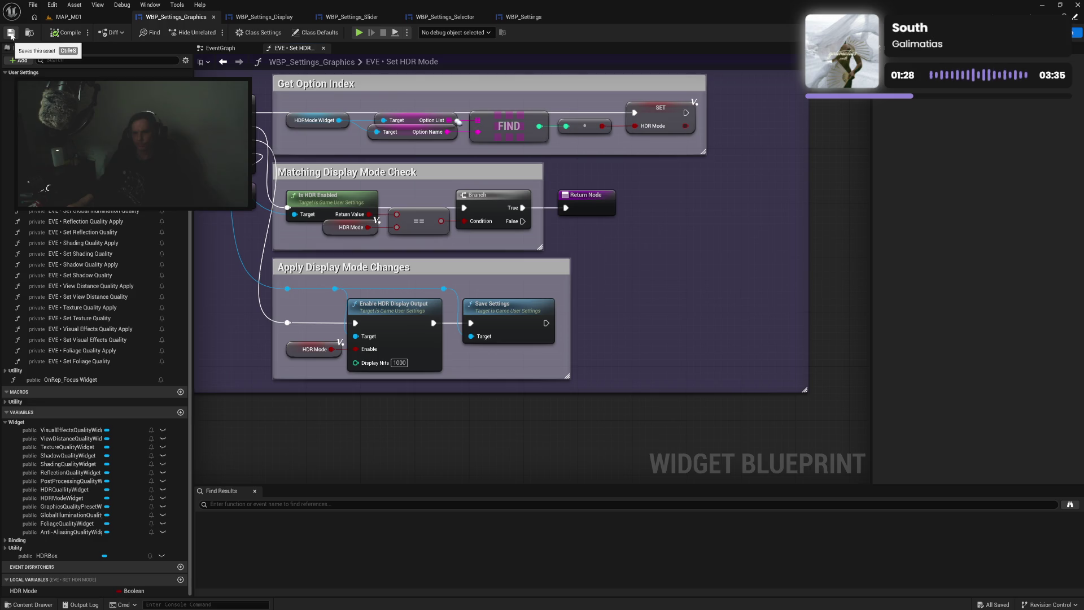
Add an HDRQualityWidget getter wired to Get Default Option, save, and open EVE • HDR Quality Apply
left_click_drag(294, 382, 415, 372)
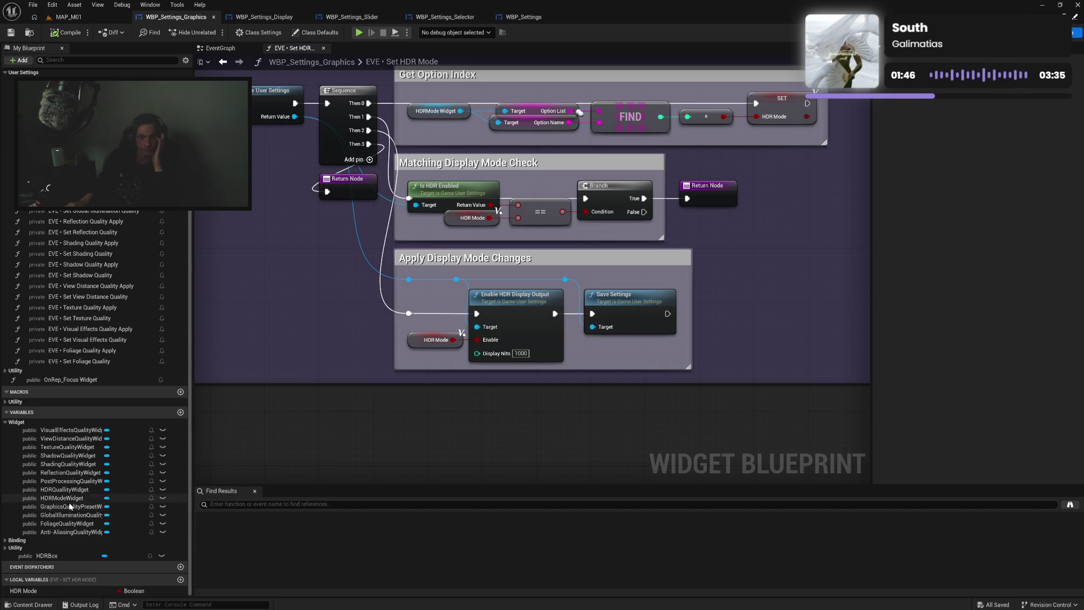
mouse_move(65, 489)
left_mouse_down()
mouse_move(283, 404)
mouse_move(362, 417)
left_mouse_up()
left_click(329, 421)
type("get def")
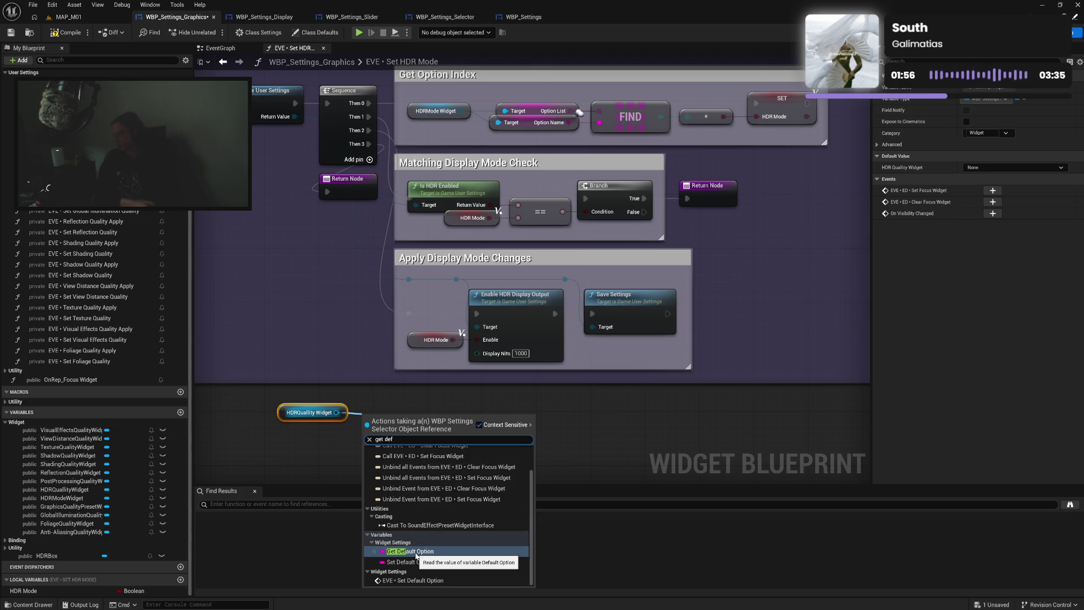
left_click(416, 552)
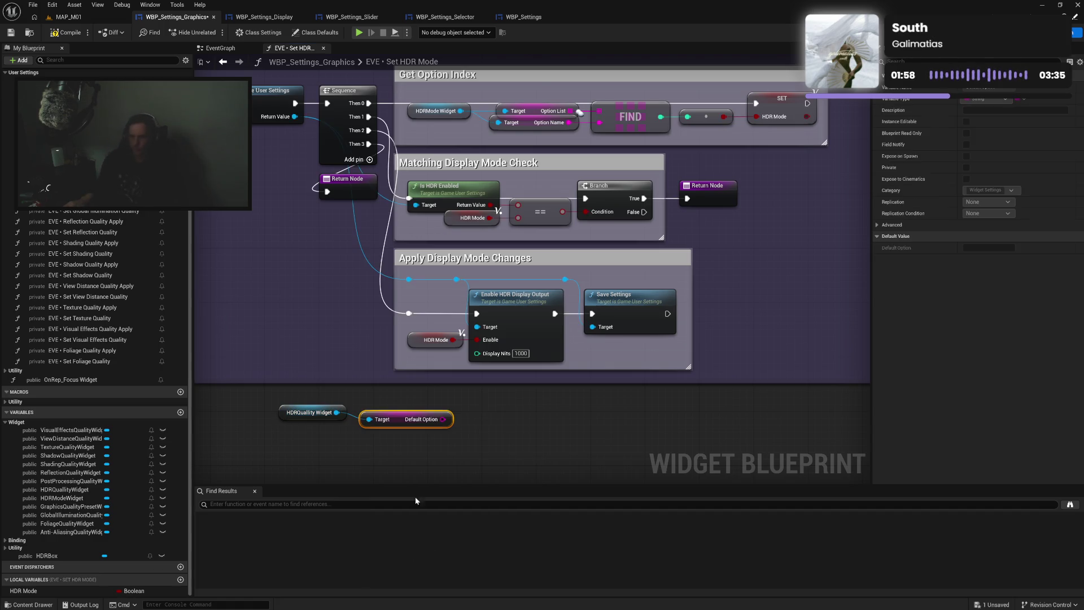
mouse_move(402, 423)
left_mouse_down()
mouse_move(395, 417)
mouse_move(398, 429)
left_mouse_up()
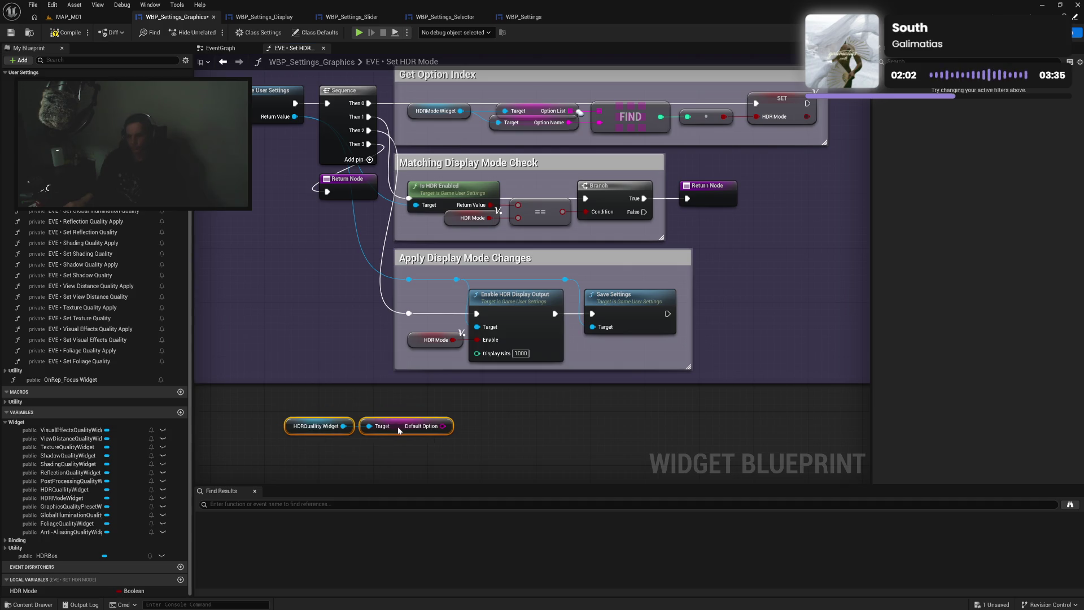
left_click(406, 402)
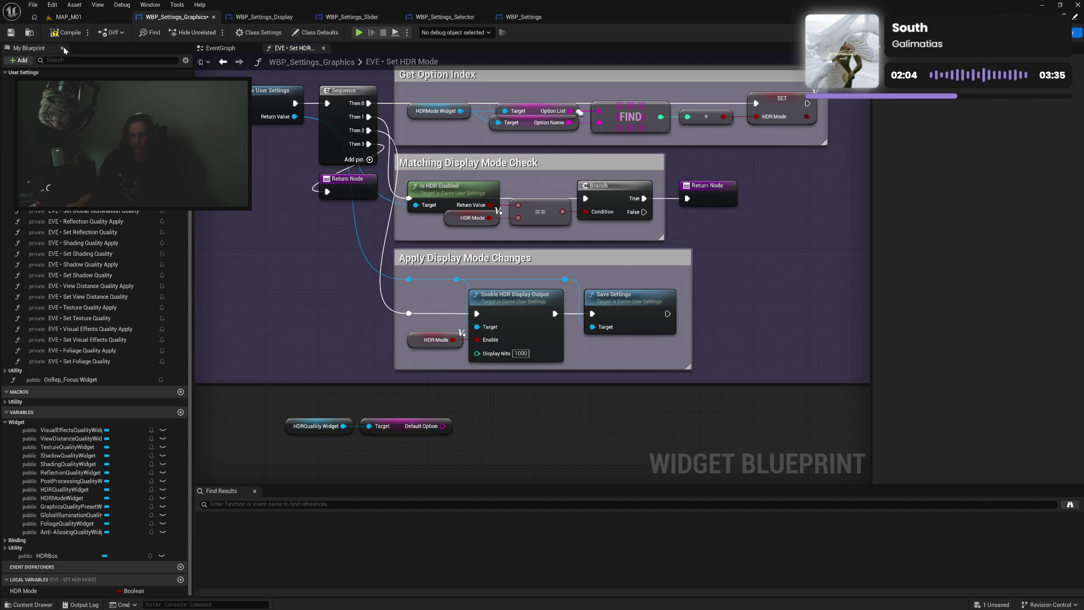
key("ctrl+s")
double_click(7, 136)
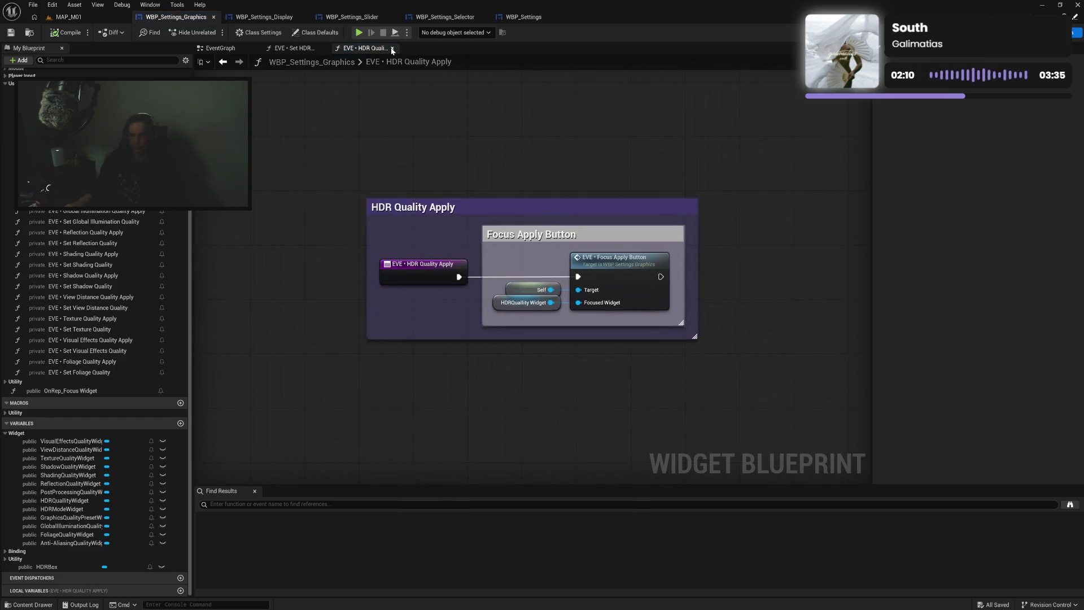
Review Apply All Settings and EVE • Import User Settings, then return to the Set HDR Mode graph
left_click(393, 49)
double_click(7, 92)
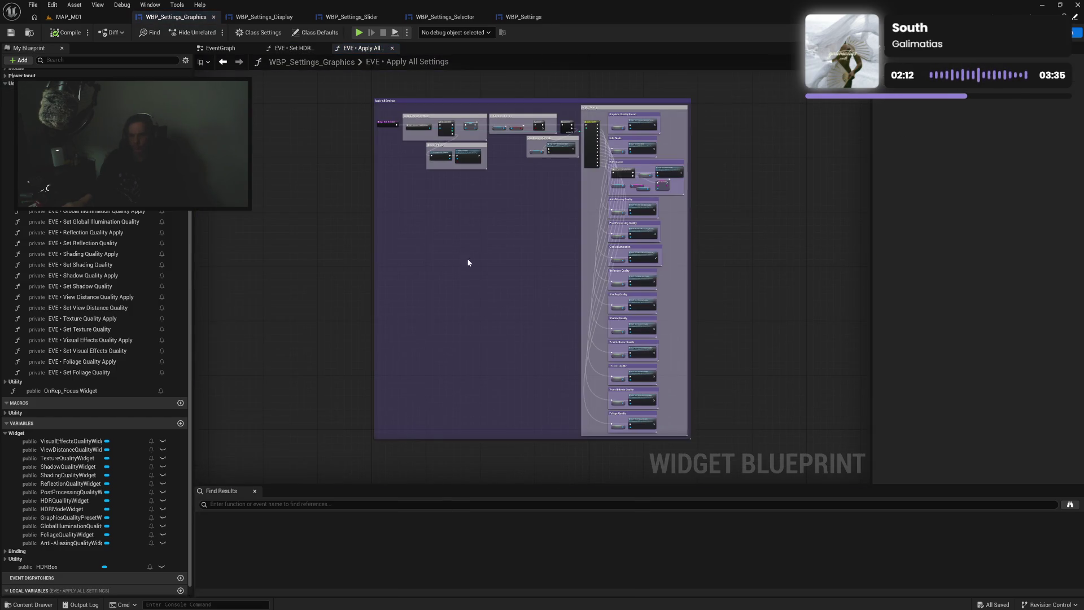
scroll(643, 203, "up", 6)
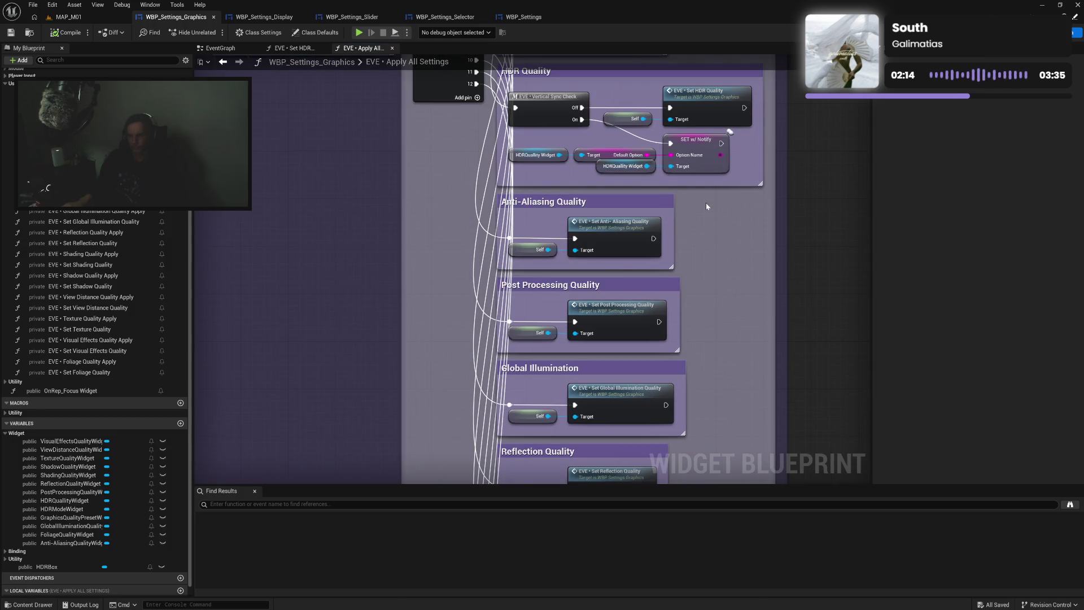
scroll(573, 208, "down", 2)
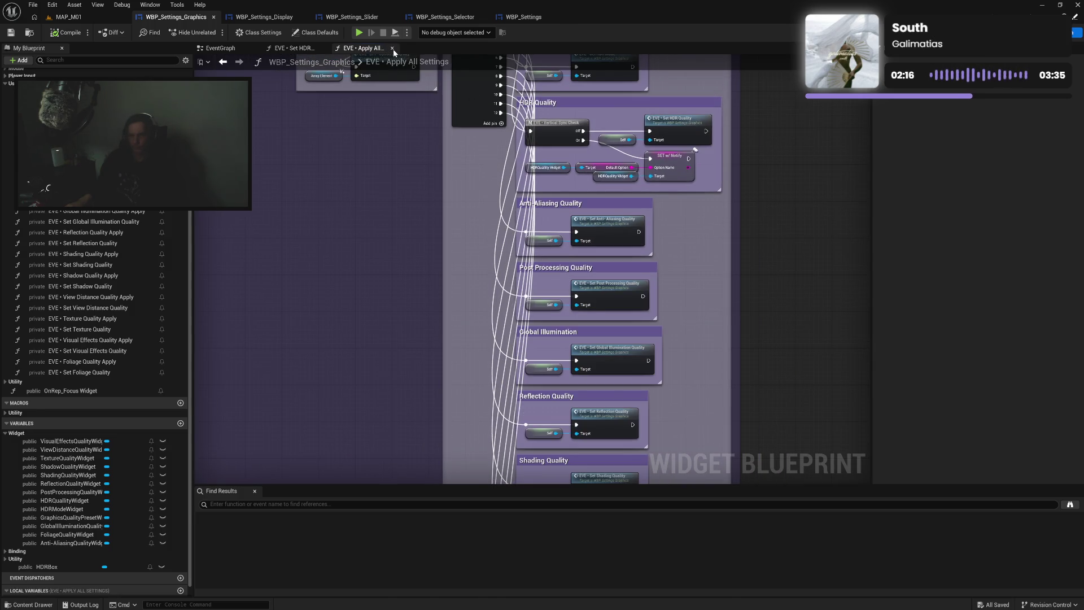
left_click(393, 48)
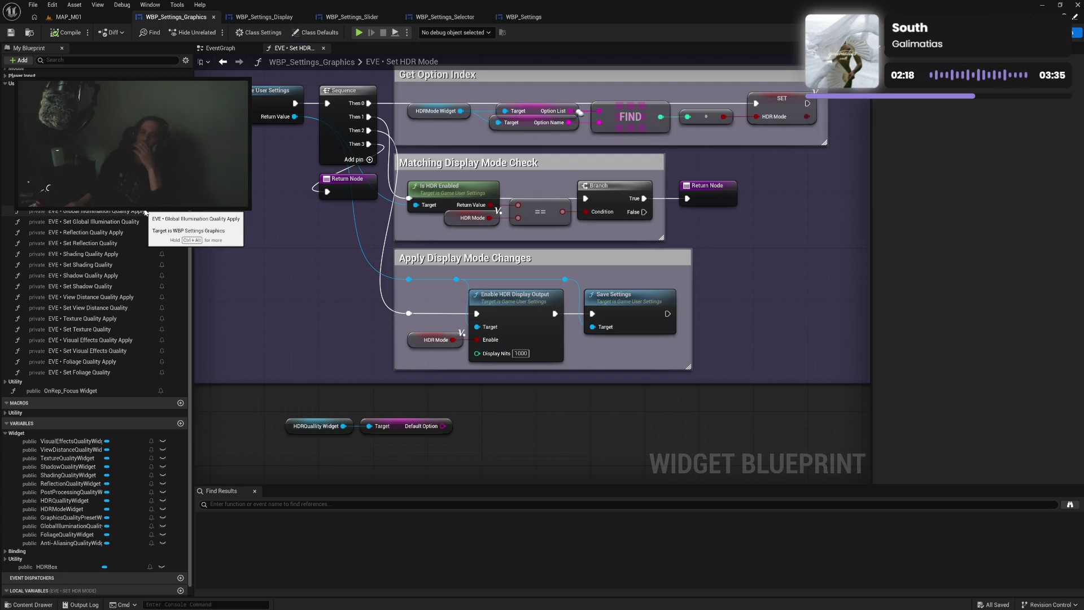
left_click(5, 381)
double_click(87, 391)
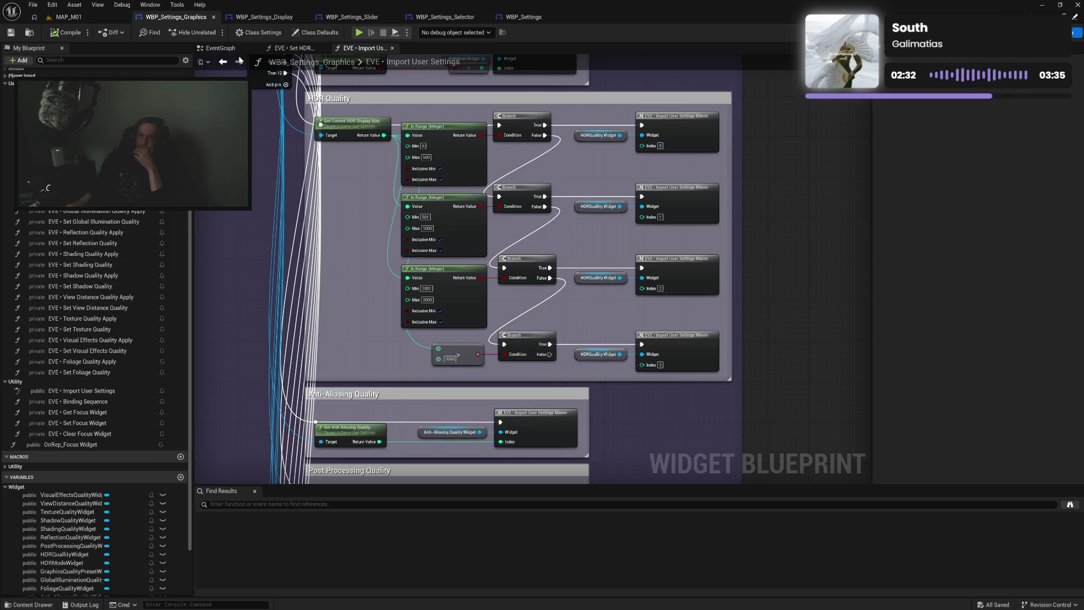
left_click(293, 48)
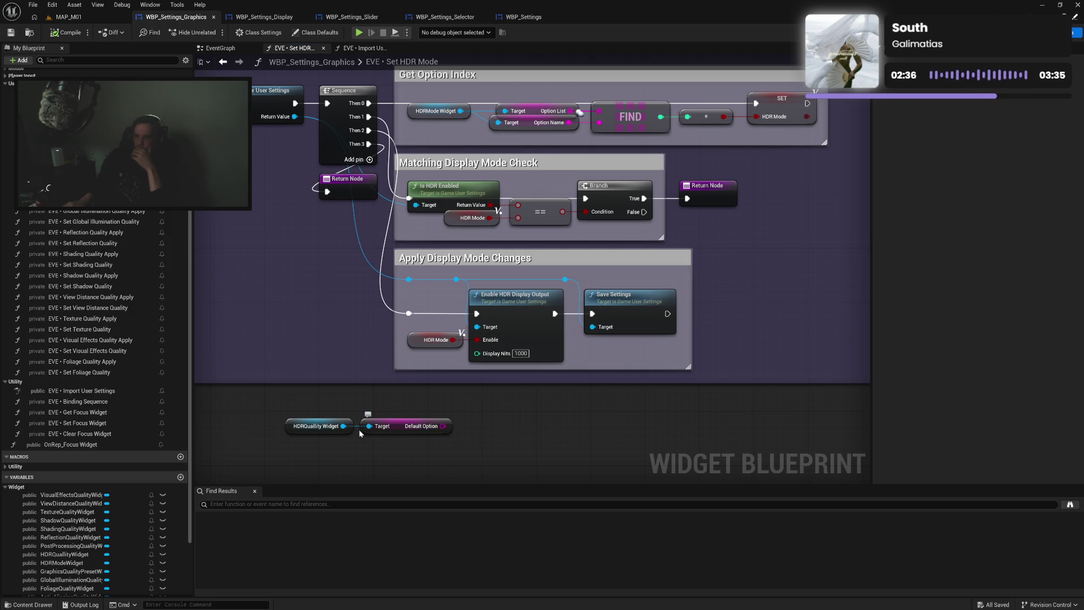
Duplicate the HDRQuality Widget getter and add a Get Option List node from it
left_click(319, 426)
key("ctrl+c")
key("ctrl+v")
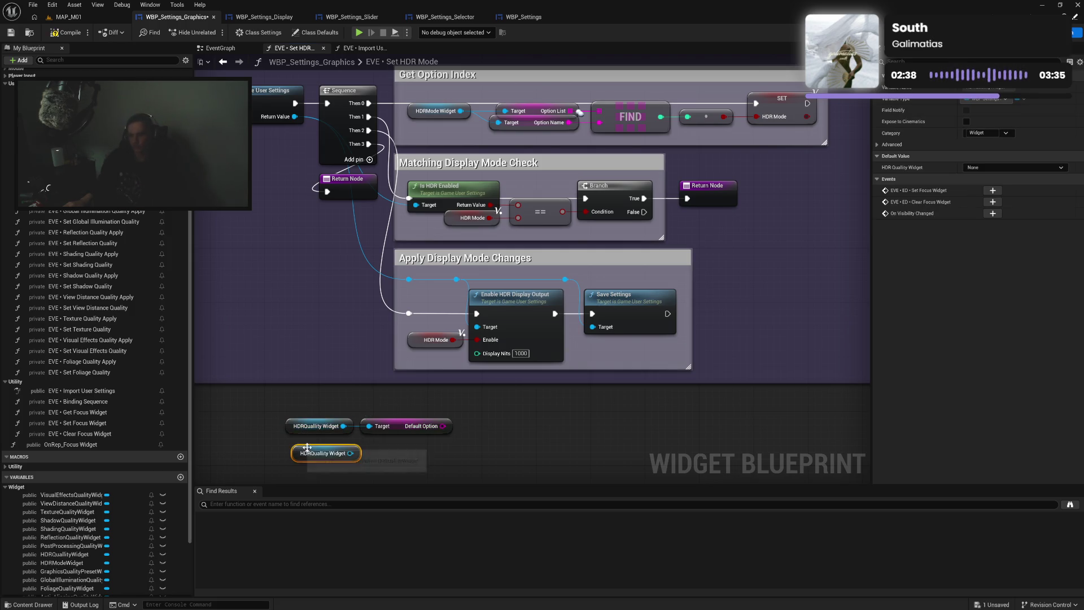
left_click_drag(351, 453, 381, 457)
type("get")
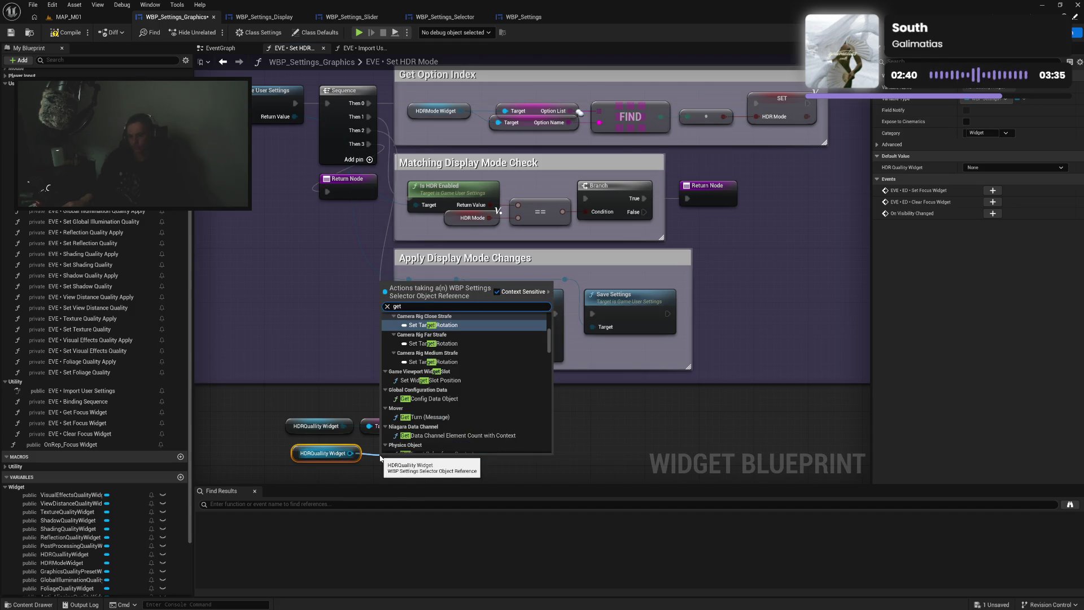
type(" list")
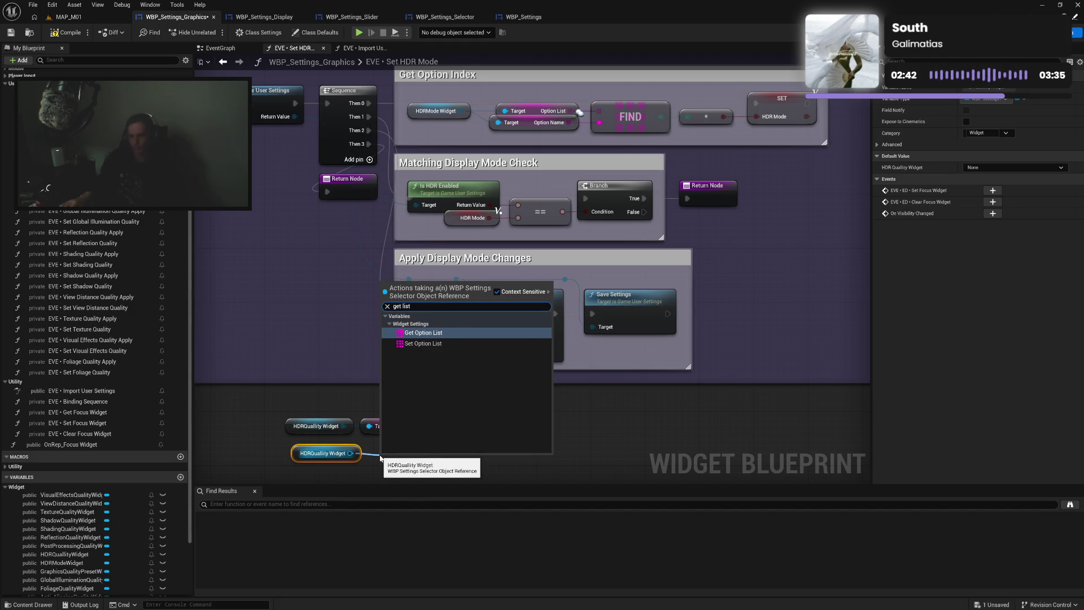
left_click(447, 339)
mouse_move(402, 458)
left_mouse_down()
mouse_move(397, 440)
mouse_move(459, 445)
mouse_move(483, 420)
mouse_move(462, 426)
mouse_move(484, 423)
left_mouse_up()
left_click(345, 452, "ctrl")
left_click(458, 458)
Add a FIND node over the Option List and align it with the getters
type("find")
key("Return")
left_click_drag(408, 412, 282, 455)
left_click(502, 420, "shift")
key("q")
Create a Switch on Int from FIND's result and line it up with the row
left_click_drag(518, 441, 543, 445)
type("sw")
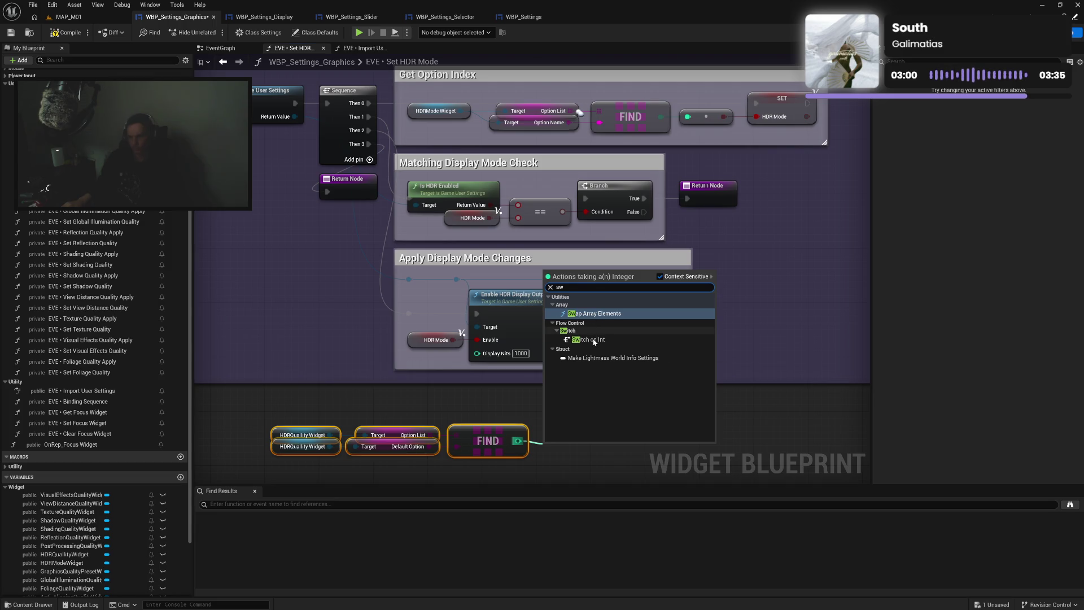
left_click(588, 339)
scroll(574, 390, "down", 2)
left_click_drag(574, 390, 572, 365)
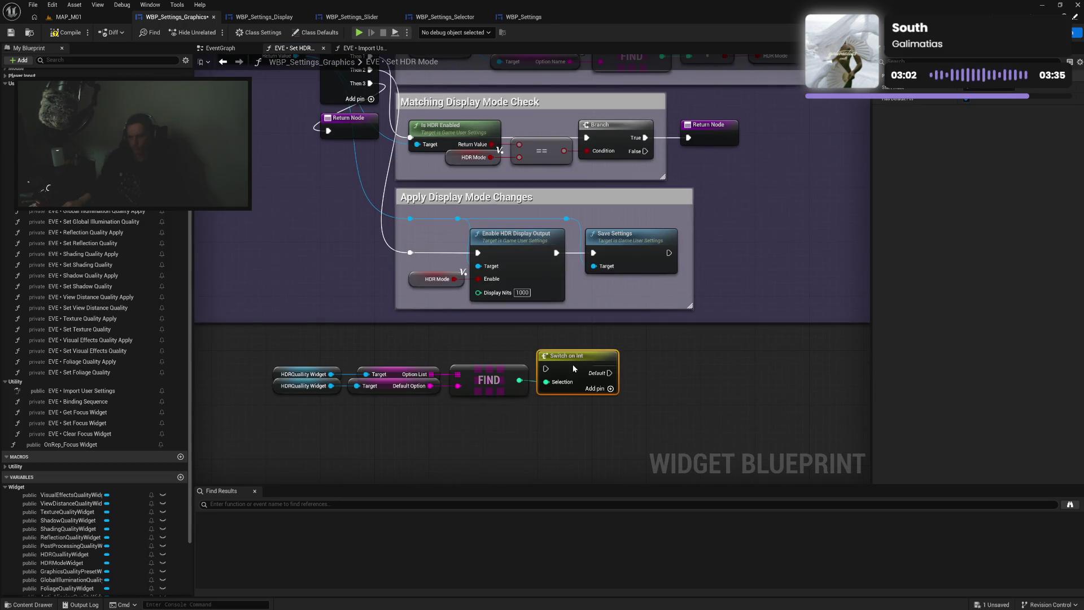
left_click_drag(266, 348, 573, 421)
left_click_drag(576, 376, 584, 377)
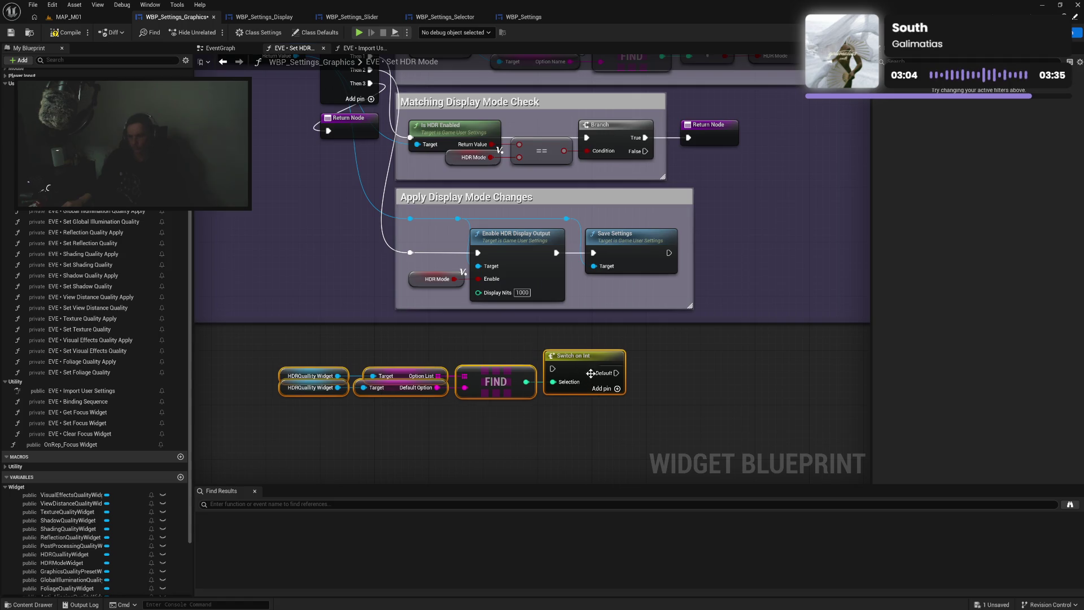
left_click(583, 366)
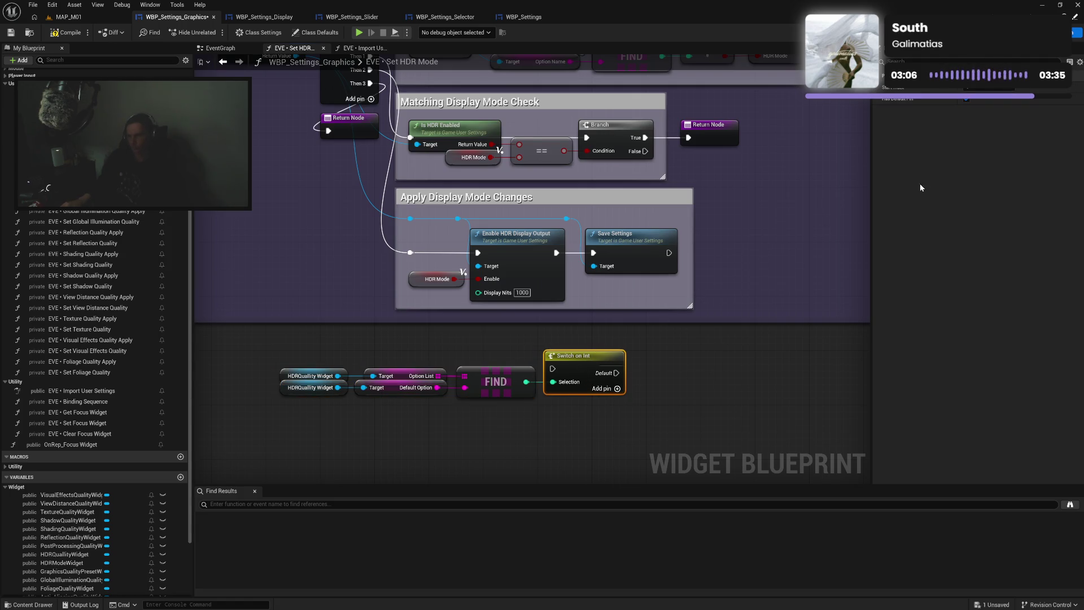
Remove the switch's Default output and add output cases 0 through 3
left_click(966, 99)
left_click(617, 370)
left_click(617, 384)
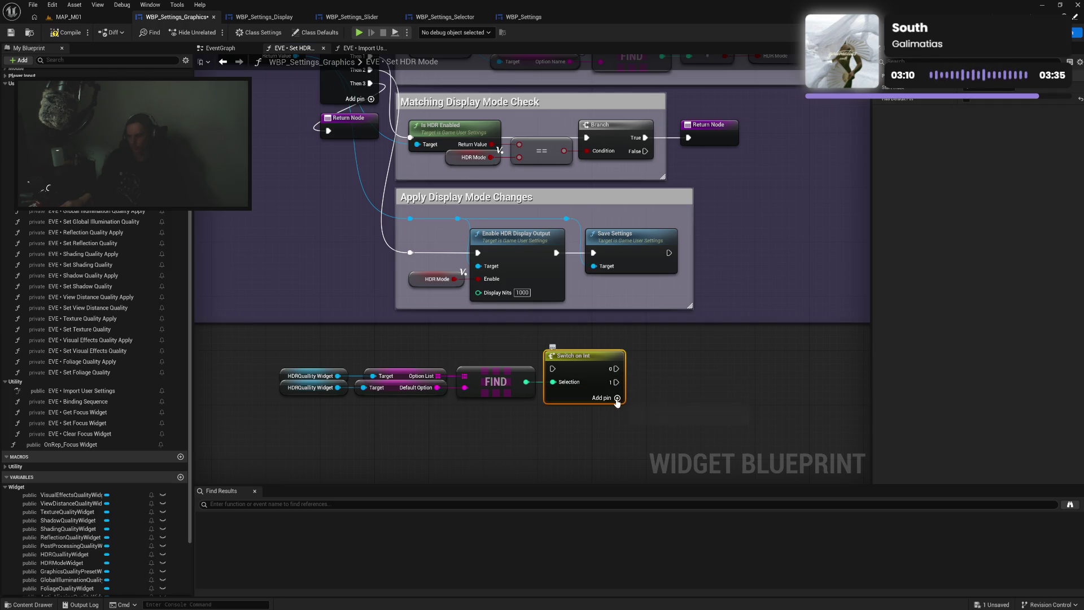
left_click(617, 398)
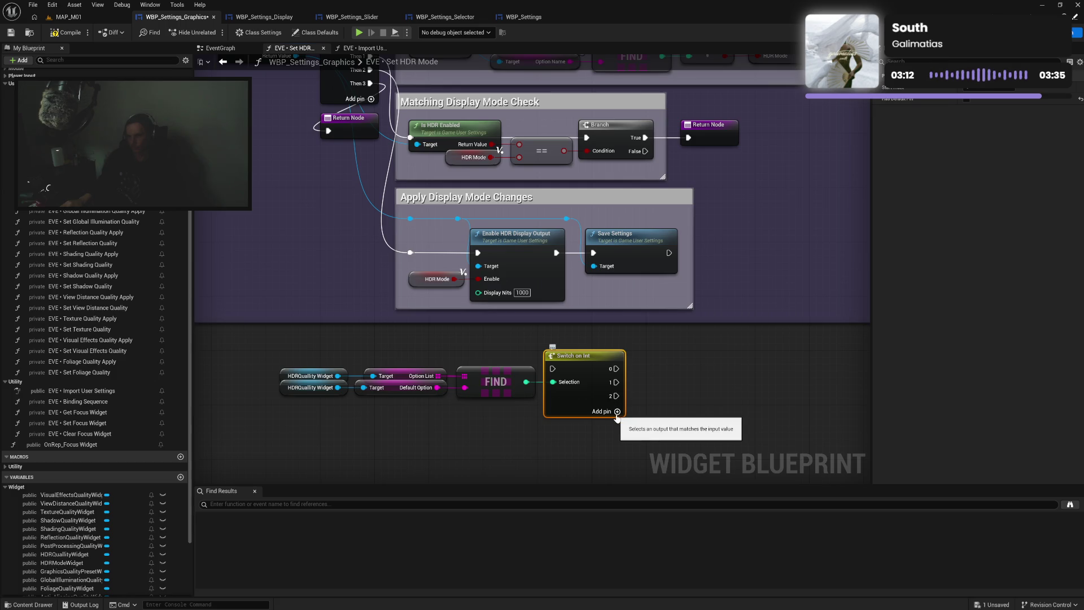
left_click(617, 411)
mouse_move(315, 357)
left_mouse_down()
mouse_move(587, 395)
mouse_move(586, 354)
left_mouse_up()
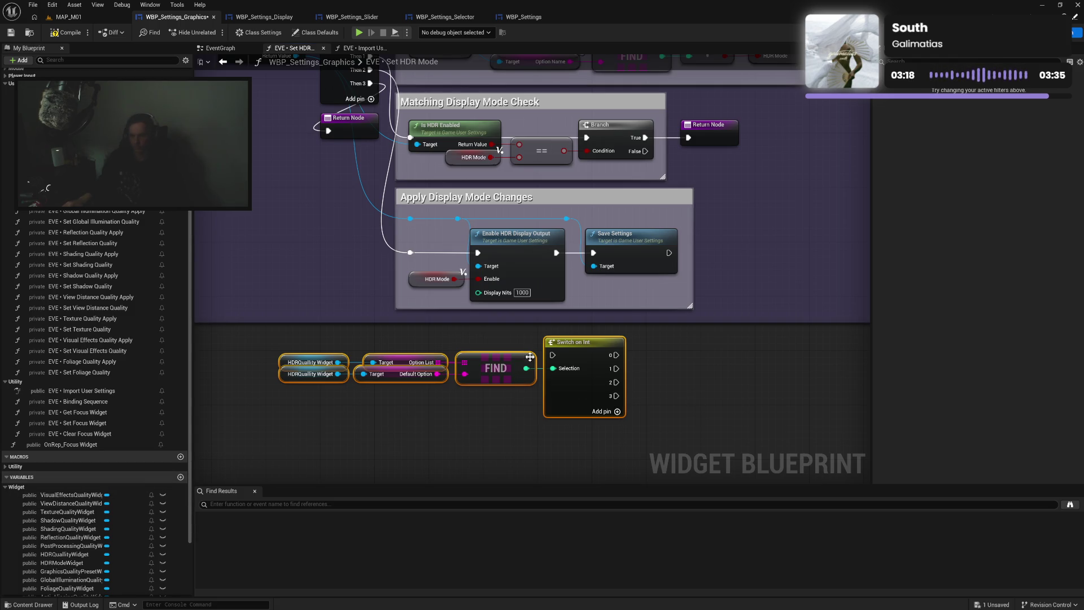
Promote the Display Nits input to a local variable and set it to 500 beside the switch
right_click(483, 294)
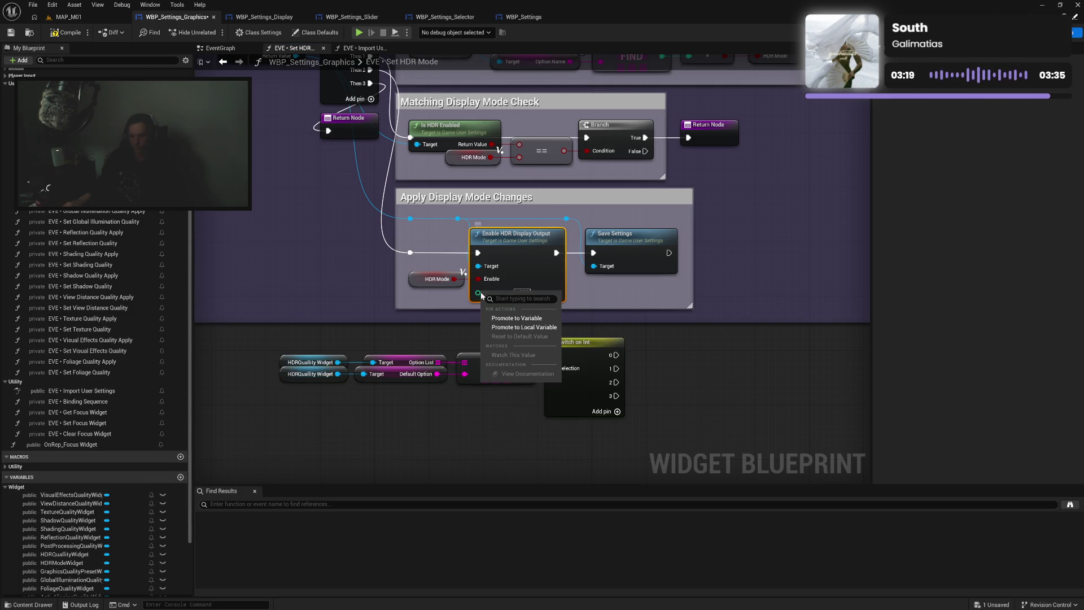
left_click(510, 328)
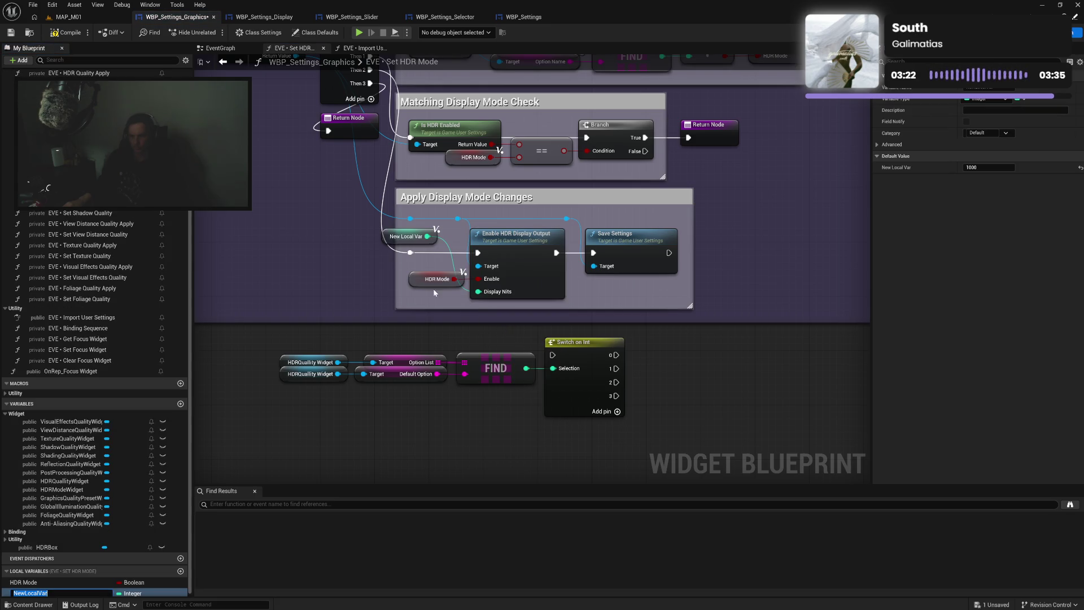
type("Di")
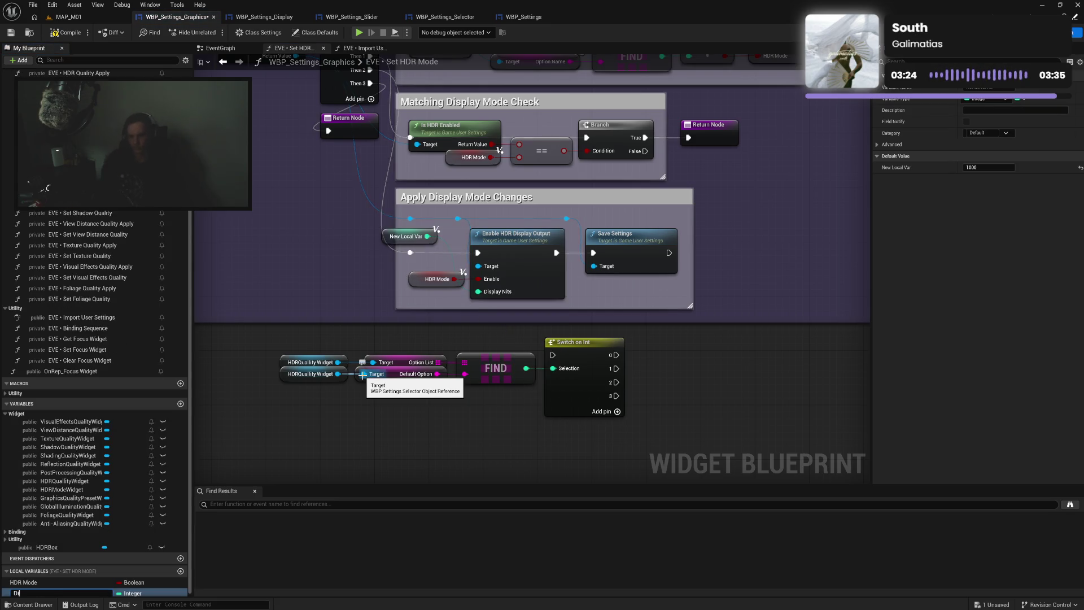
type("splay Nits")
key("Return")
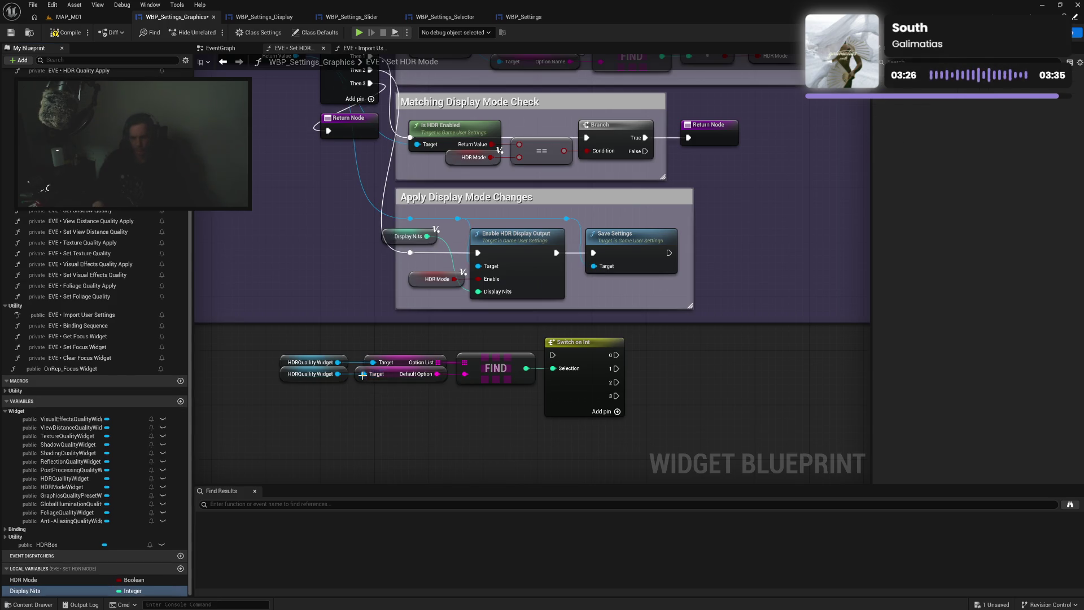
left_click_drag(395, 240, 417, 293)
left_click(588, 308)
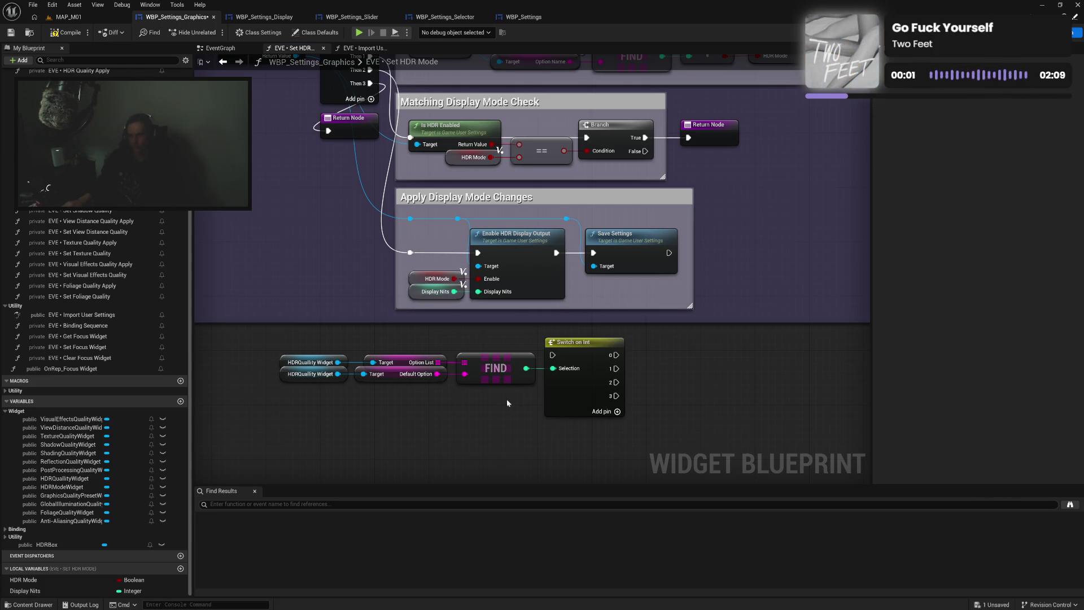
mouse_move(26, 591)
left_mouse_down()
mouse_move(717, 380)
mouse_move(649, 338)
mouse_move(688, 351)
left_mouse_up()
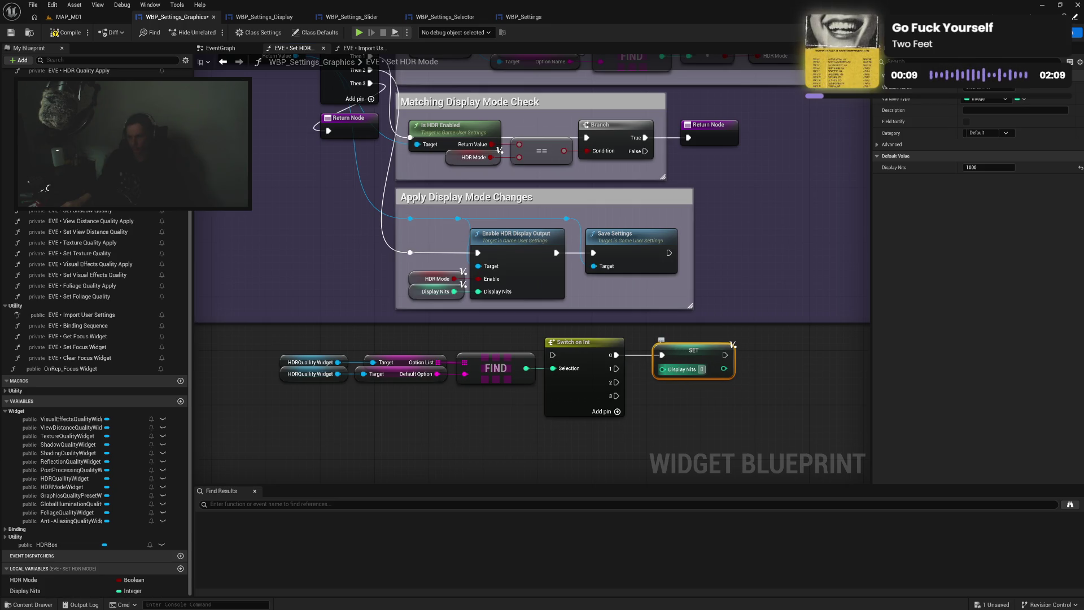
type("500")
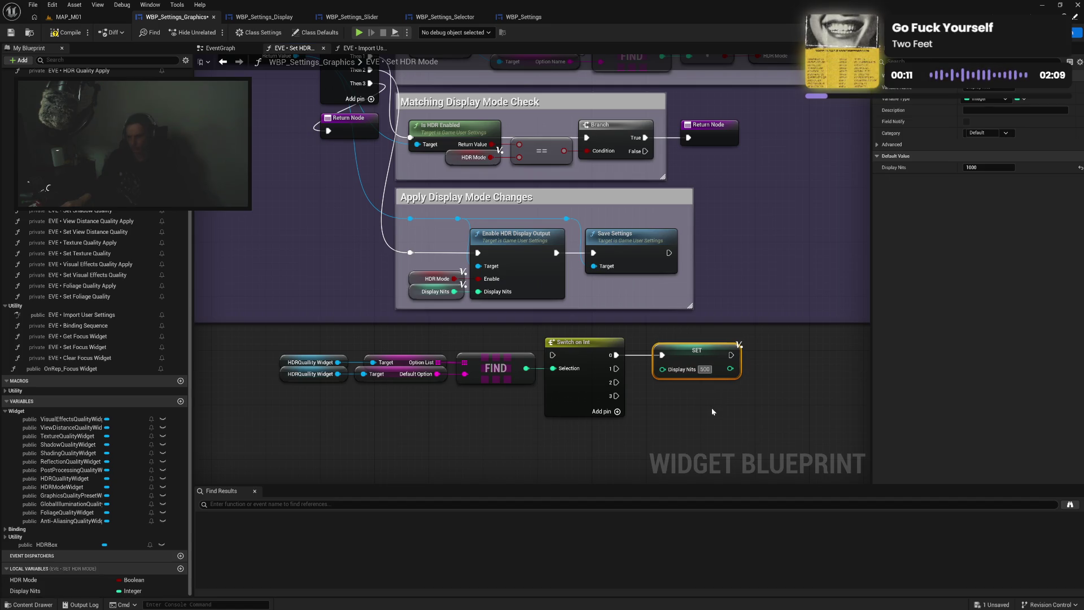
Duplicate the SET Display Nits node, wire Switch pin 1 to it, and set 1000
key("ctrl+d")
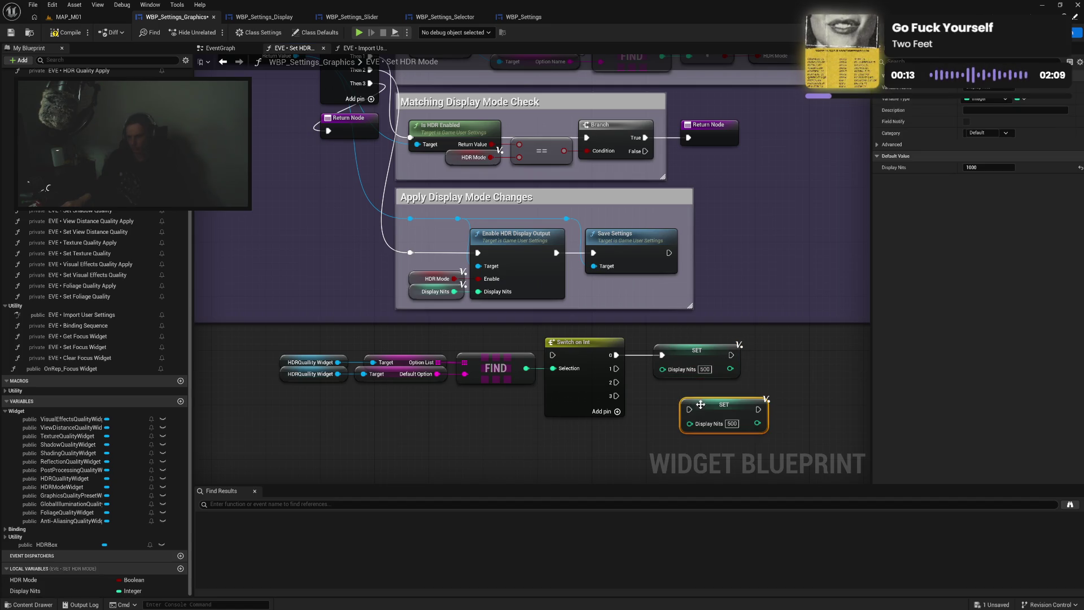
left_click_drag(693, 396, 680, 388)
left_click_drag(616, 369, 663, 395)
left_click(704, 410)
type("1")
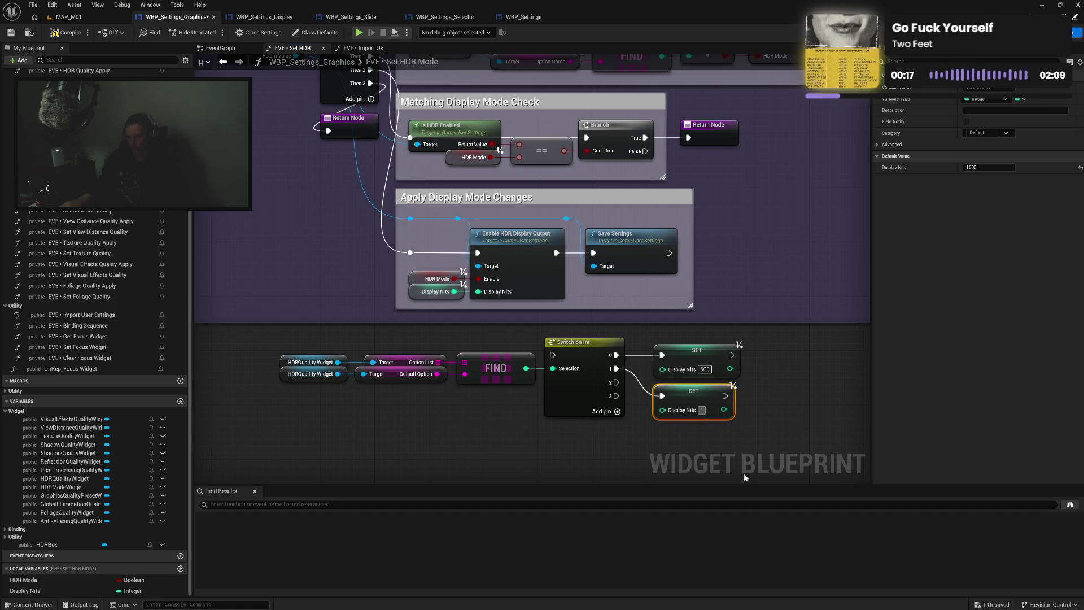
left_click(759, 418)
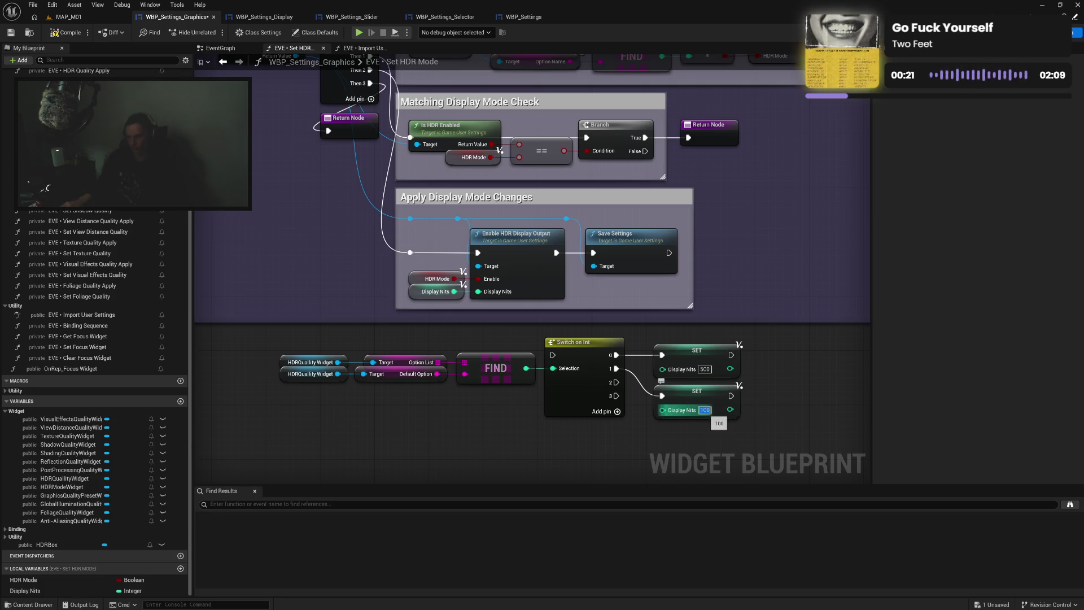
type("0")
left_click(714, 433)
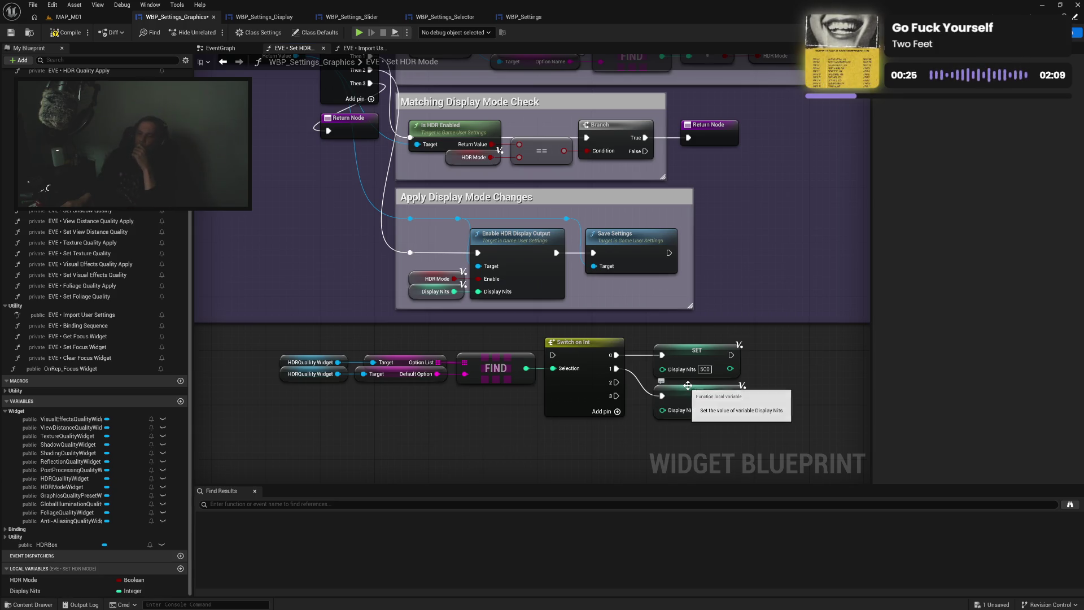
mouse_move(676, 414)
left_mouse_down()
mouse_move(659, 385)
mouse_move(690, 379)
left_mouse_up()
Copy the SET node for Switch pin 2 with Display Nits 1500
left_click(667, 338)
key("ctrl+c")
key("ctrl+v")
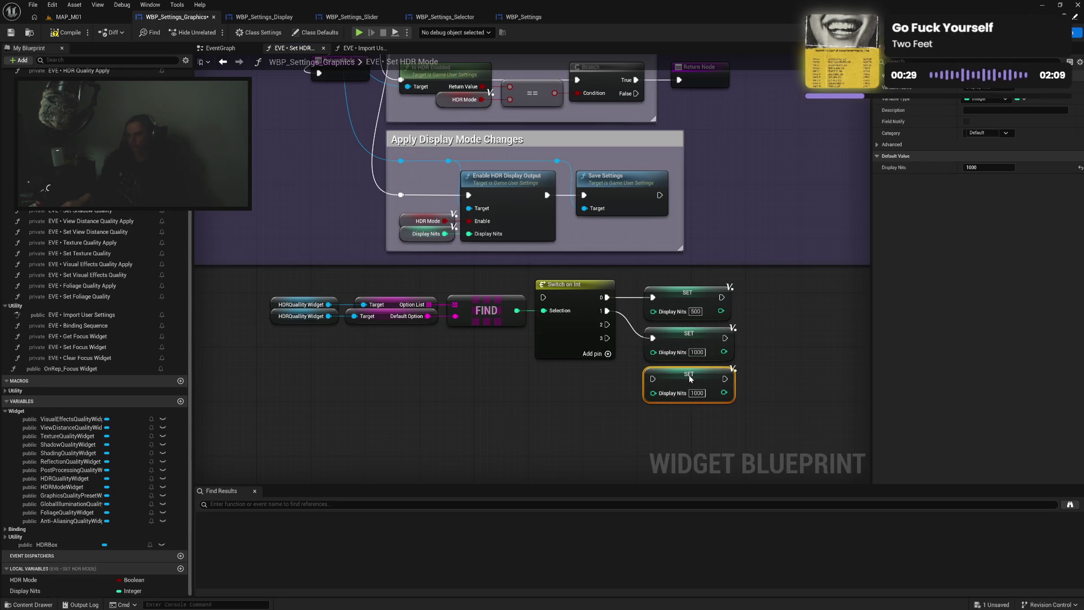
left_click_drag(607, 324, 653, 378)
left_click(697, 393)
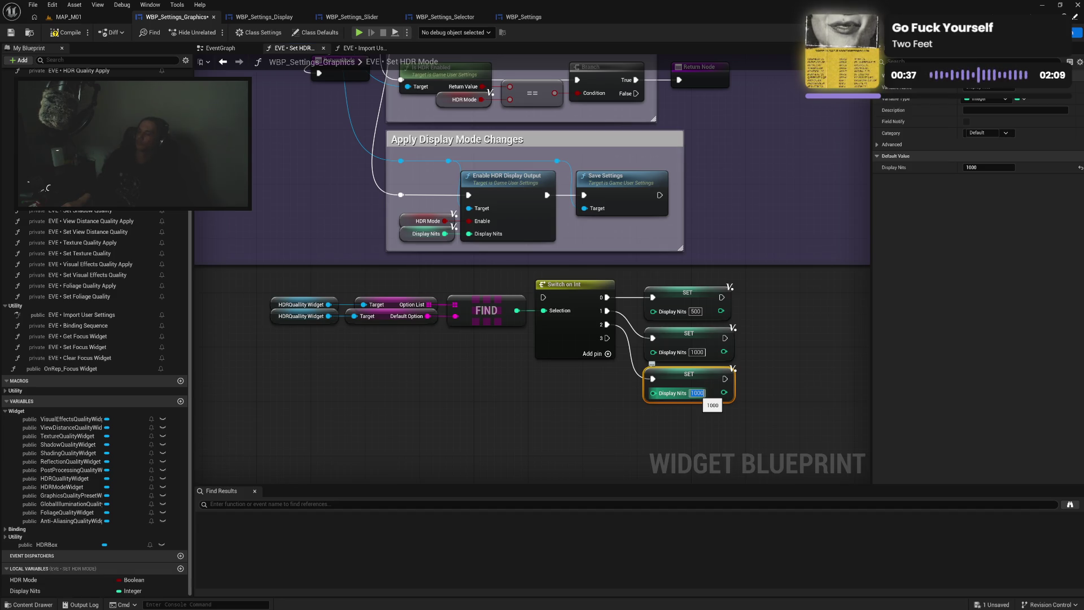
type("1500")
key("Return")
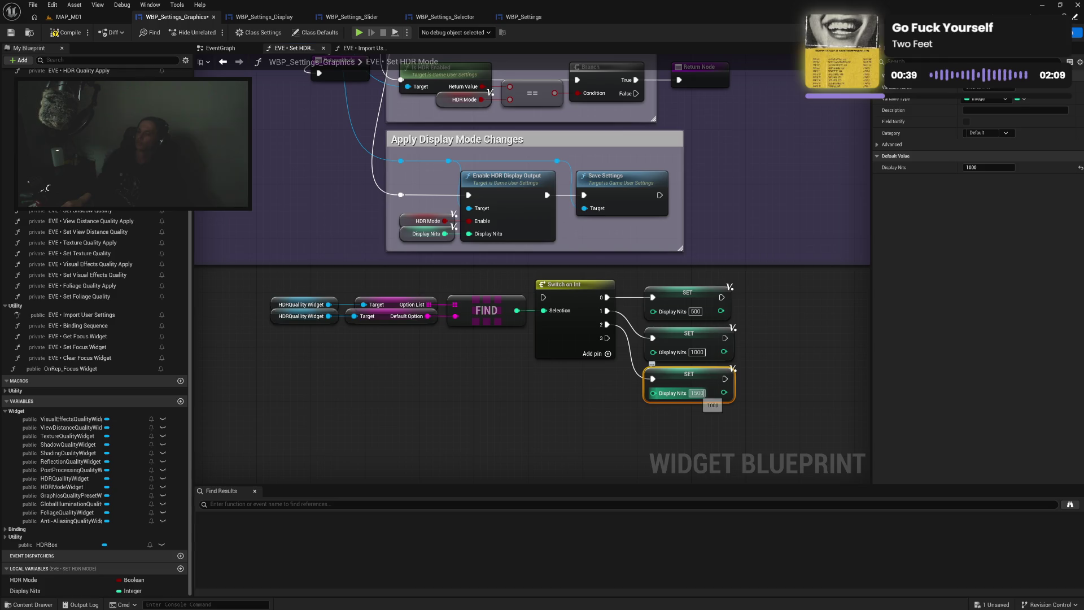
left_click(689, 418)
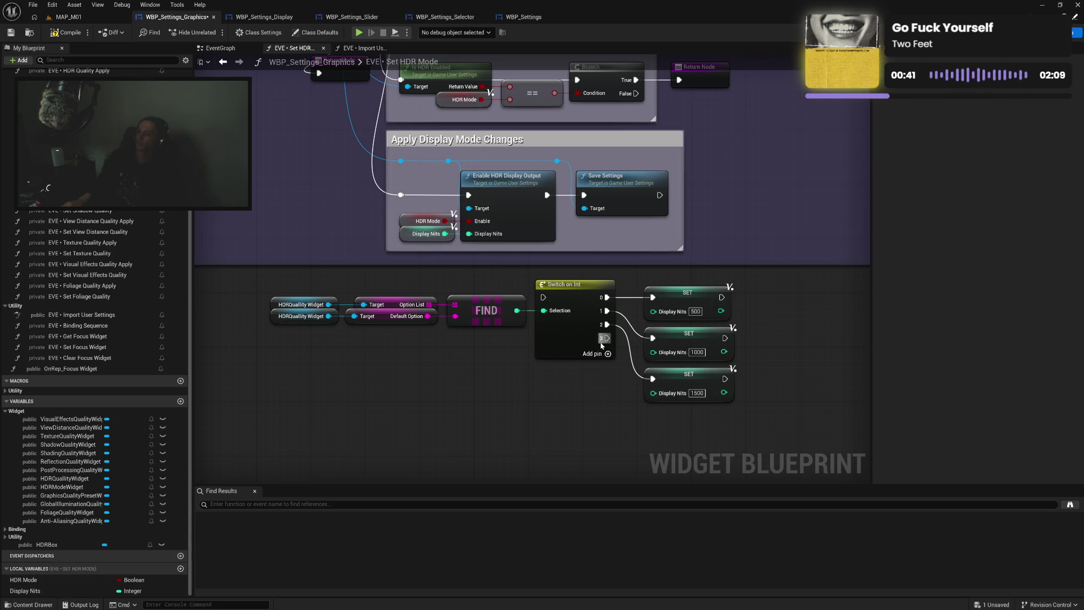
Add a fourth SET node on Switch pin 3 with Display Nits 2000 and align all four
left_click(686, 382)
key("ctrl+d")
left_click_drag(706, 439, 691, 415)
left_click_drag(608, 337, 654, 420)
left_click(618, 425)
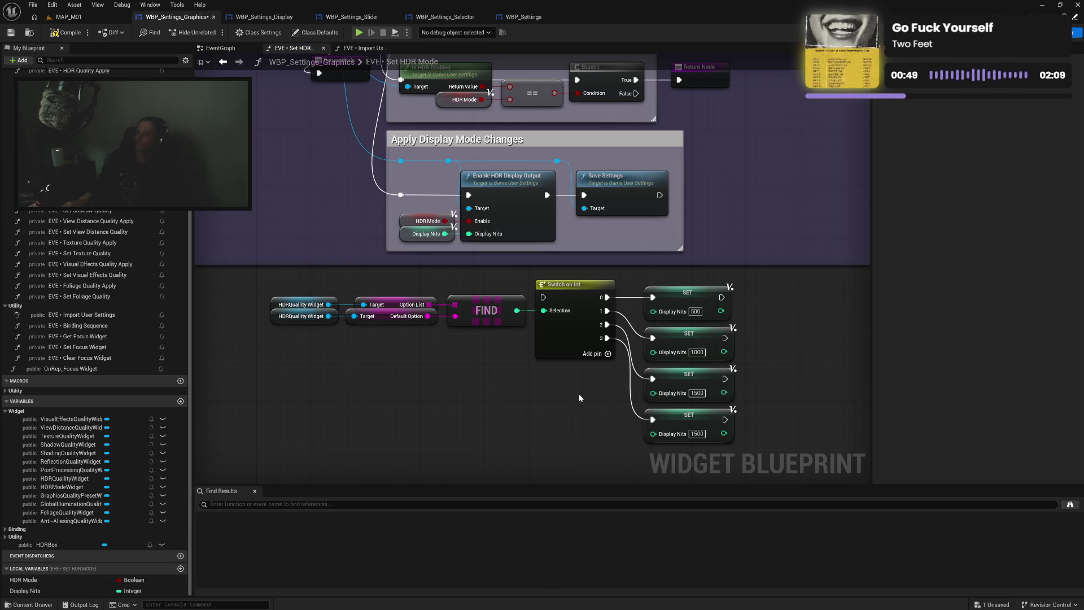
left_click_drag(674, 274, 697, 437)
left_click_drag(688, 294, 675, 295)
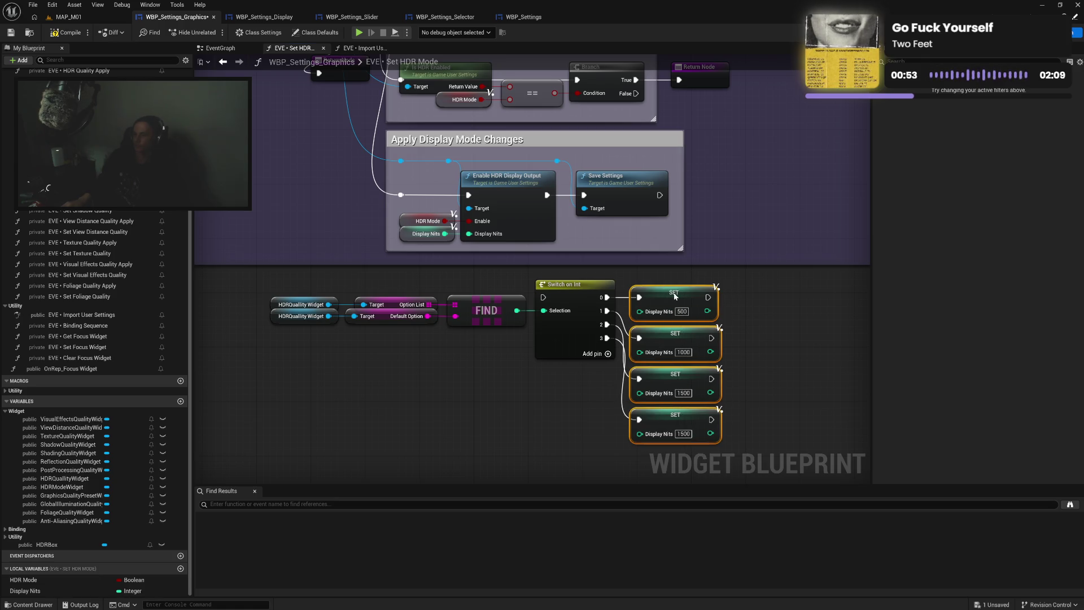
left_click(767, 342)
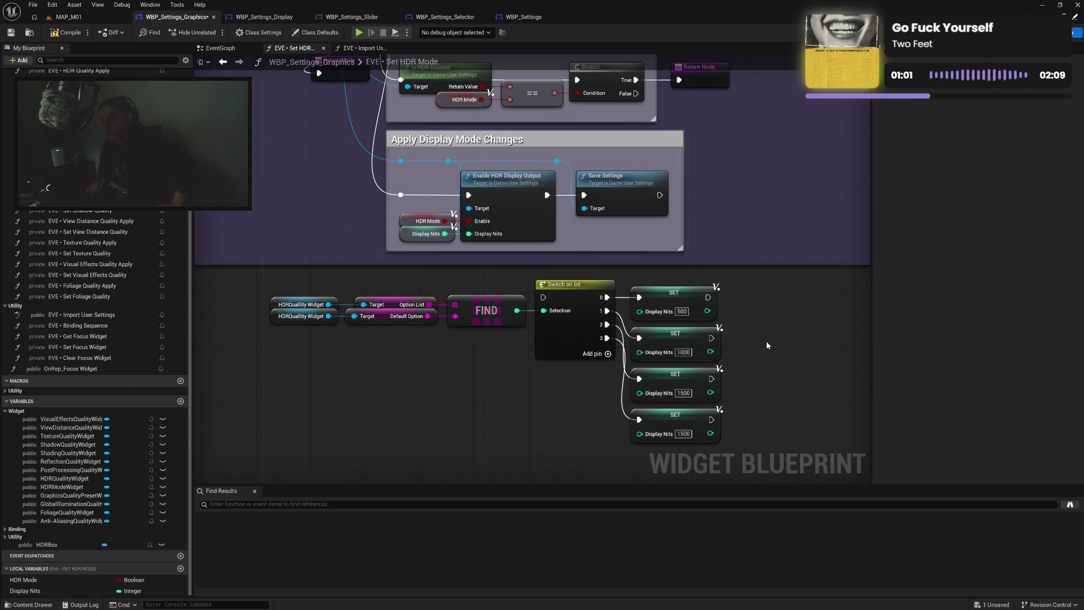
left_click(682, 433)
type("2000")
left_click(798, 408)
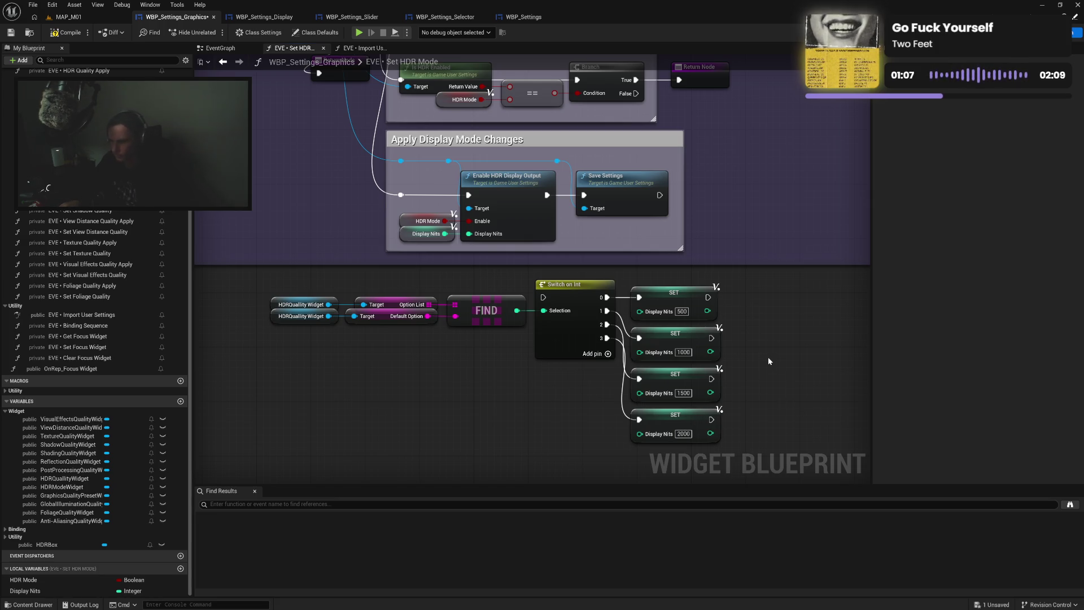
mouse_move(474, 280)
left_mouse_down()
mouse_move(546, 428)
mouse_move(572, 370)
left_mouse_up()
Add a fifth Sequence output, drive the Return Node from Then 4 and Switch on Int from Then 2
left_click_drag(505, 174, 505, 207)
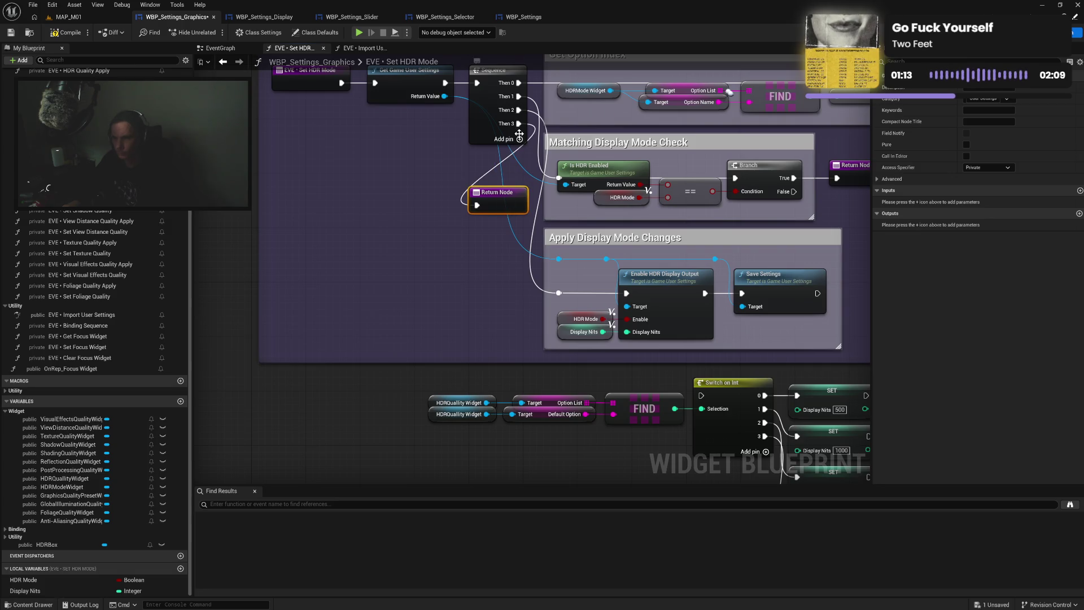
left_click(519, 139)
left_click_drag(517, 138, 700, 395)
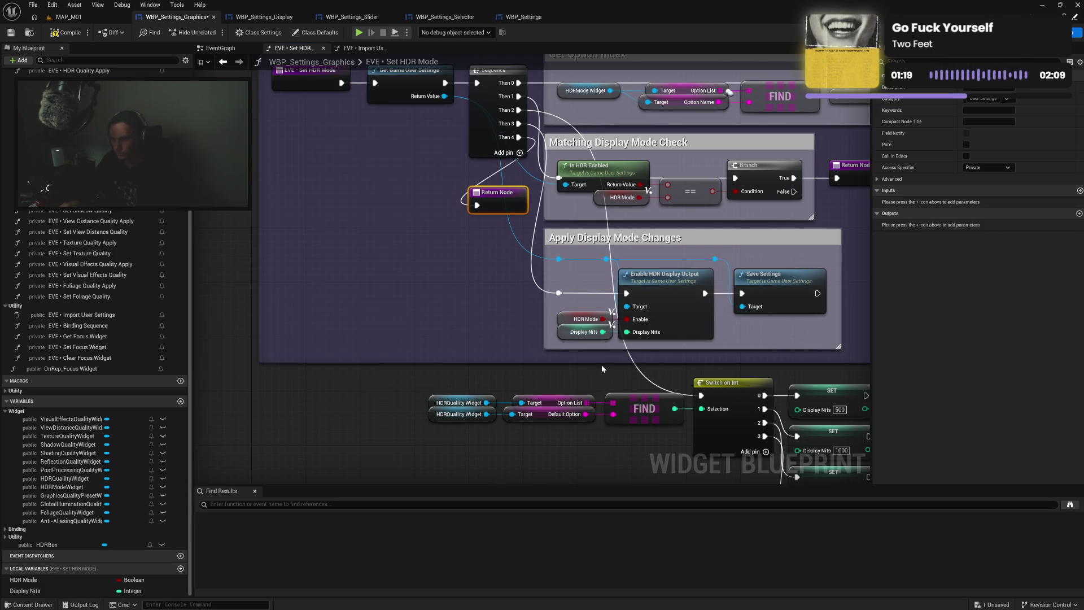
left_click_drag(602, 364, 571, 326)
Wrap the display nits nodes in a comment titled 'Get Default Display Nits'
mouse_move(439, 339)
left_mouse_down()
mouse_move(563, 403)
mouse_move(837, 454)
left_mouse_up()
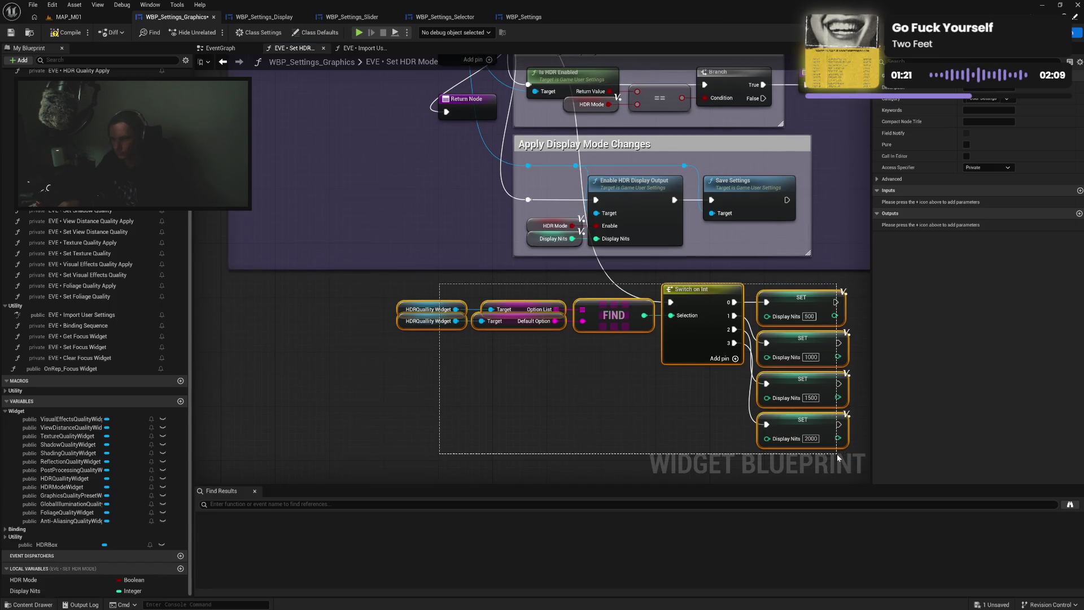
left_click_drag(711, 344, 711, 385)
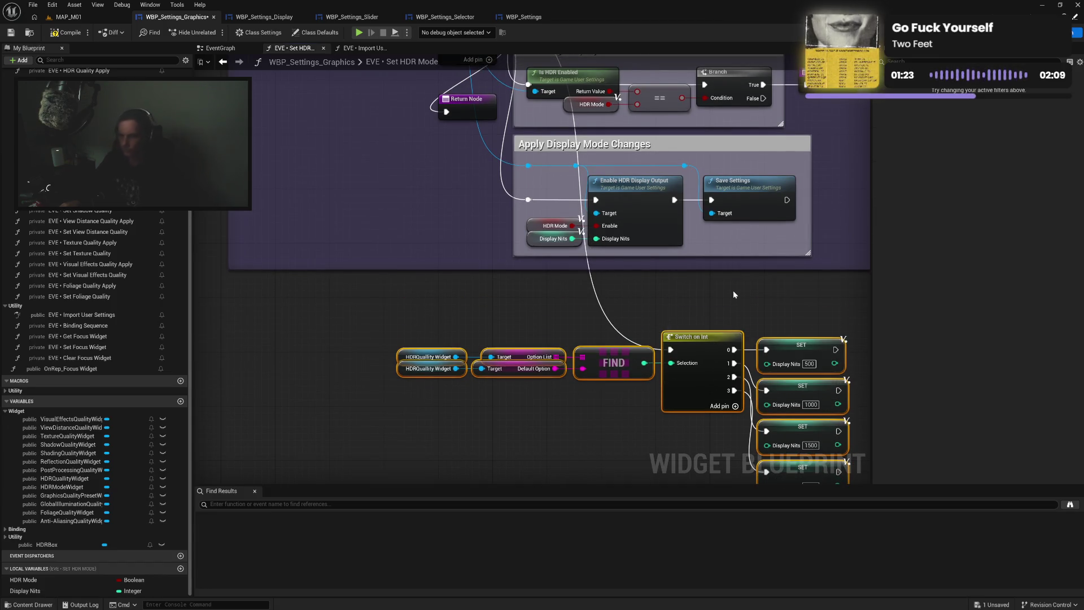
type("cGet")
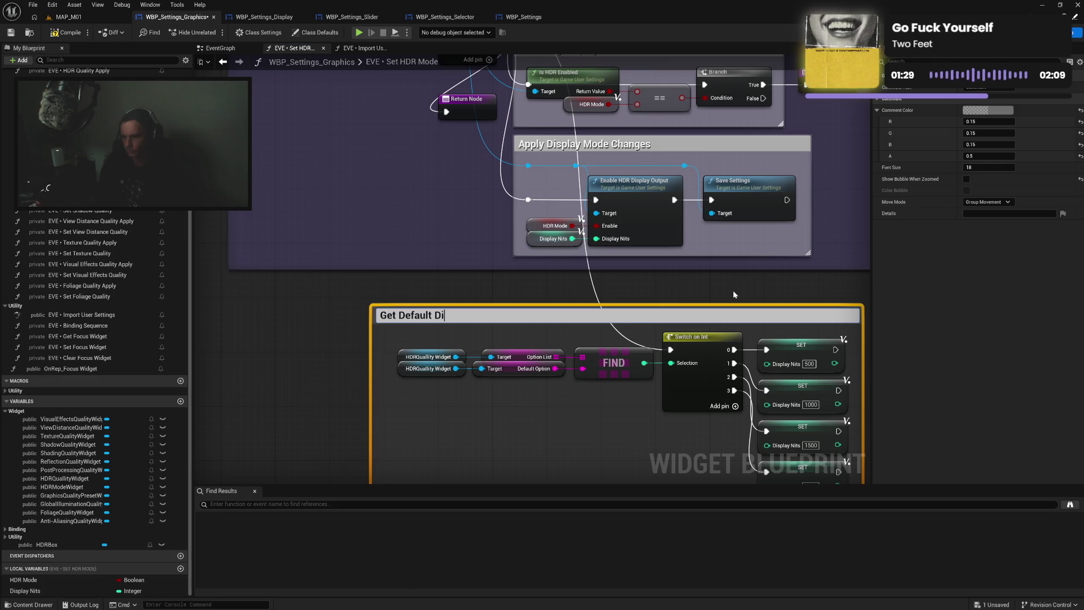
type("Nits")
key("Return")
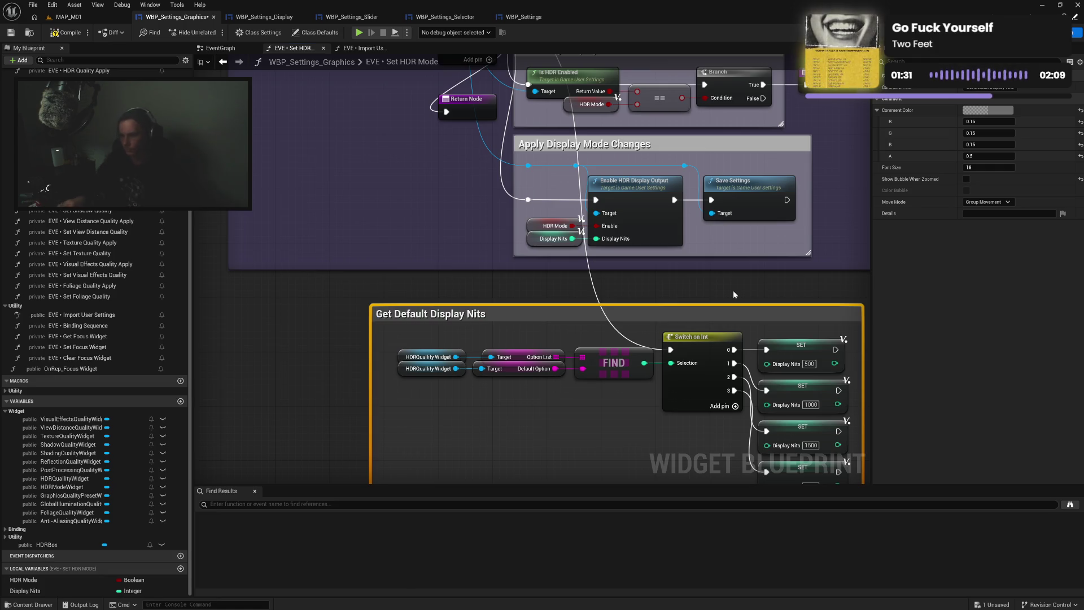
left_click_drag(371, 375, 383, 375)
mouse_move(419, 339)
left_mouse_down()
mouse_move(509, 384)
mouse_move(678, 429)
mouse_move(862, 450)
mouse_move(794, 396)
left_mouse_up()
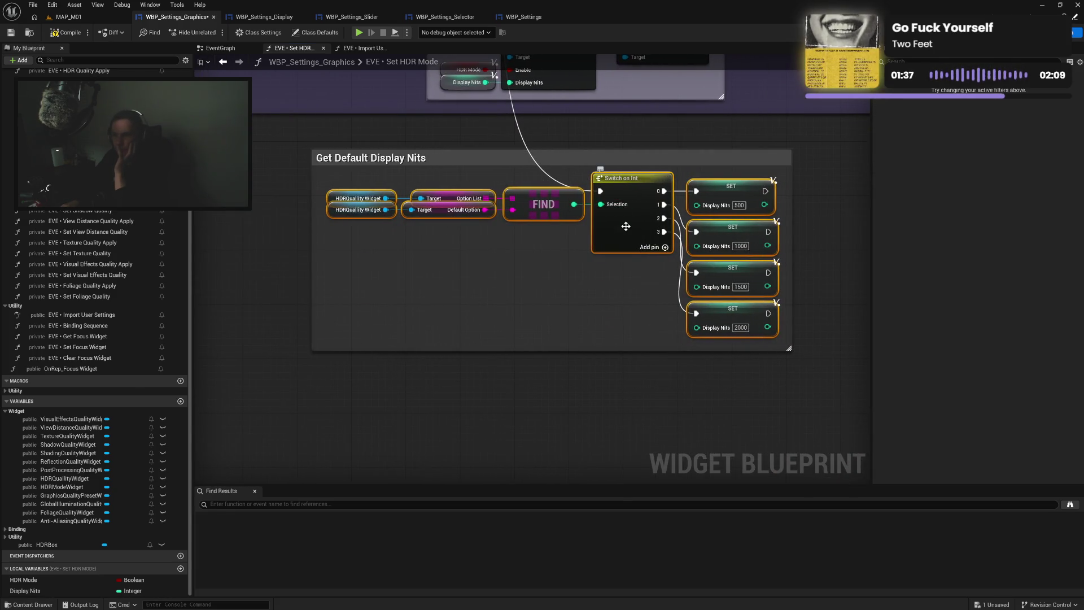
left_click(588, 299)
Rearrange the comment groups so Get Default Display Nits sits above Apply Display Mode Changes
left_click_drag(567, 202, 624, 397)
left_click(489, 178)
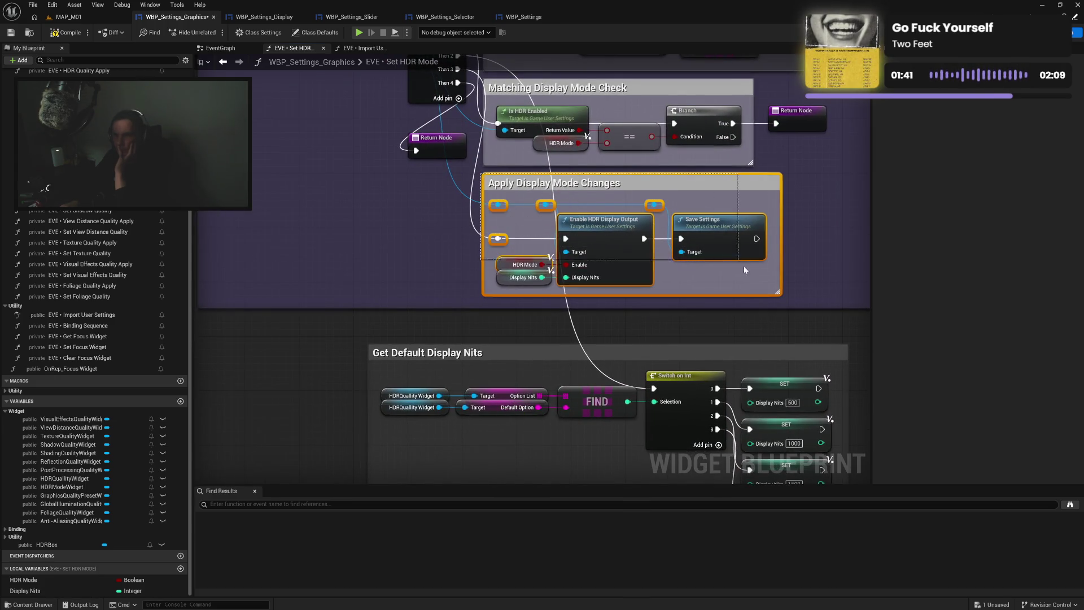
mouse_move(638, 212)
left_mouse_down()
mouse_move(576, 484)
mouse_move(532, 436)
mouse_move(523, 446)
left_mouse_up()
left_click(379, 205, "ctrl")
mouse_move(513, 203)
left_mouse_down()
mouse_move(697, 40)
mouse_move(644, 210)
mouse_move(610, 236)
left_mouse_up()
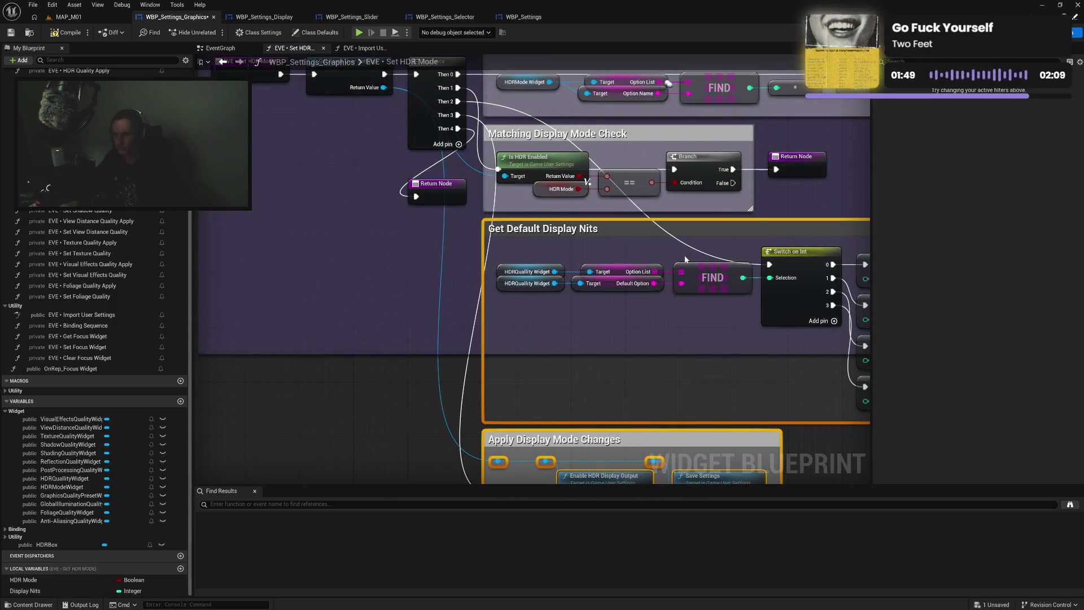
Add a reroute point beside the HDRQuality Widget node and compile the blueprint
double_click(726, 257)
left_click_drag(725, 257, 510, 271)
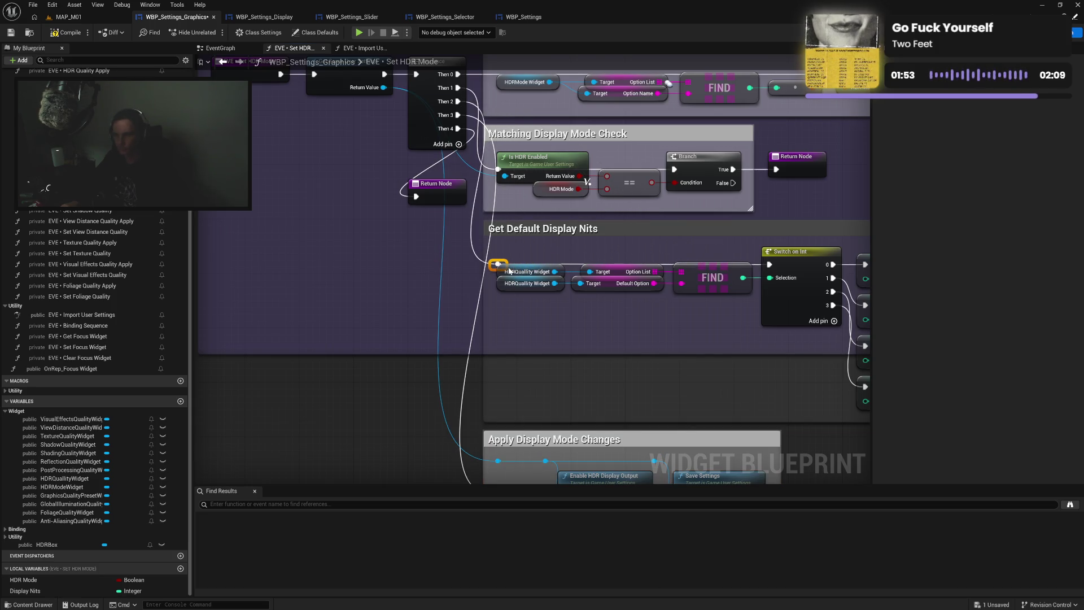
mouse_move(454, 359)
left_mouse_down()
mouse_move(433, 256)
mouse_move(439, 460)
left_mouse_up()
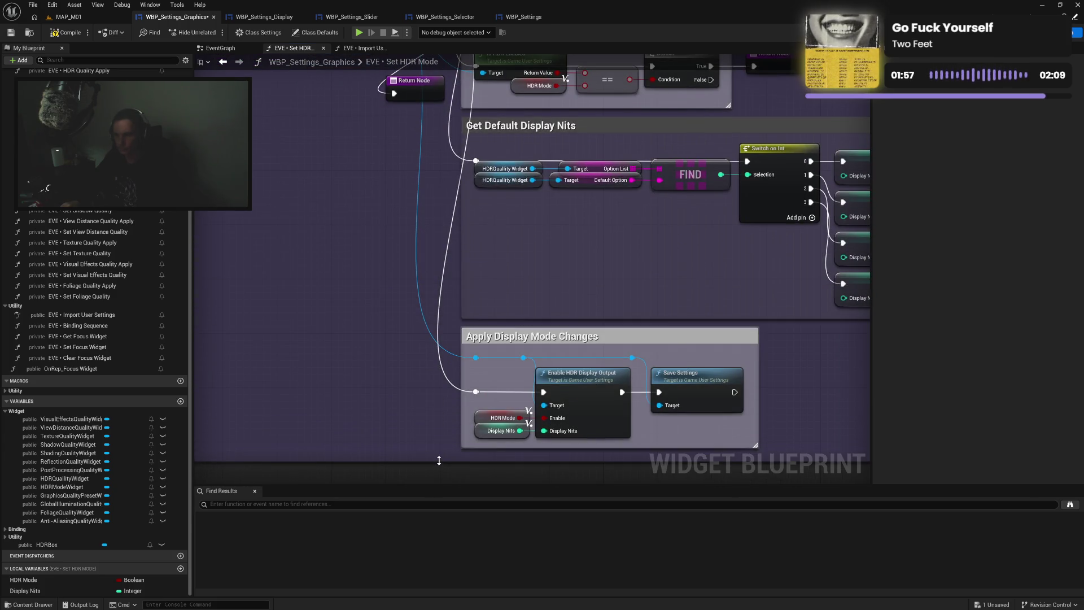
left_click_drag(761, 281, 532, 300)
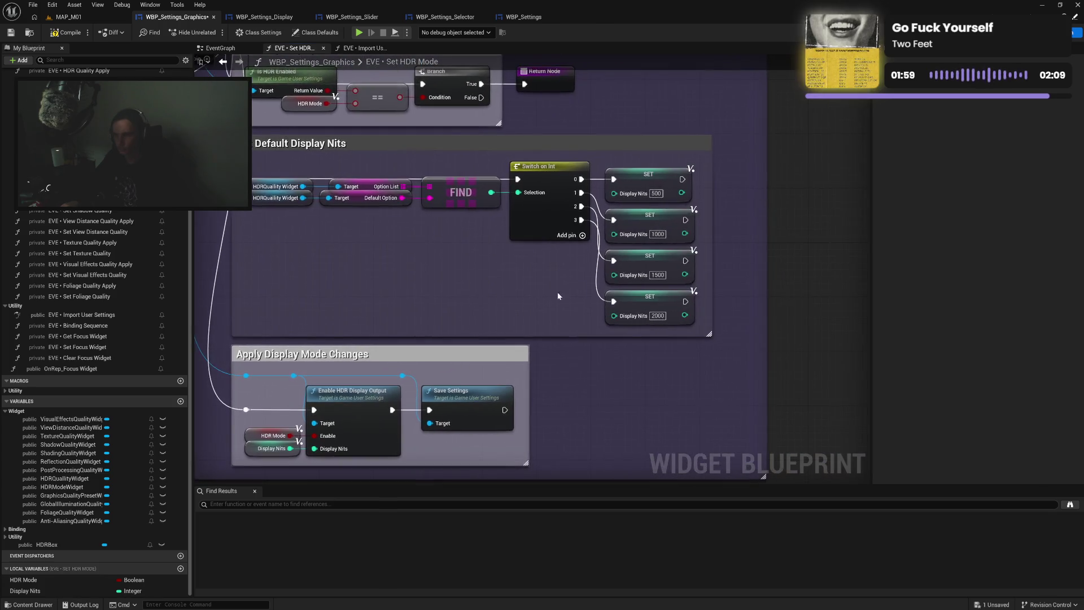
mouse_move(772, 141)
left_mouse_down()
mouse_move(780, 272)
mouse_move(730, 282)
left_mouse_up()
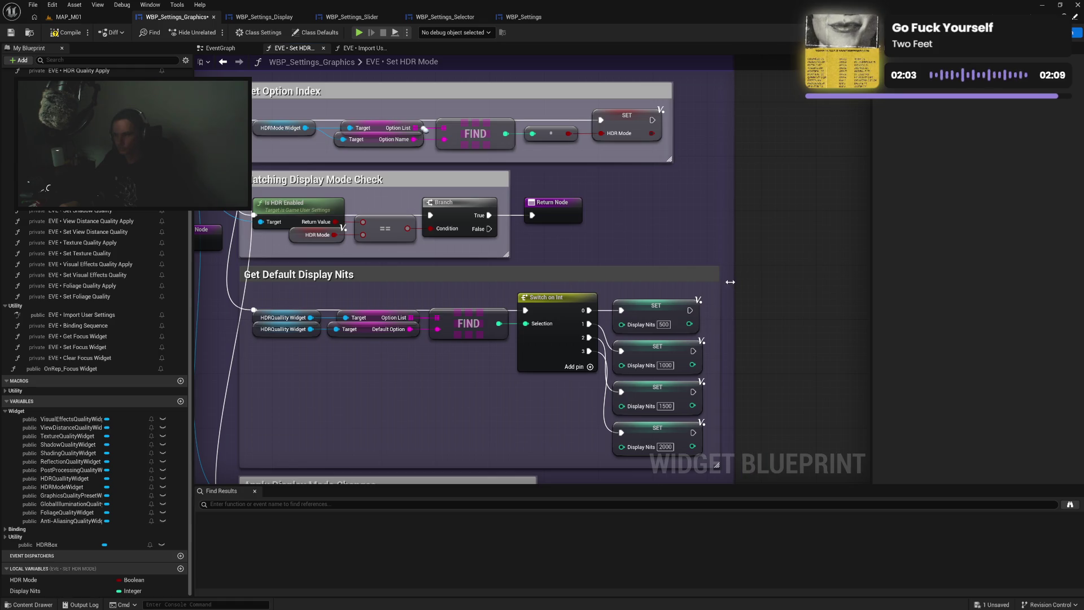
left_click_drag(679, 246, 778, 283)
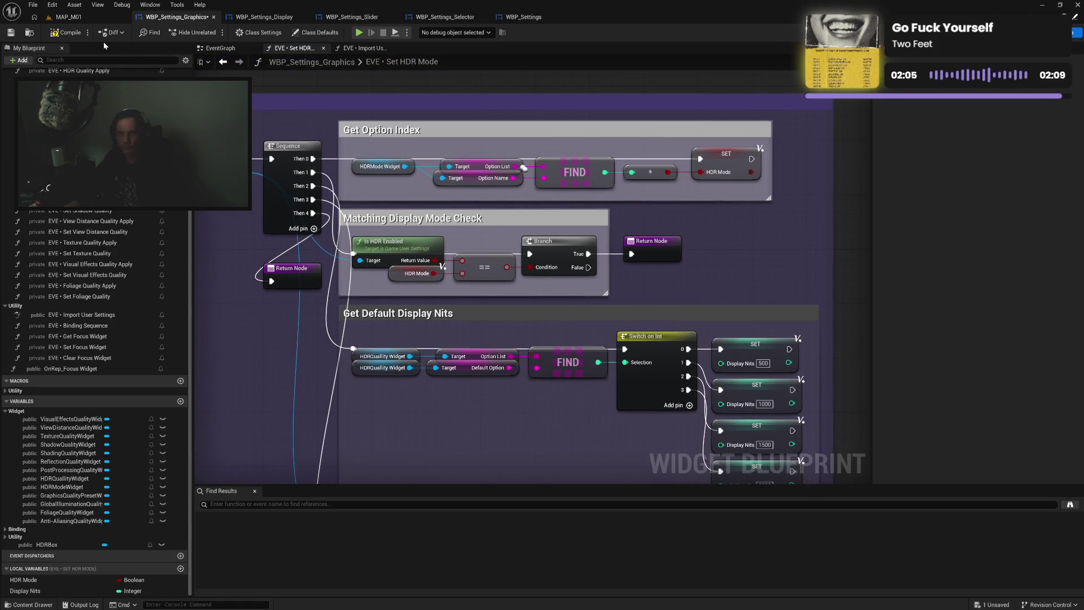
left_click(66, 32)
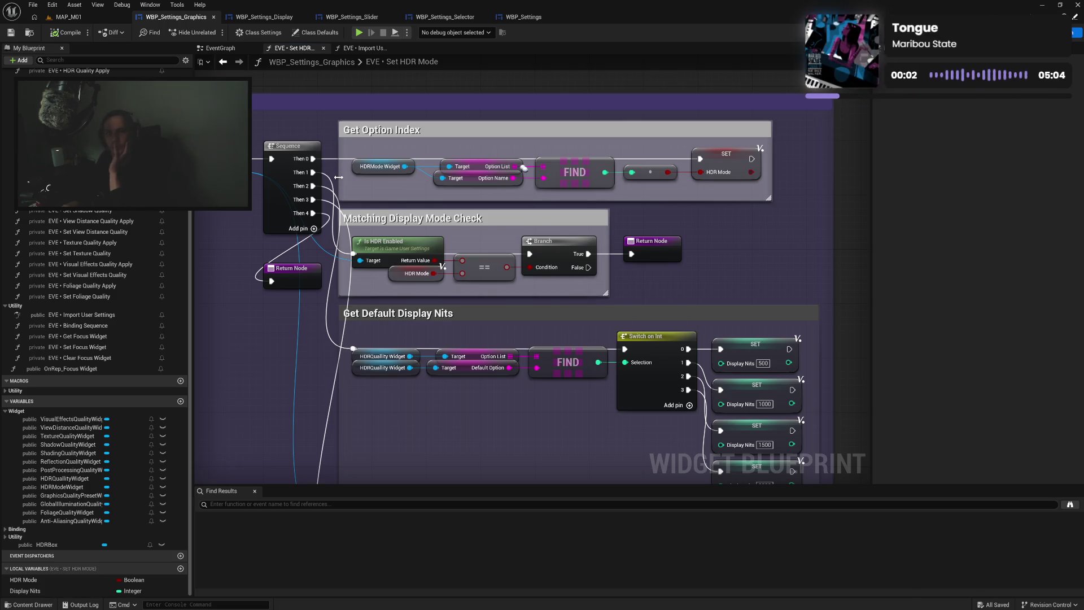
Colour the Get Default Display Nits comment white using the Game UI colour theme
left_click_drag(463, 427, 481, 377)
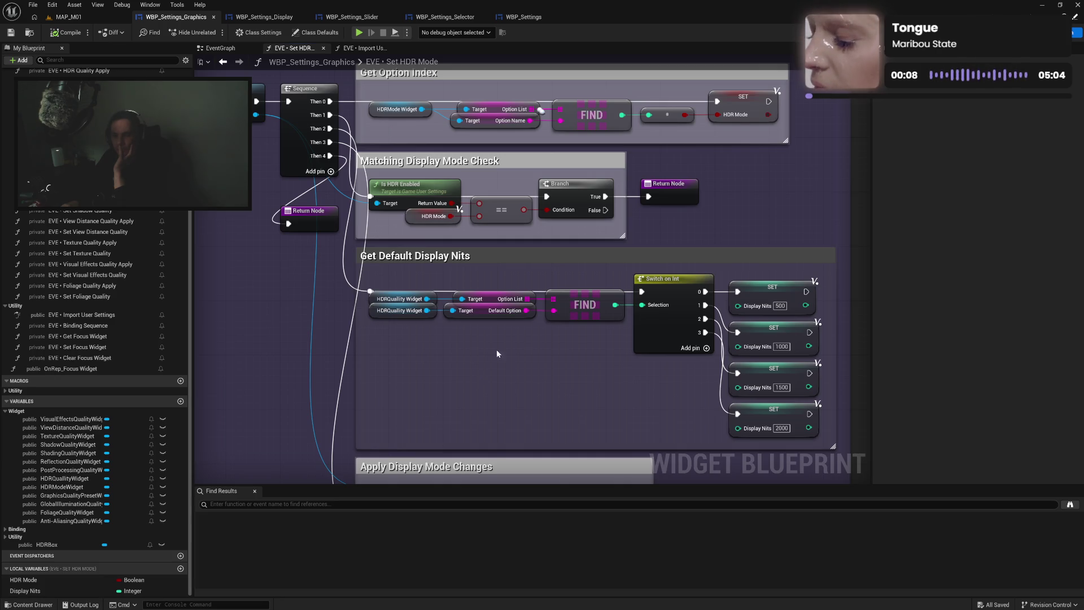
left_click(567, 257)
left_click(983, 110)
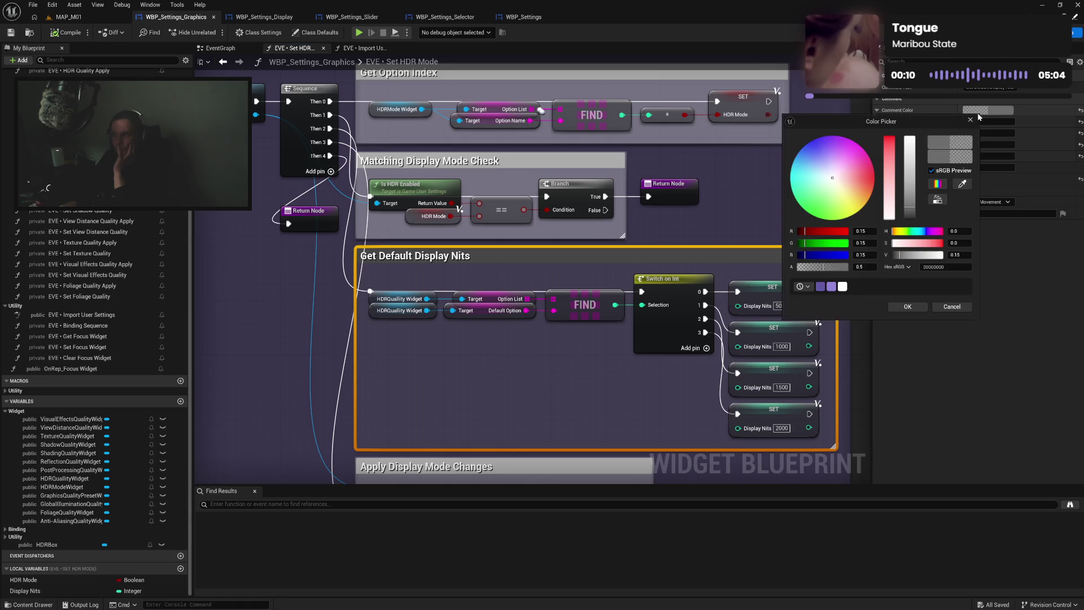
left_click(803, 287)
left_click(829, 327)
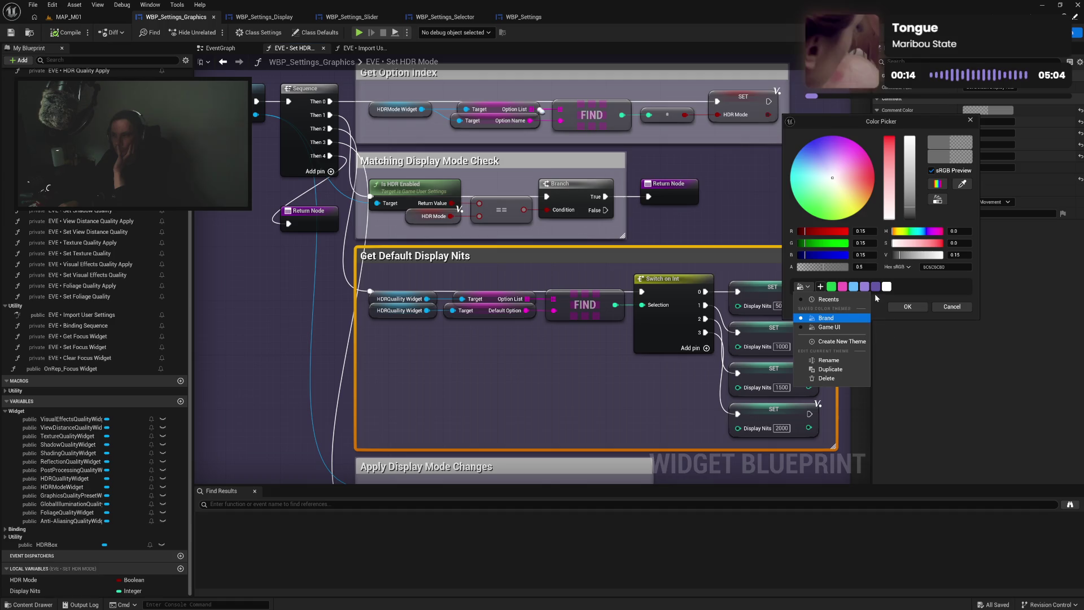
left_click(886, 286)
left_click(903, 310)
left_click(745, 218)
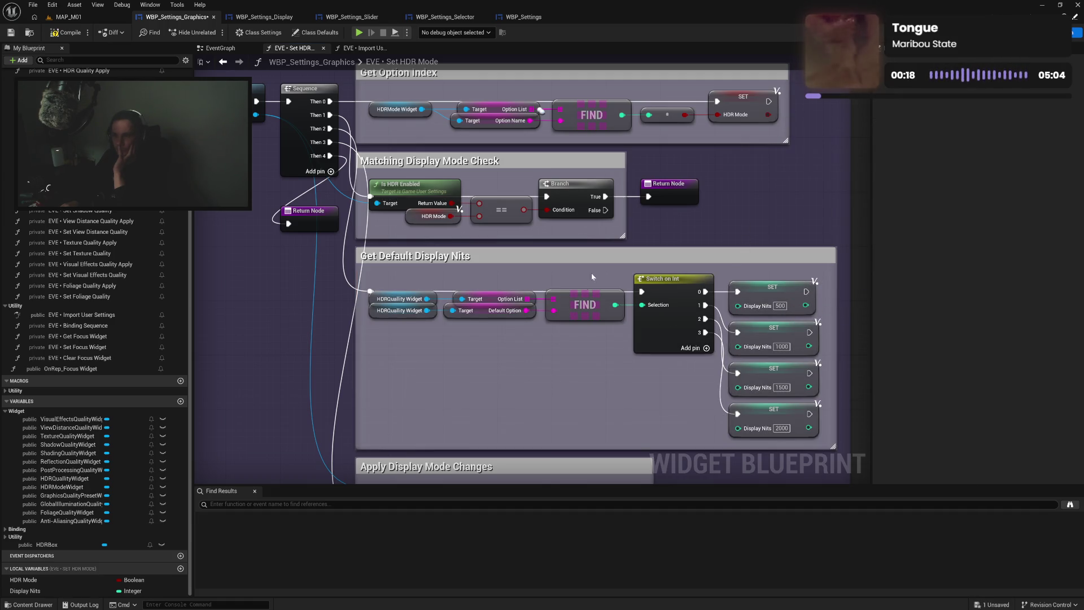
Save WBP_Settings_Graphics and review its Apply Display Mode Changes and Display Nits sections
left_click(11, 32)
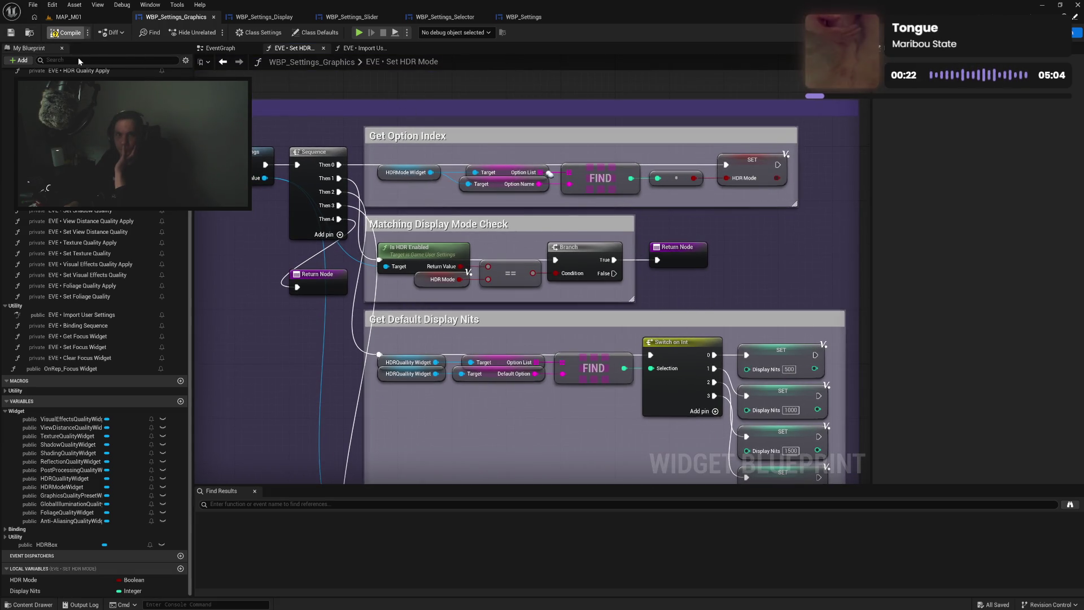
mouse_move(285, 350)
left_mouse_down()
mouse_move(625, 340)
mouse_move(606, 205)
left_mouse_up()
left_click_drag(702, 193, 645, 276)
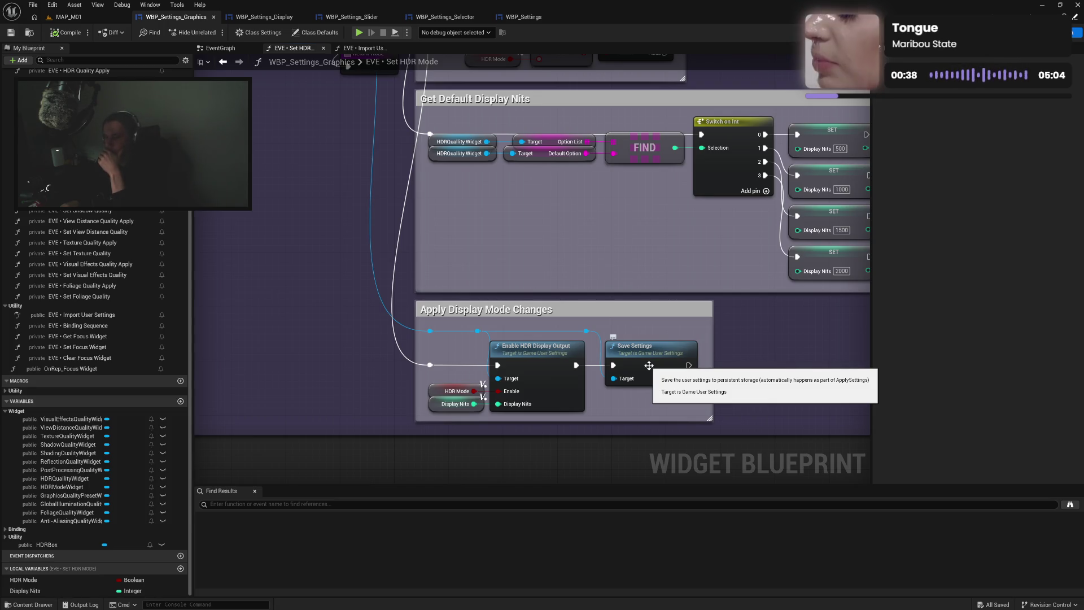
Switch to WBP_Settings_Display and save it
left_click(263, 17)
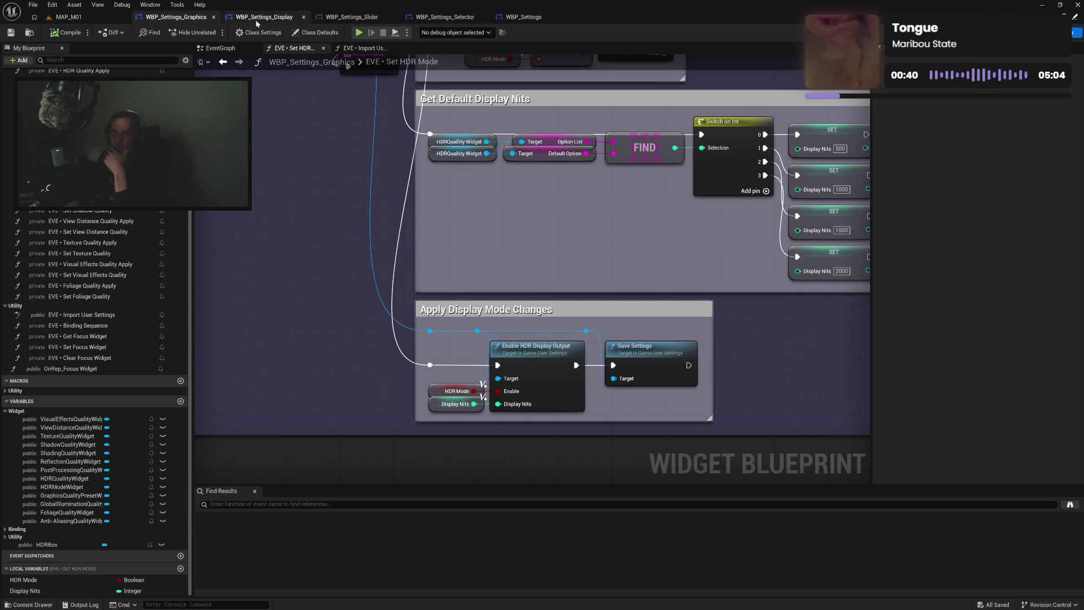
left_click(356, 303)
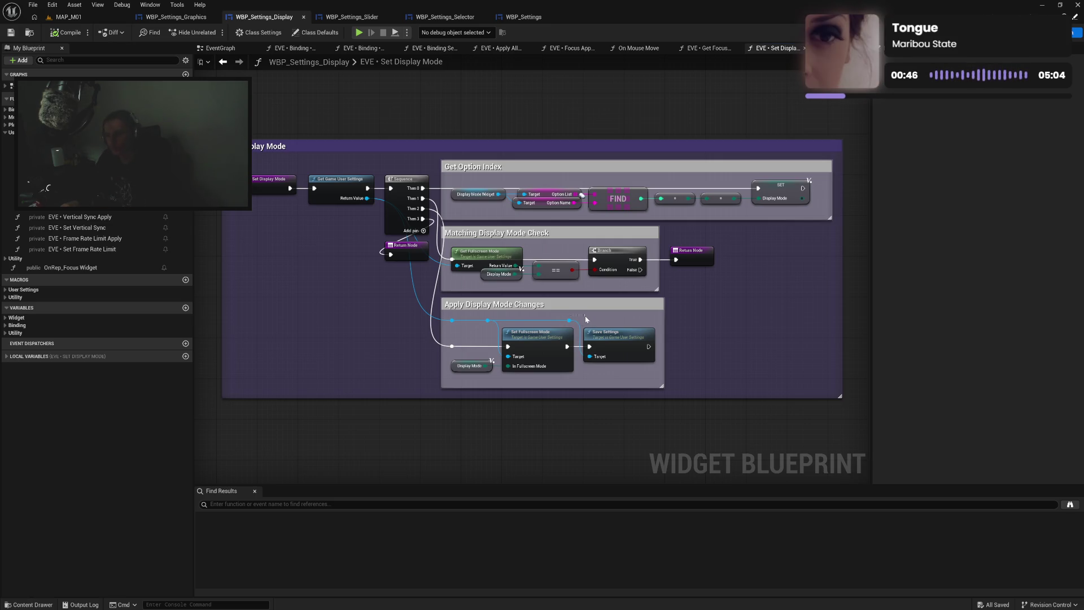
left_click(67, 32)
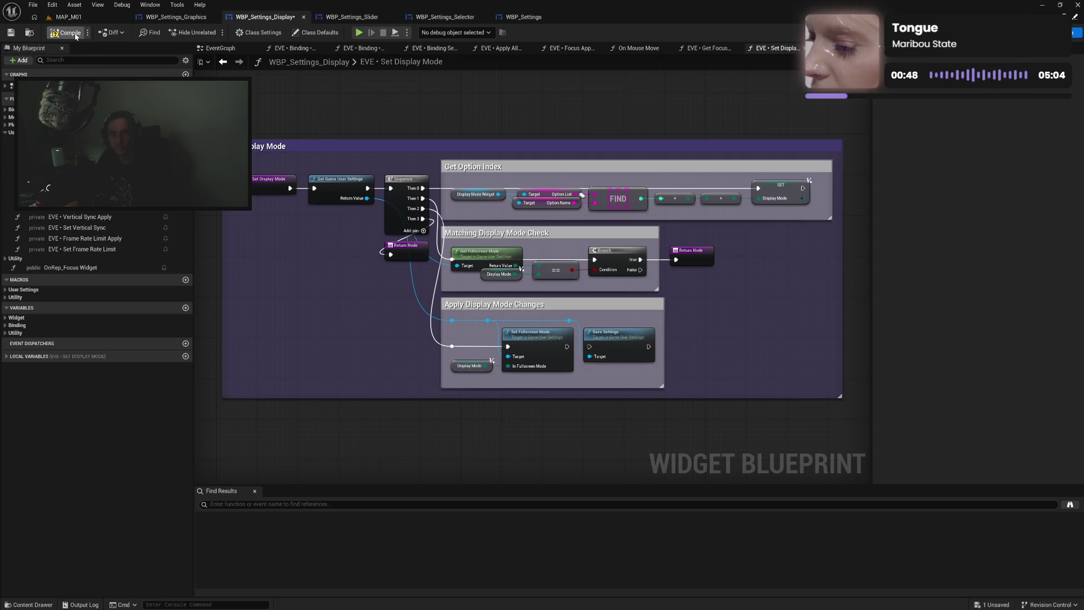
Play-test the settings menu, applying Windowed then Borderless display mode, and stop the preview
left_click(359, 32)
left_click(121, 523)
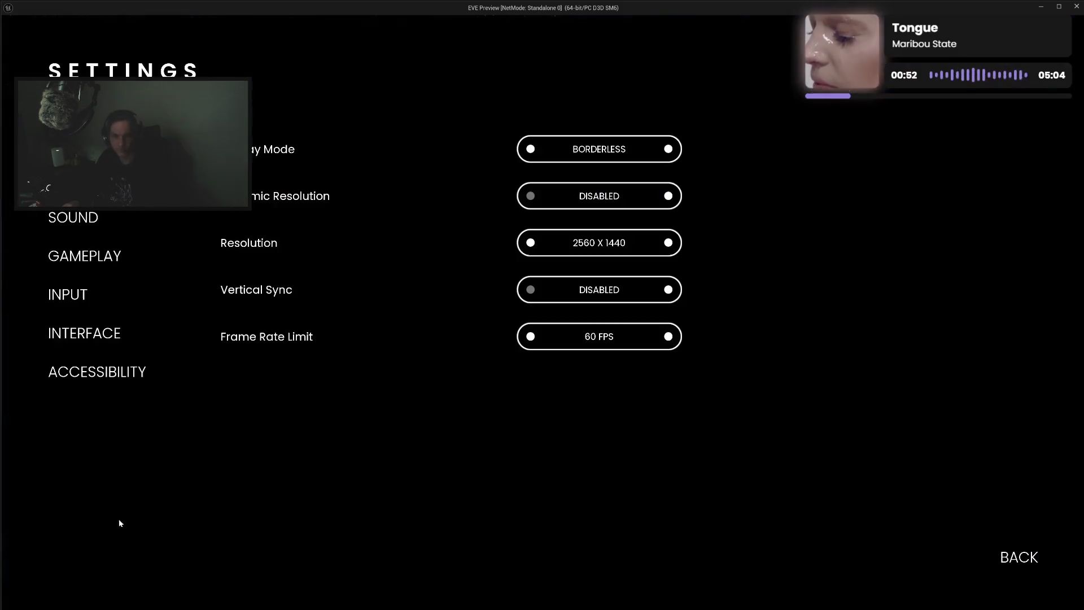
left_click(530, 151)
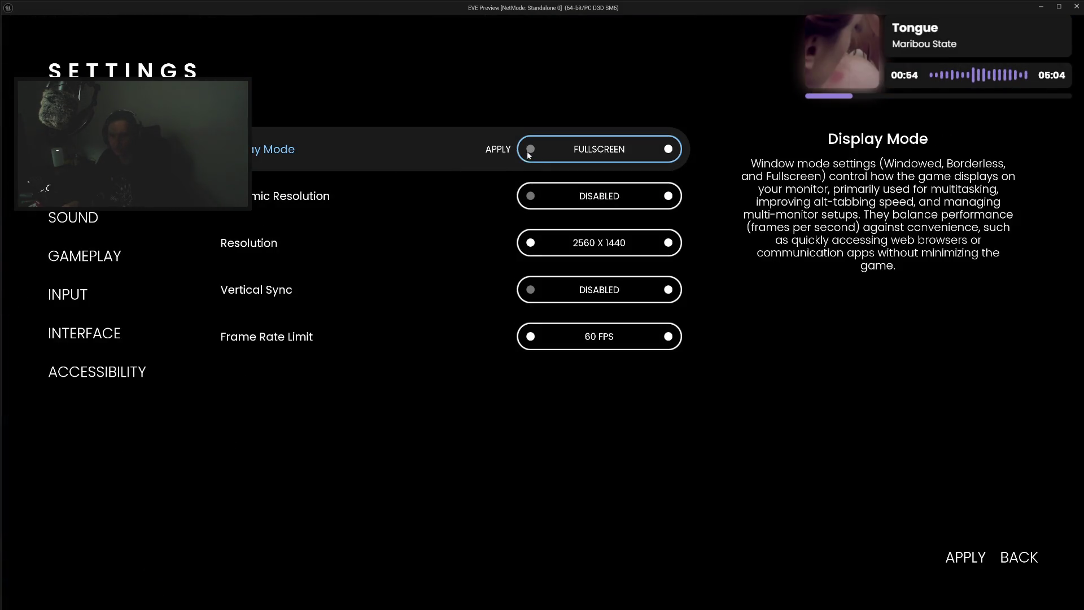
left_click(669, 150)
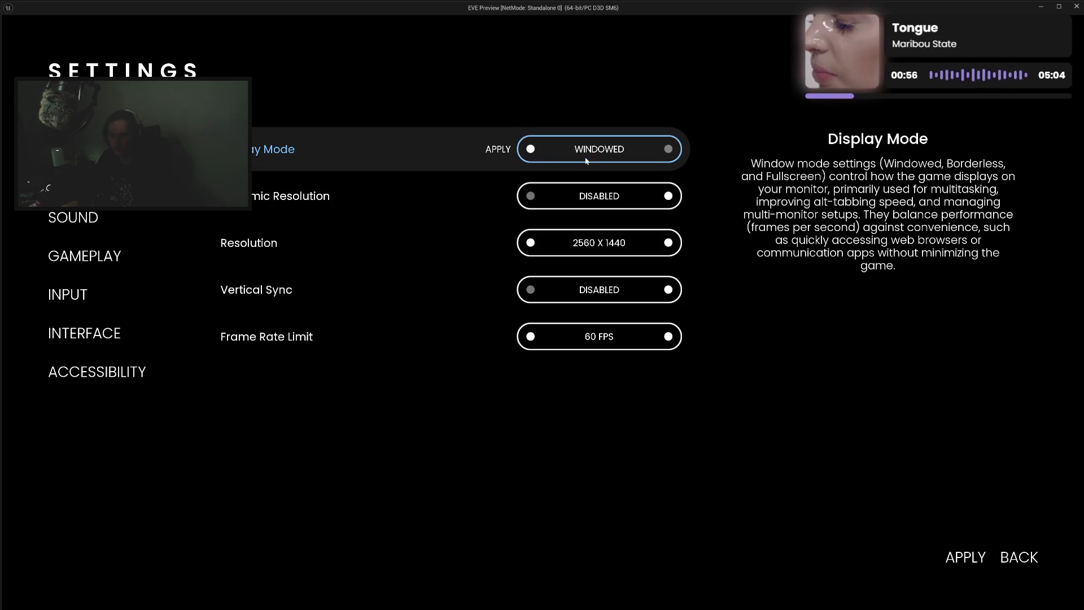
left_click(495, 150)
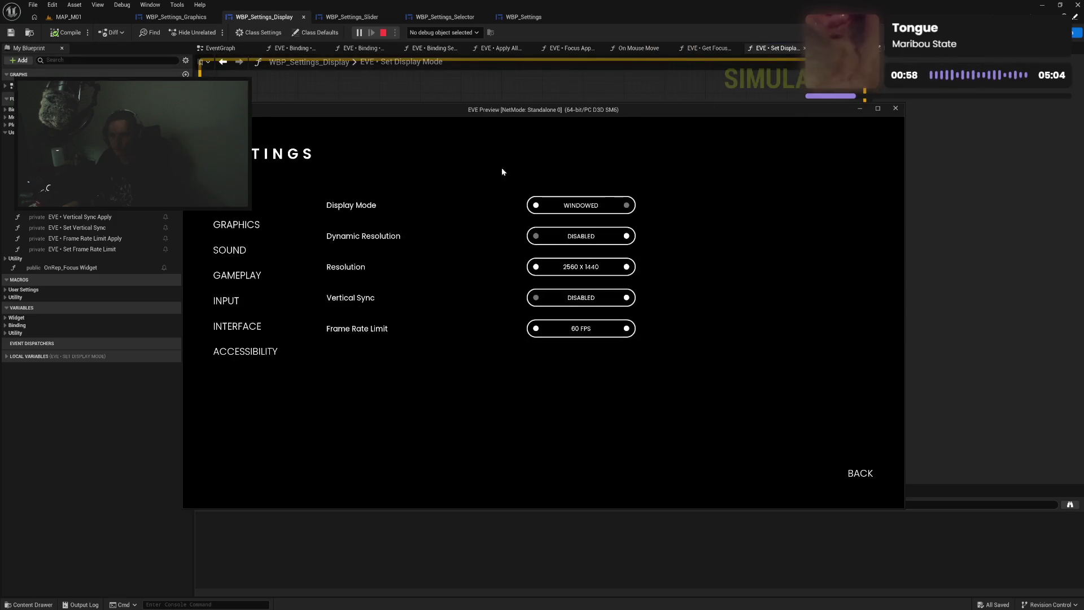
left_click(861, 475)
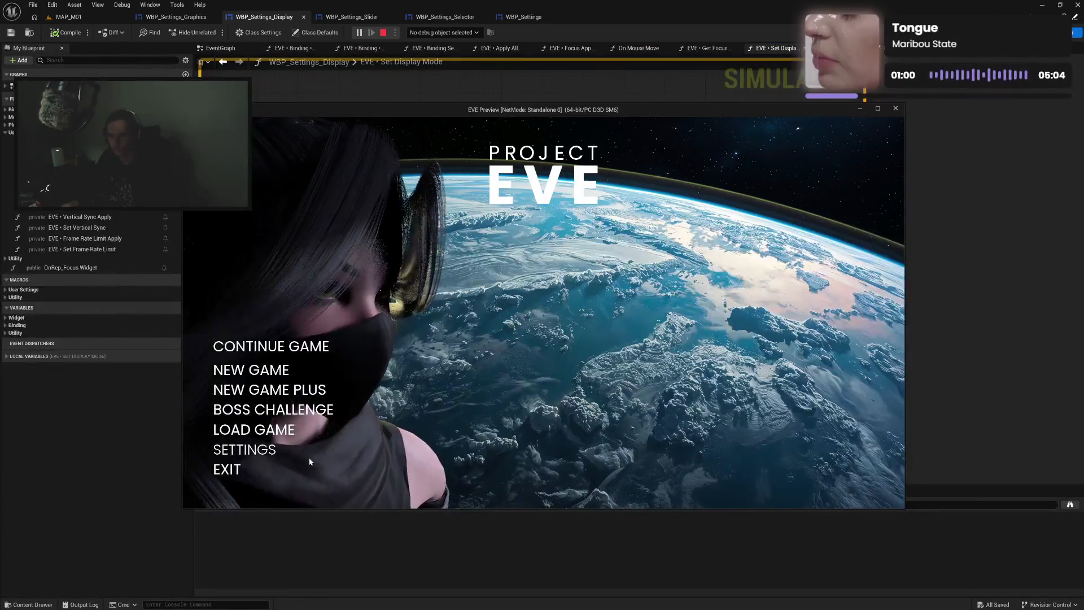
left_click(244, 447)
left_click(536, 205)
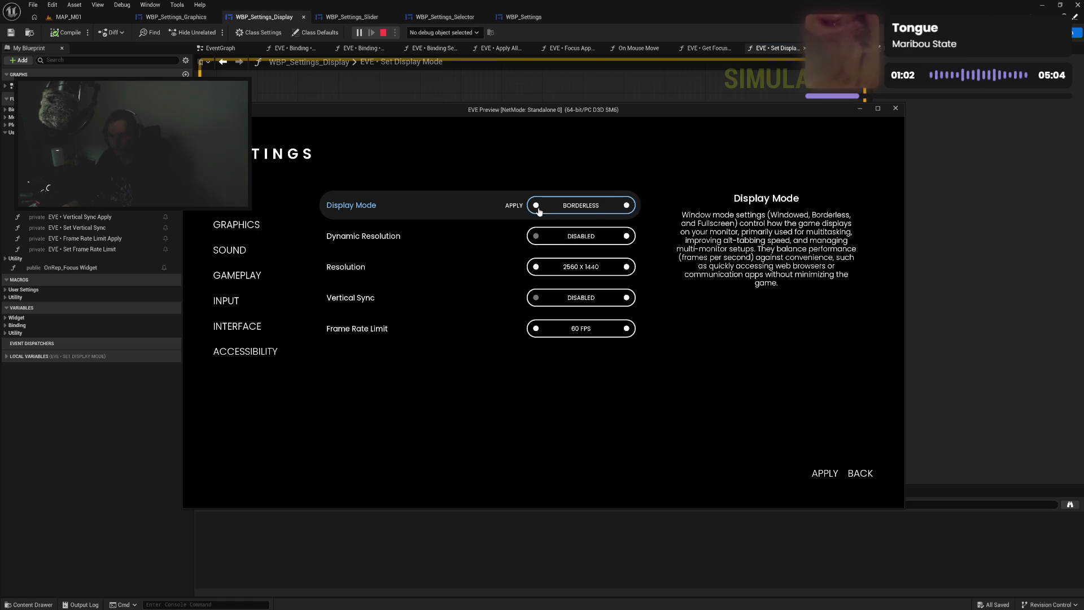
left_click(825, 474)
key("Escape")
Delete the Save Settings node and its leftover reroute dot
left_click(634, 328)
key("Delete")
left_click(570, 321)
key("Delete")
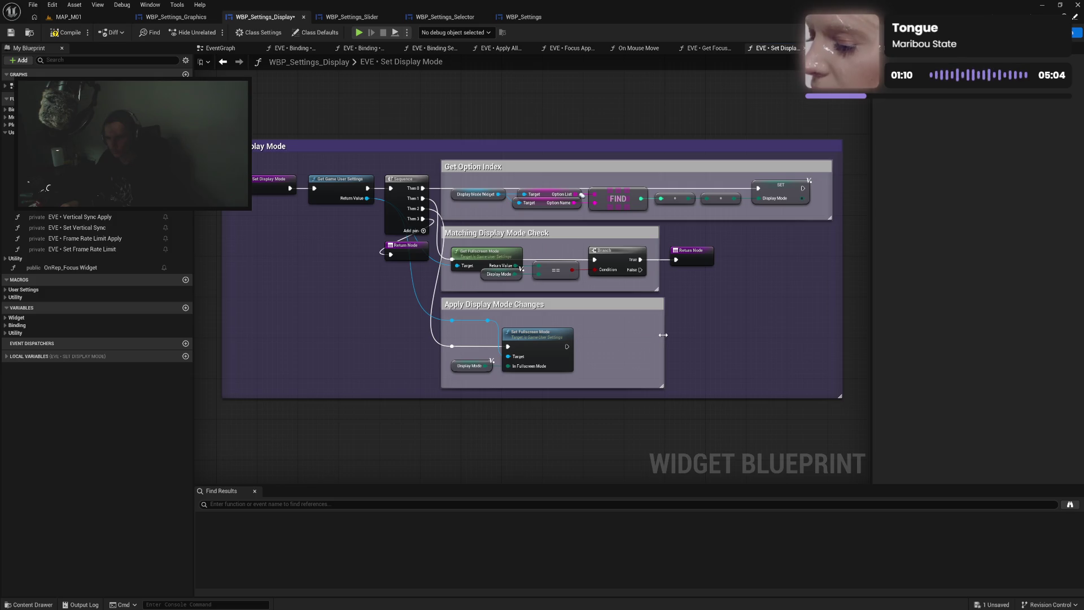
Shrink the Apply Display Mode Changes box, straighten the reroutes, and compile
left_click_drag(663, 335, 581, 337)
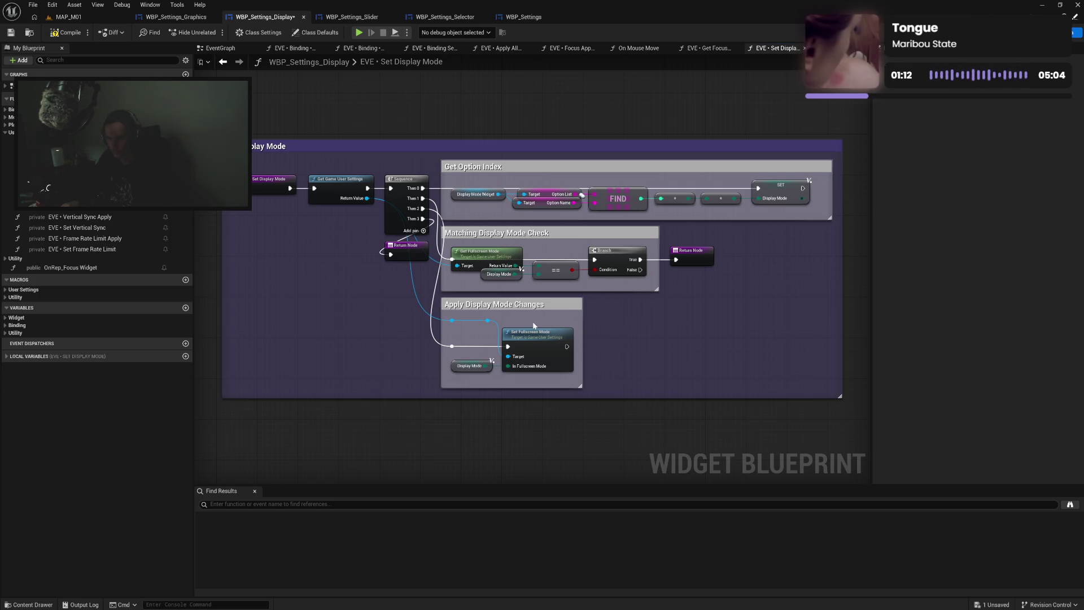
left_click_drag(499, 363, 527, 331)
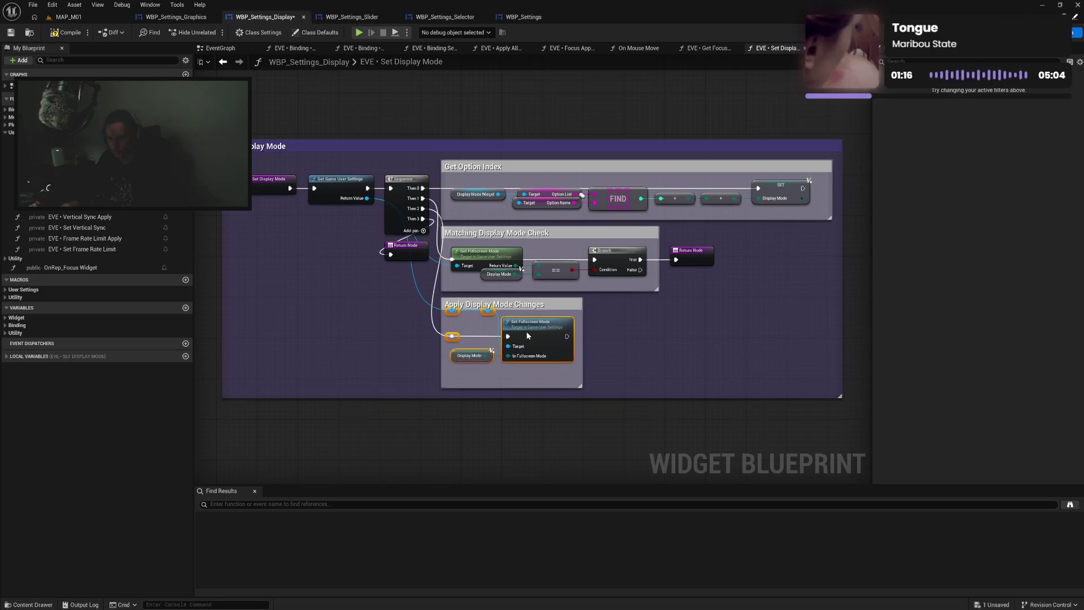
left_click(484, 330)
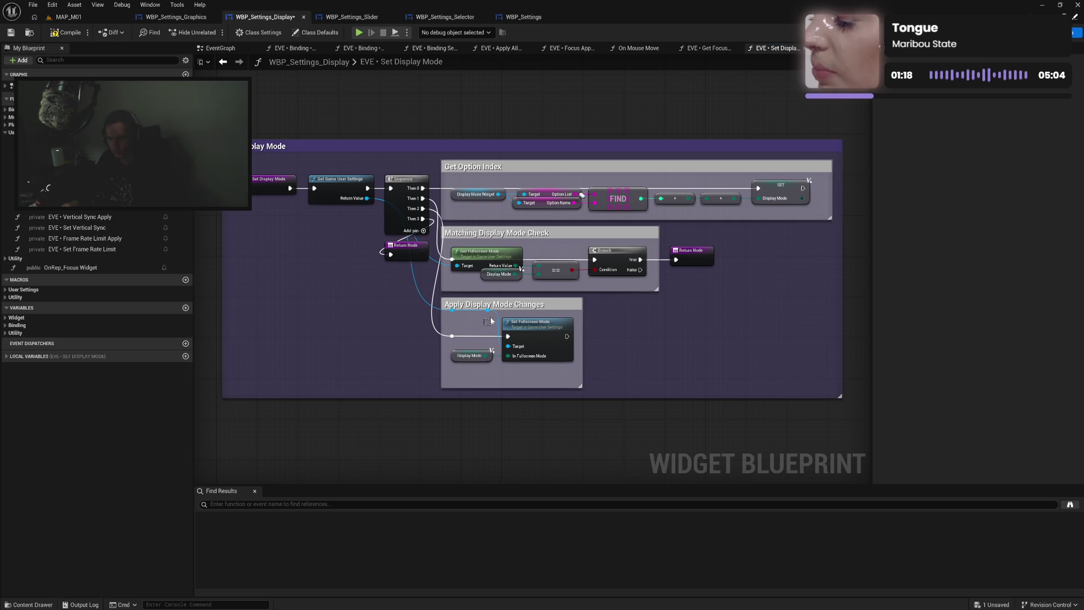
left_click_drag(460, 317, 488, 326)
key("q")
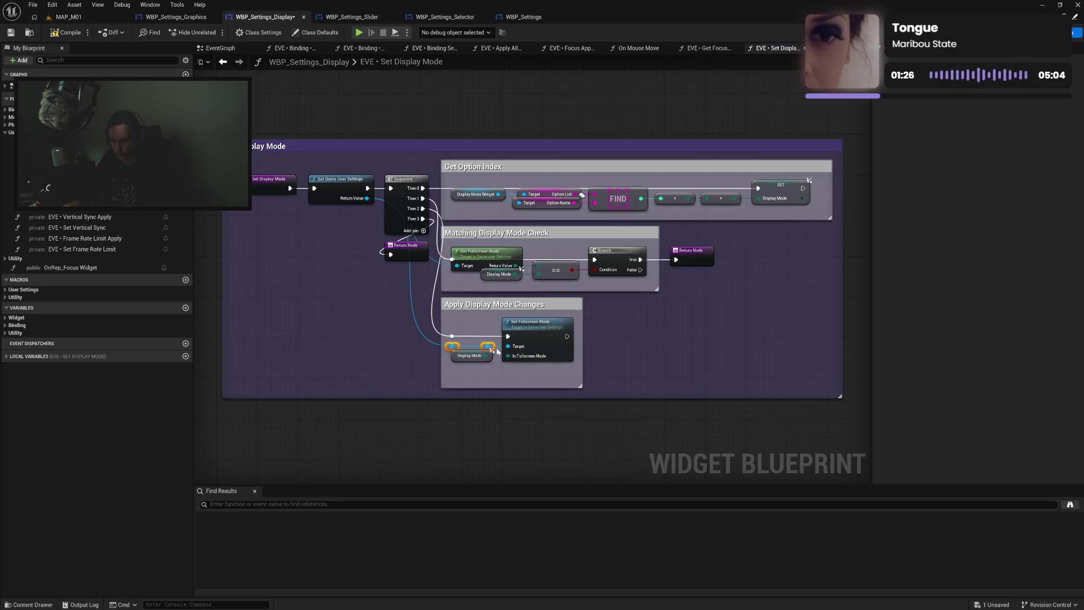
left_click(463, 331)
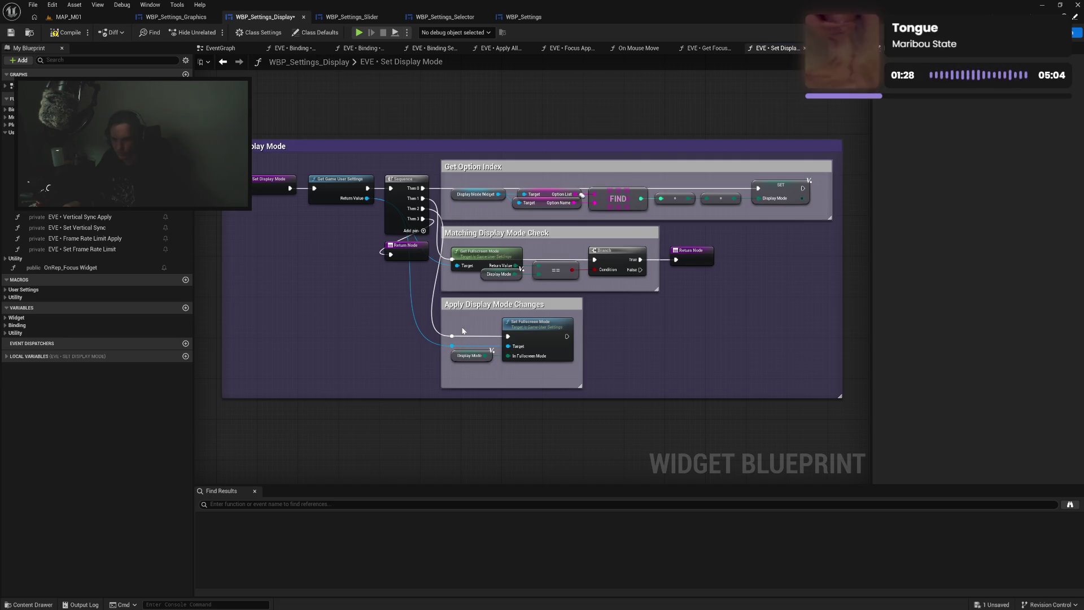
left_click_drag(544, 388, 542, 379)
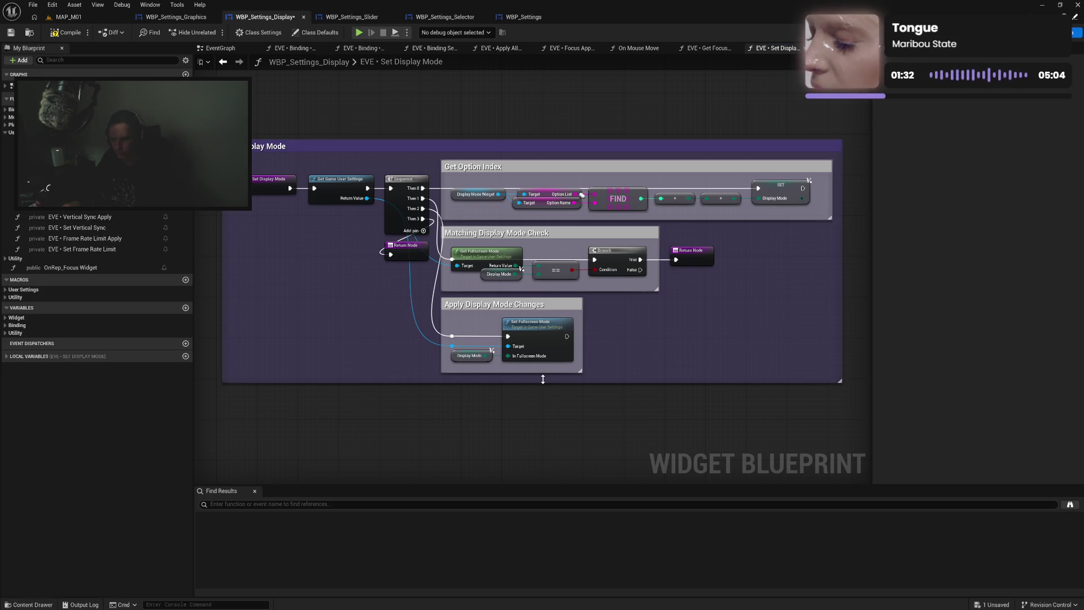
left_click(69, 33)
Close the eight extra graph tabs, from Set Display Mode through the binding graphs
middle_click(774, 49)
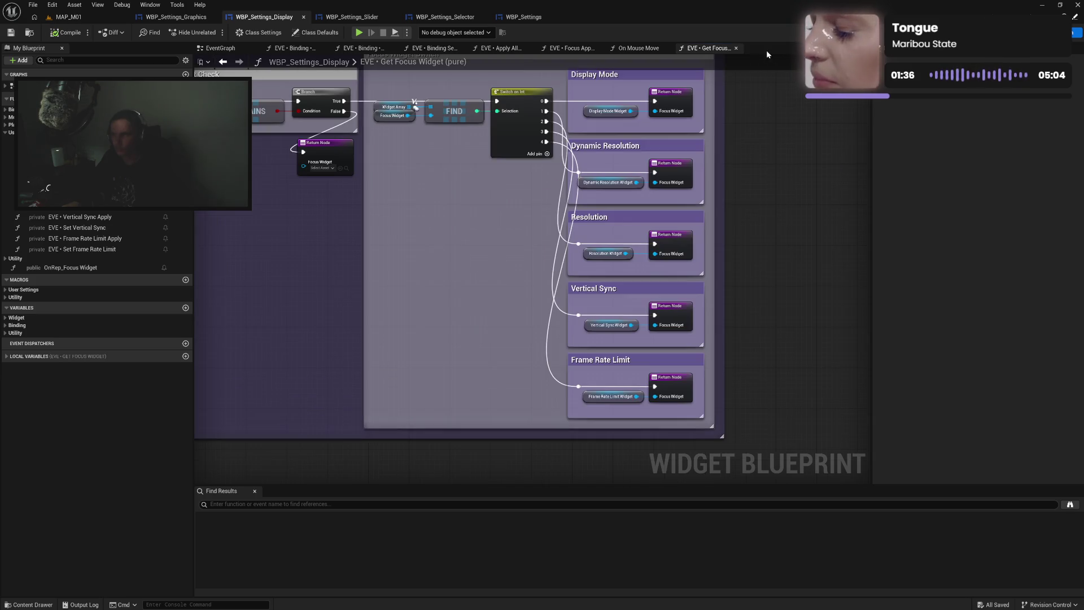
middle_click(706, 49)
middle_click(617, 51)
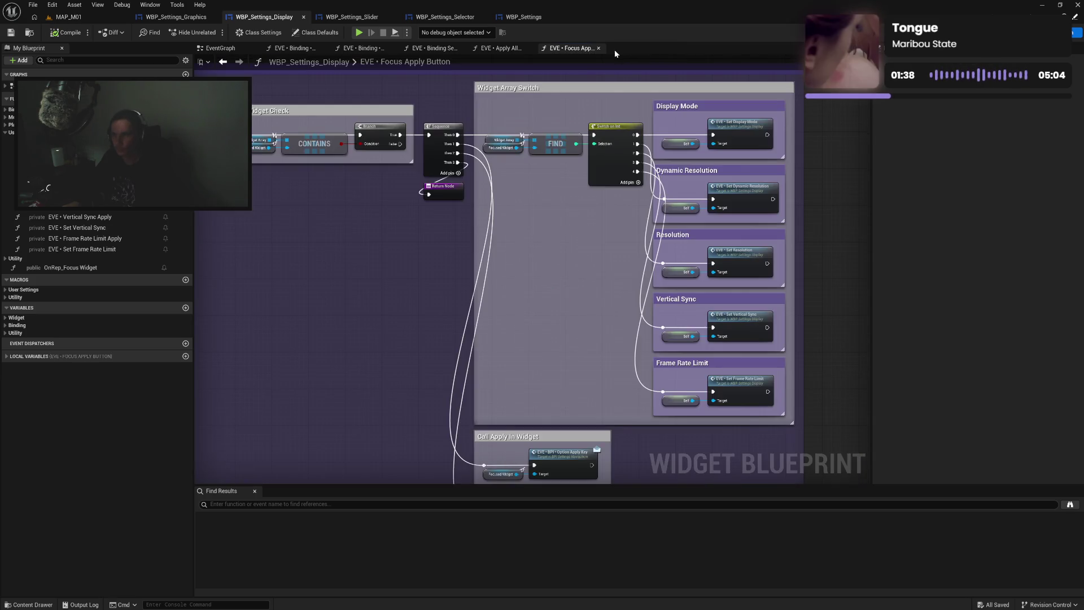
left_click(599, 48)
left_click(526, 48)
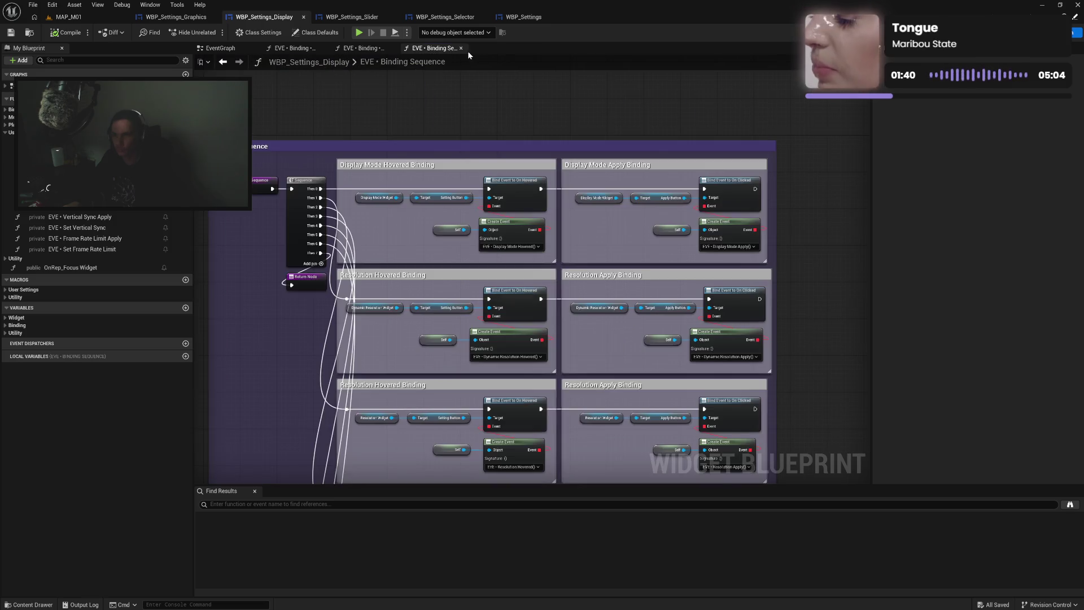
left_click(461, 48)
left_click(389, 48)
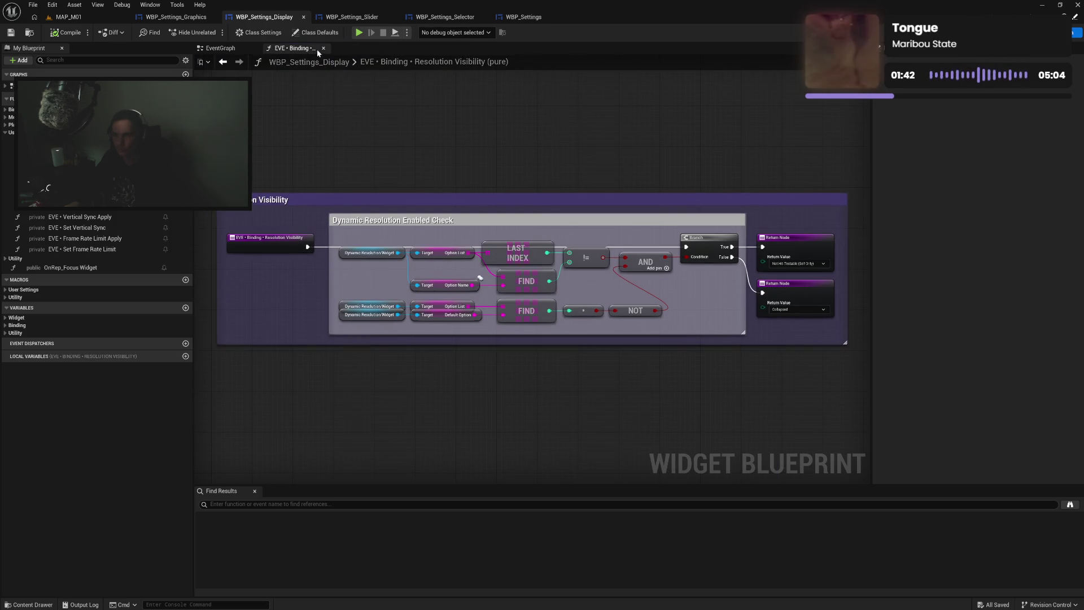
left_click(320, 49)
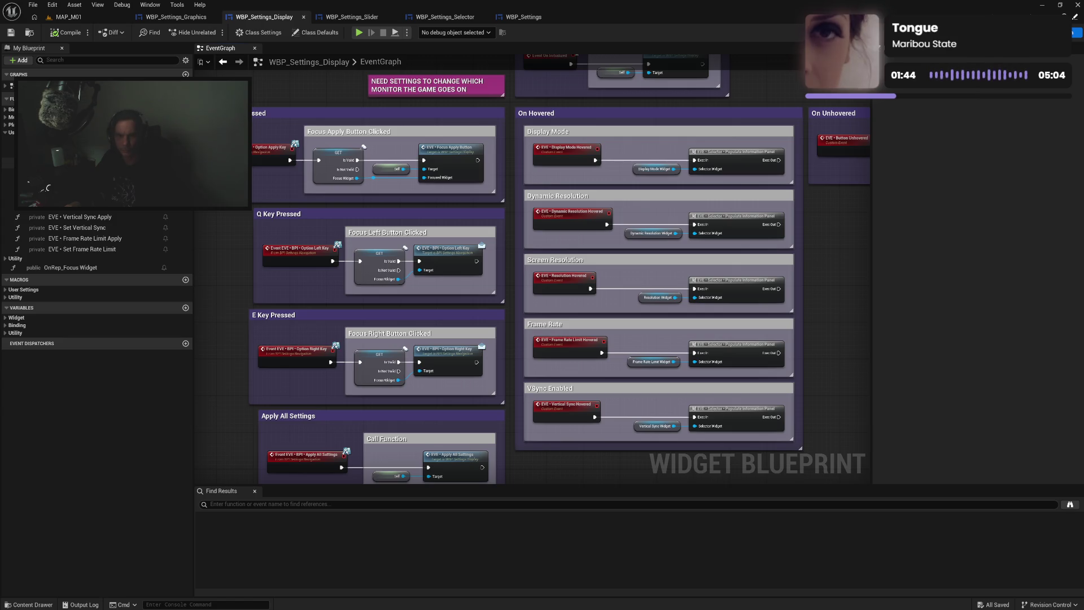
In Set Dynamic Resolution, delete Save Settings, wire the reroute to Target, and trim the comment boxes
double_click(68, 185)
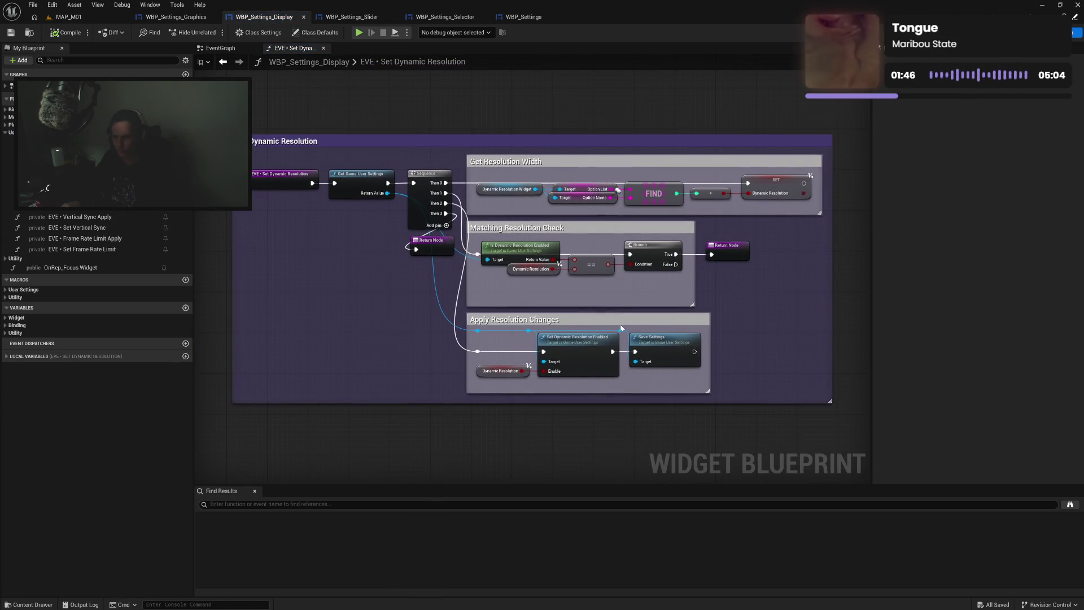
key("Delete")
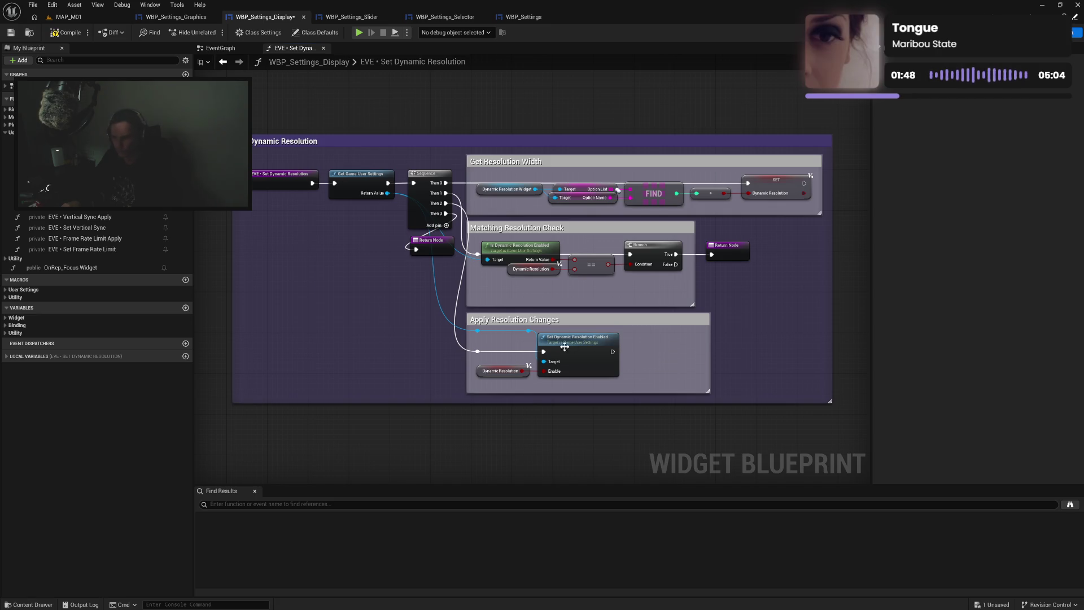
left_click_drag(476, 329, 477, 330)
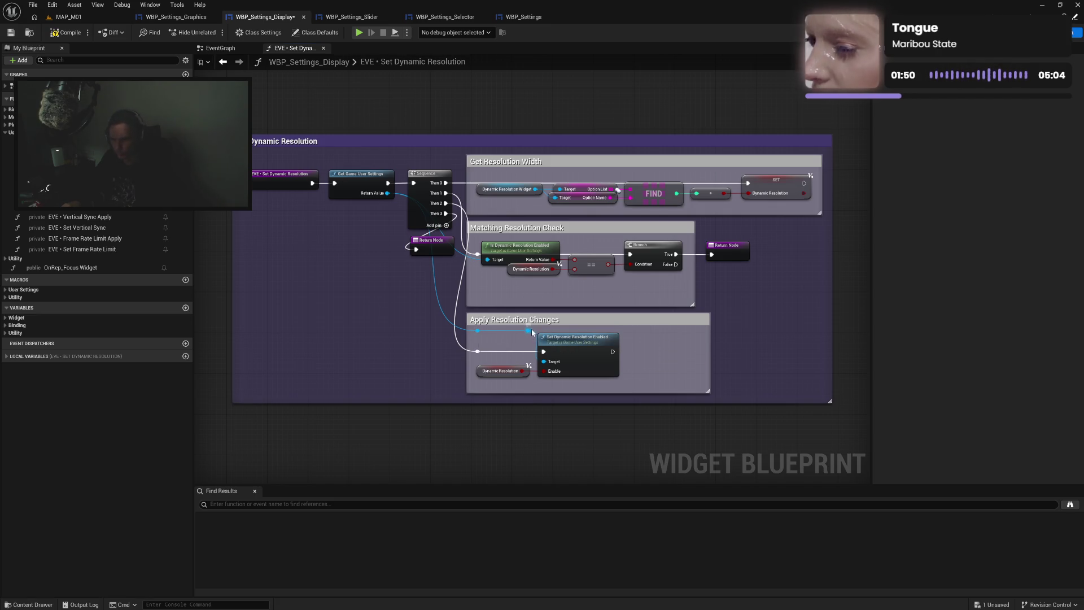
left_click_drag(477, 330, 542, 362)
left_click_drag(475, 330, 577, 384)
left_click_drag(709, 358, 627, 358)
left_click_drag(617, 400, 617, 395)
left_click(627, 418)
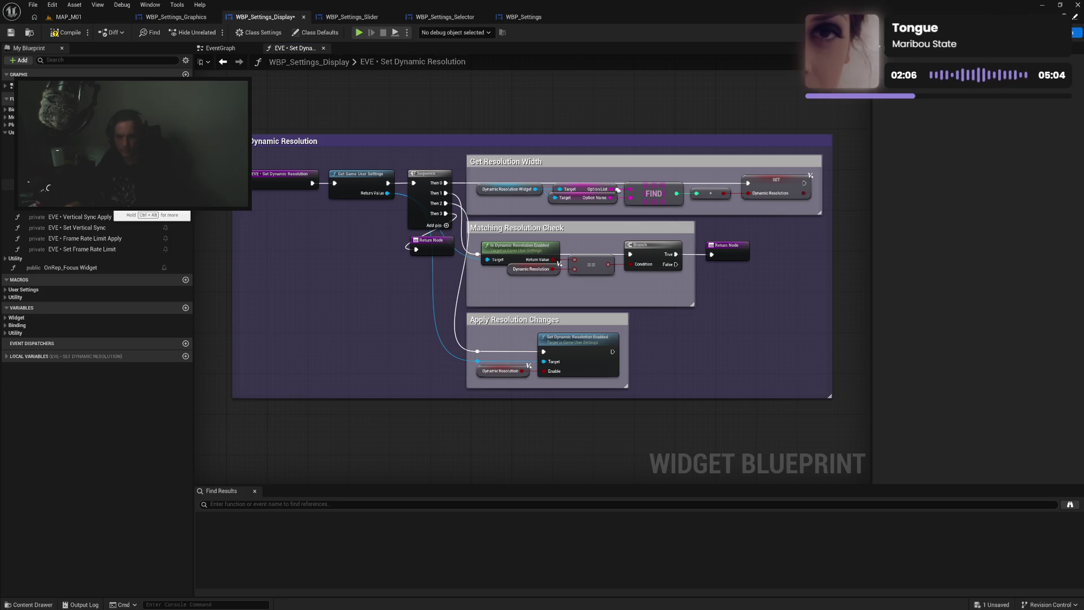
double_click(85, 197)
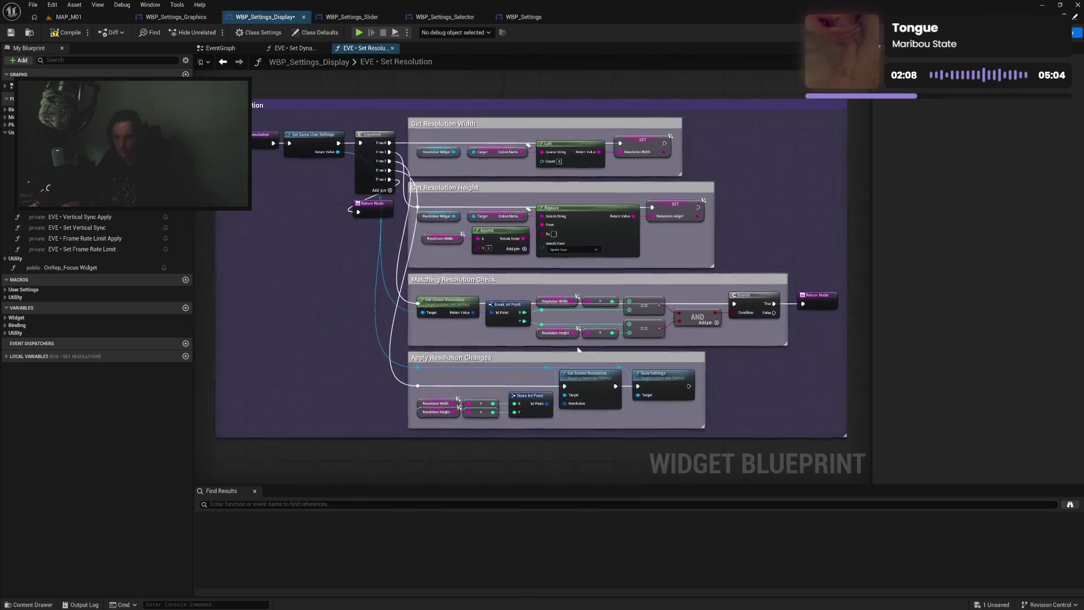
In Set Resolution, delete Save Settings, wire the reroute to Set Screen Resolution's Target, align, and narrow the comment
left_click(649, 385)
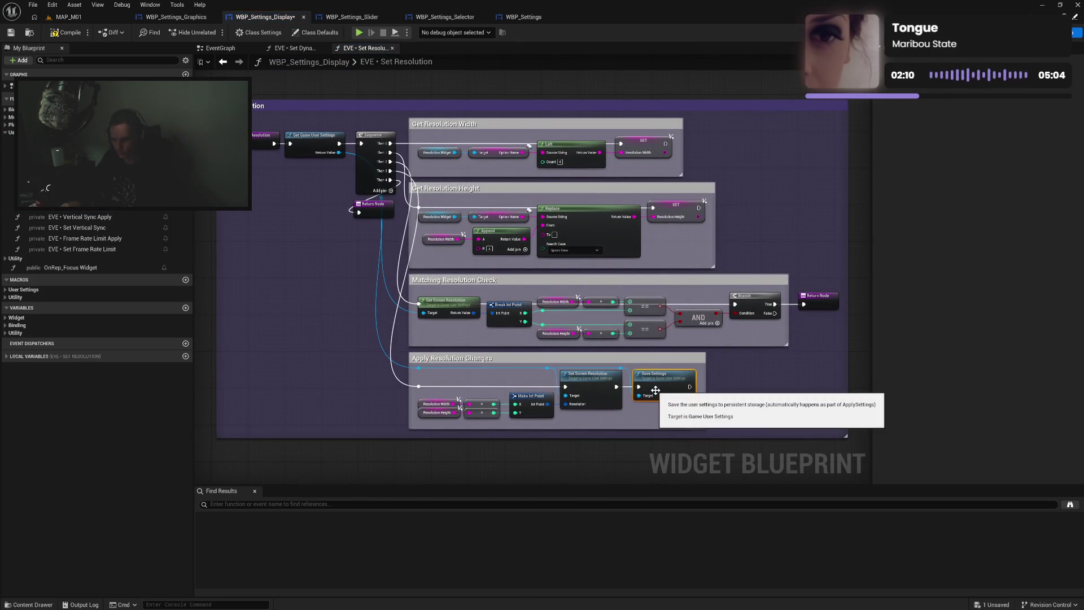
key("Delete")
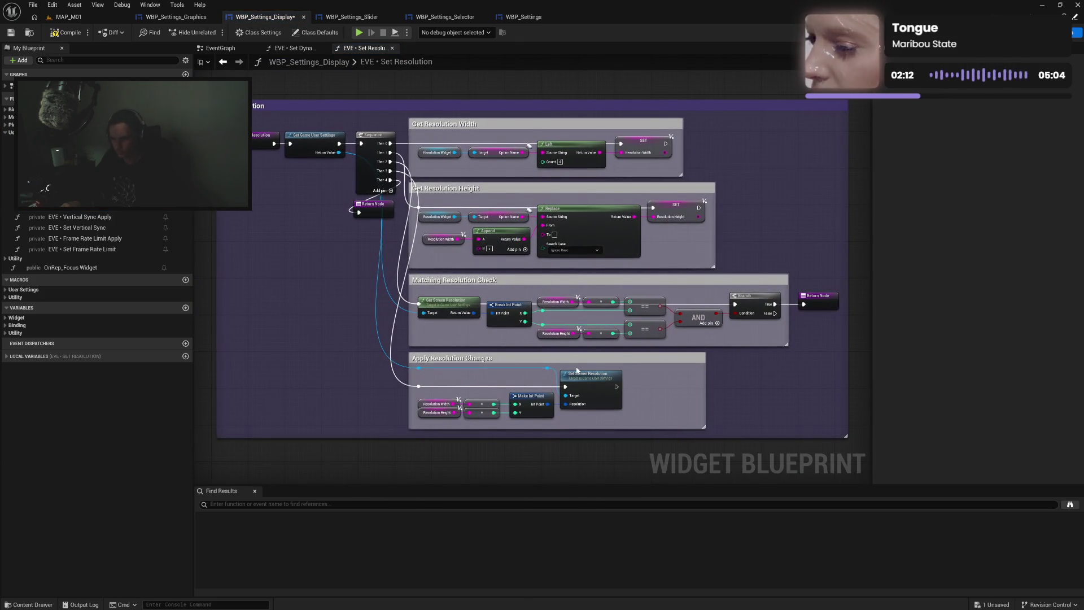
left_click_drag(552, 367, 547, 370)
left_click_drag(418, 368, 565, 396)
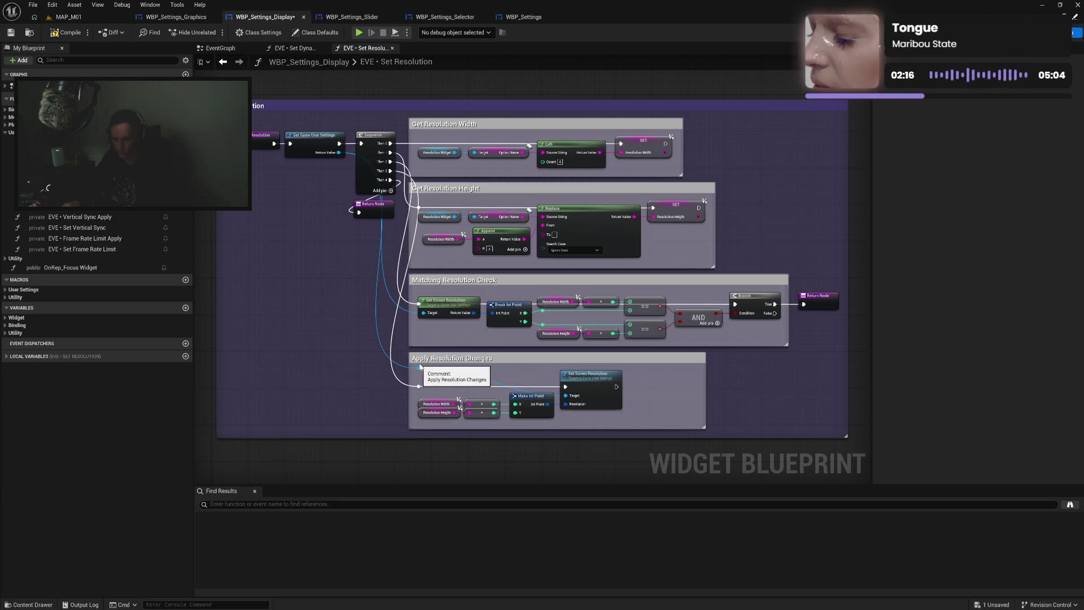
left_click_drag(417, 365, 576, 421)
key("q")
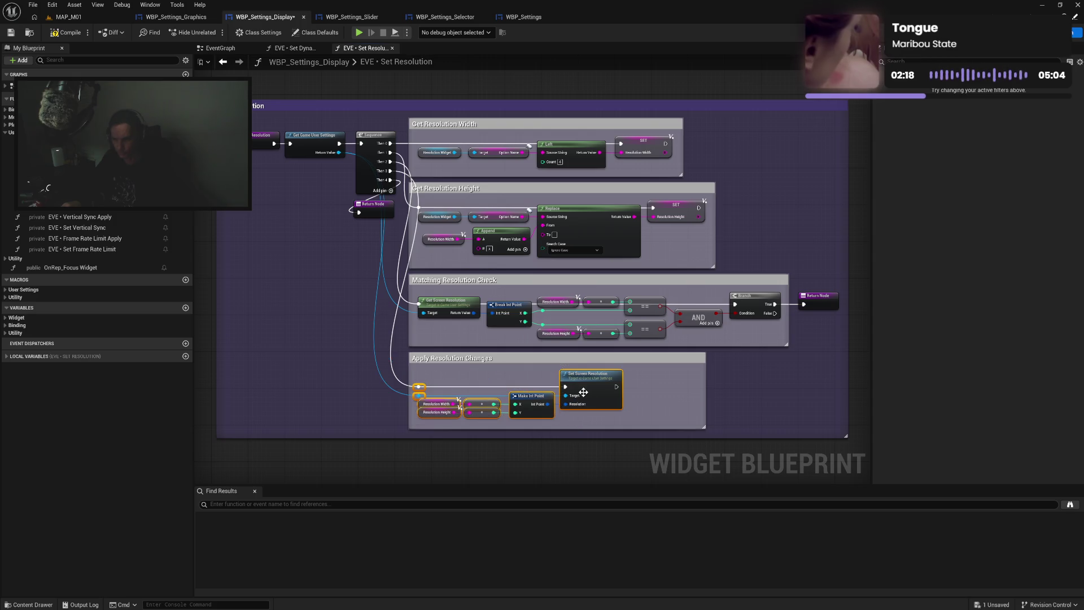
left_click_drag(706, 392, 633, 390)
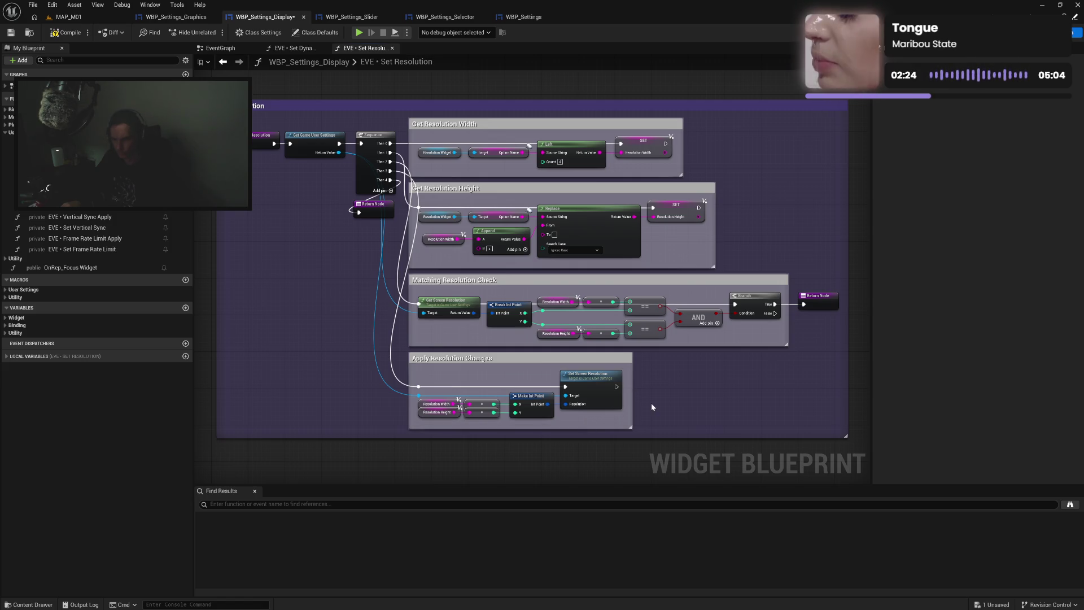
Compile WBP_Settings_Display and close the Set Resolution and Set Dynamic Resolution graphs
left_click(66, 32)
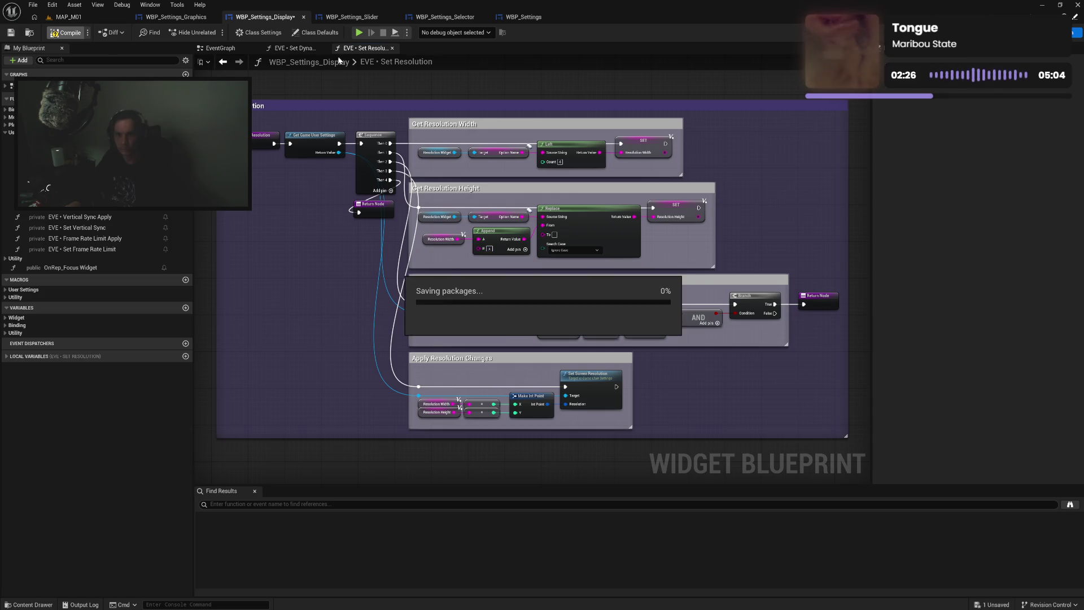
left_click(392, 48)
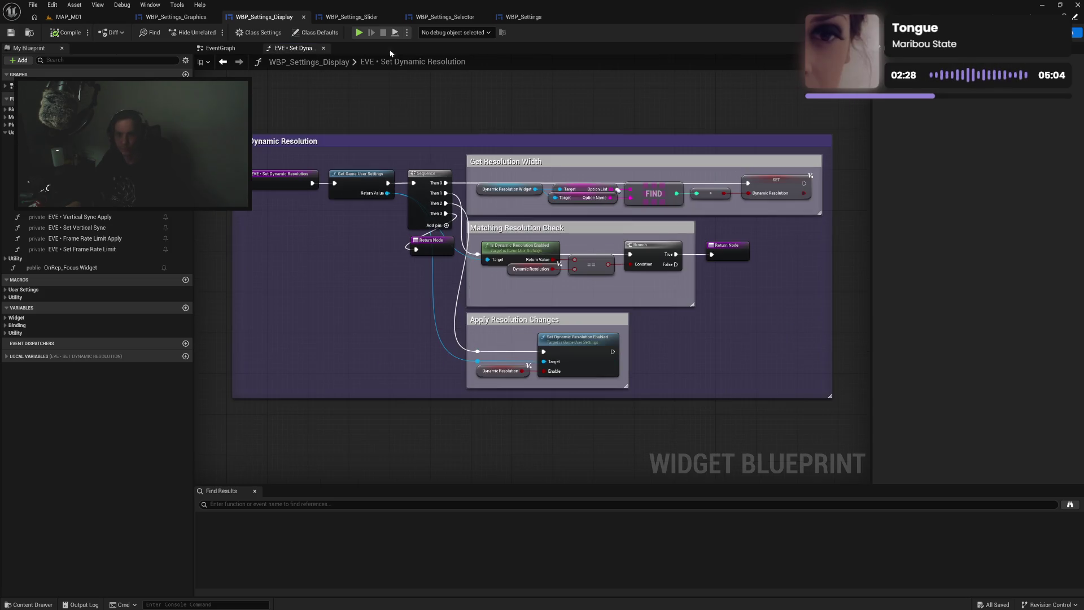
left_click(324, 49)
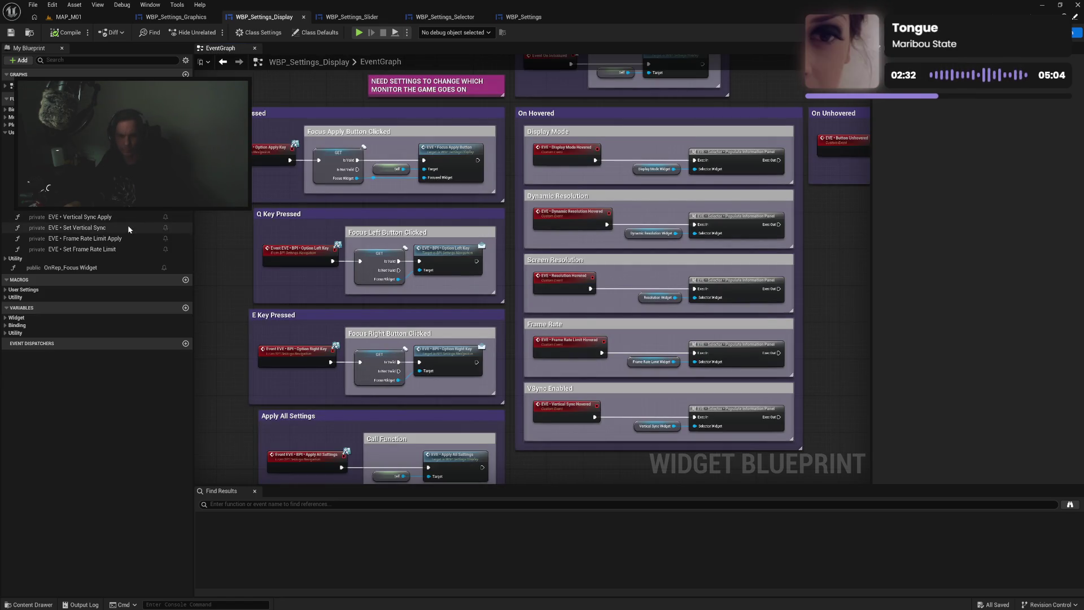
In Set Vertical Sync, delete the Save Settings node and shrink the Apply Vertical Sync Changes comment
double_click(128, 225)
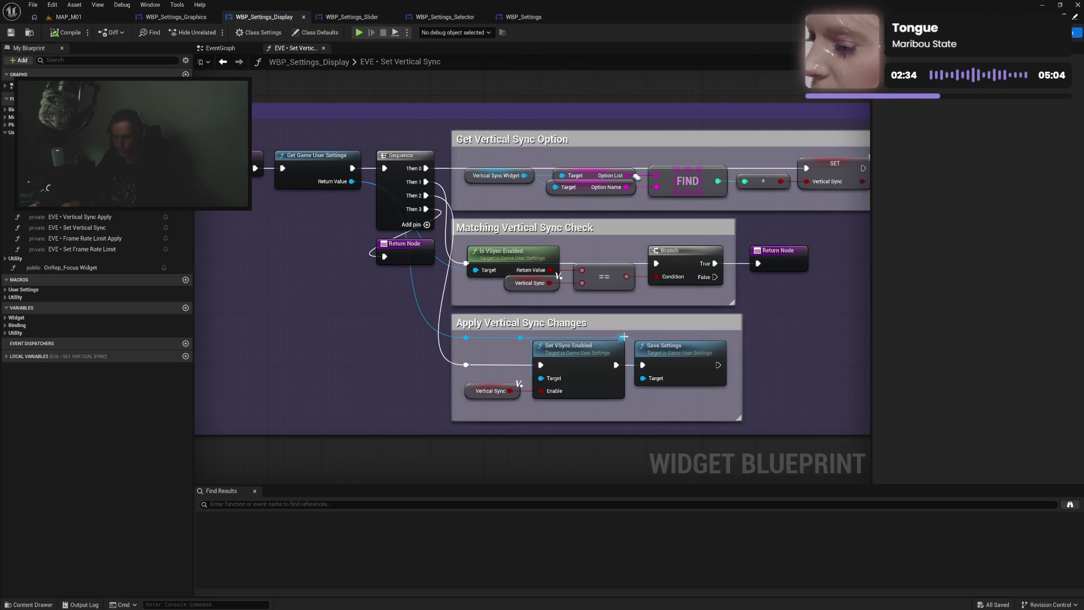
left_click(643, 378, "alt")
left_click(671, 351)
key("Delete")
left_click_drag(741, 355, 639, 355)
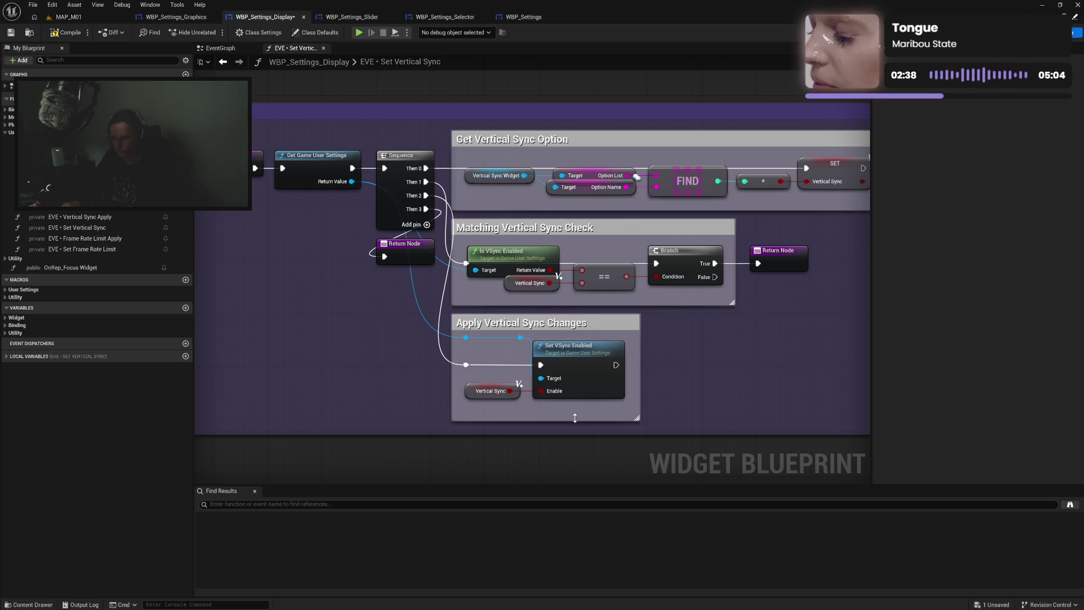
mouse_move(576, 421)
left_mouse_down()
mouse_move(576, 411)
mouse_move(571, 424)
left_mouse_up()
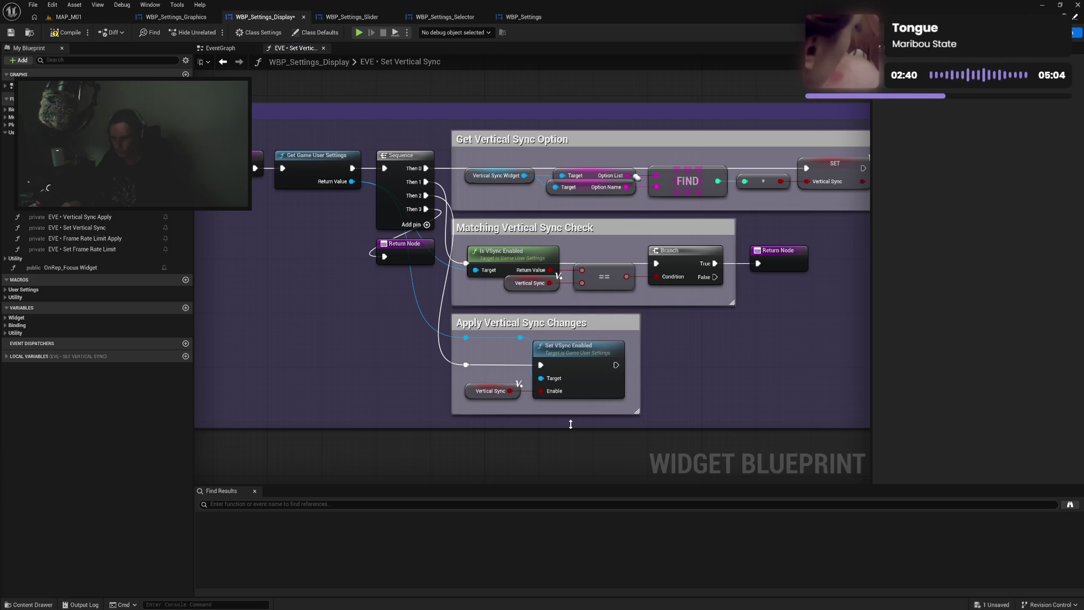
Connect the settings reroute to Set VSync Enabled's Target, then compile, save, and close the graph
left_click_drag(466, 337, 551, 383)
mouse_move(459, 332)
left_mouse_down()
mouse_move(486, 361)
mouse_move(558, 397)
left_mouse_up()
left_click(395, 294)
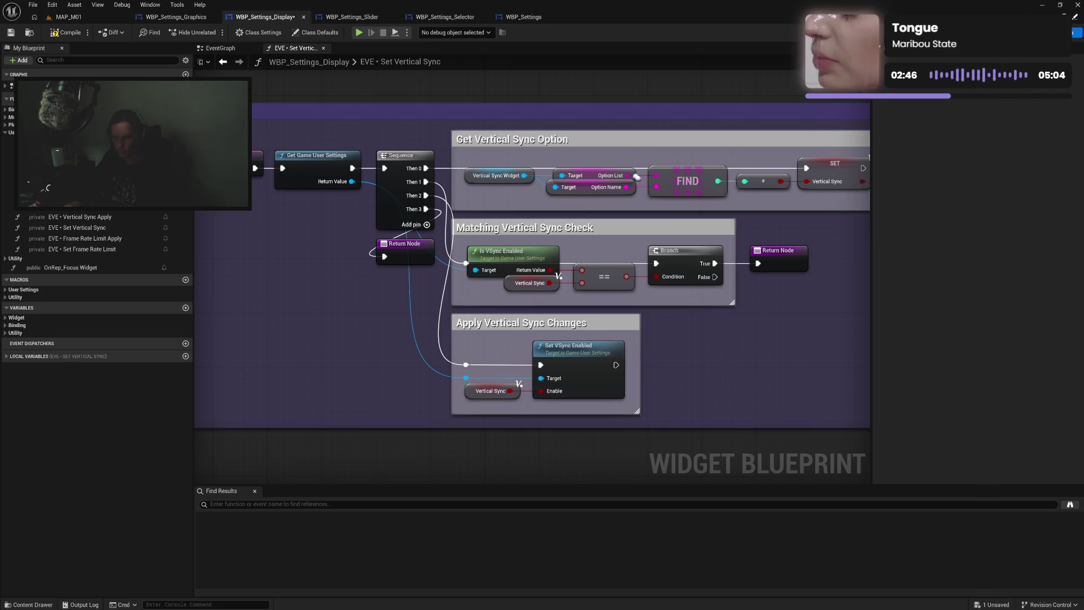
left_click(66, 32)
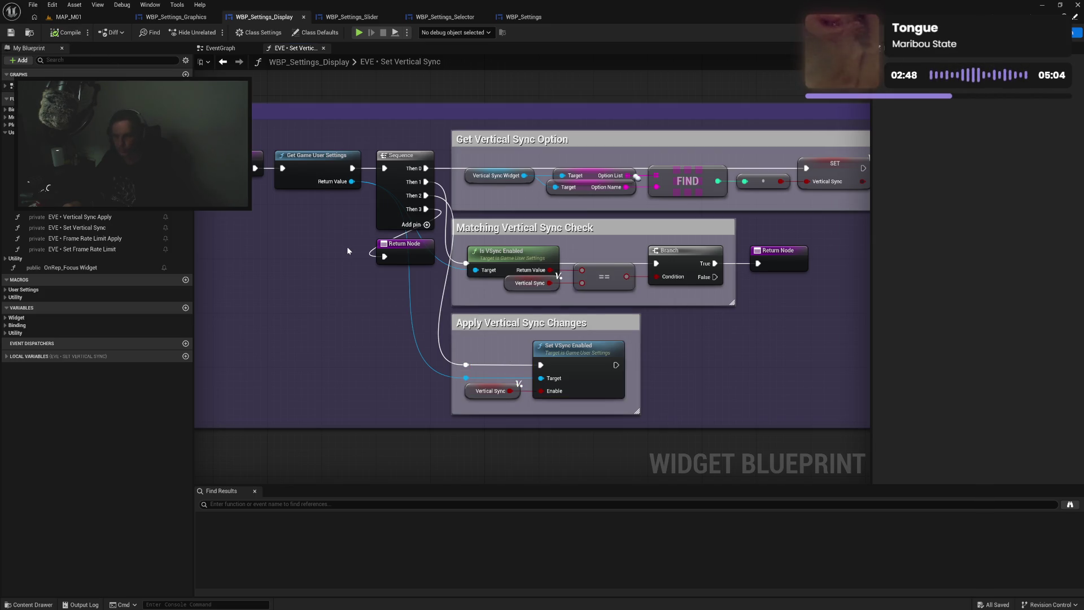
left_click(323, 48)
In Set Frame Rate Limit, delete the Save Settings node and its leftover reroute knots
double_click(105, 250)
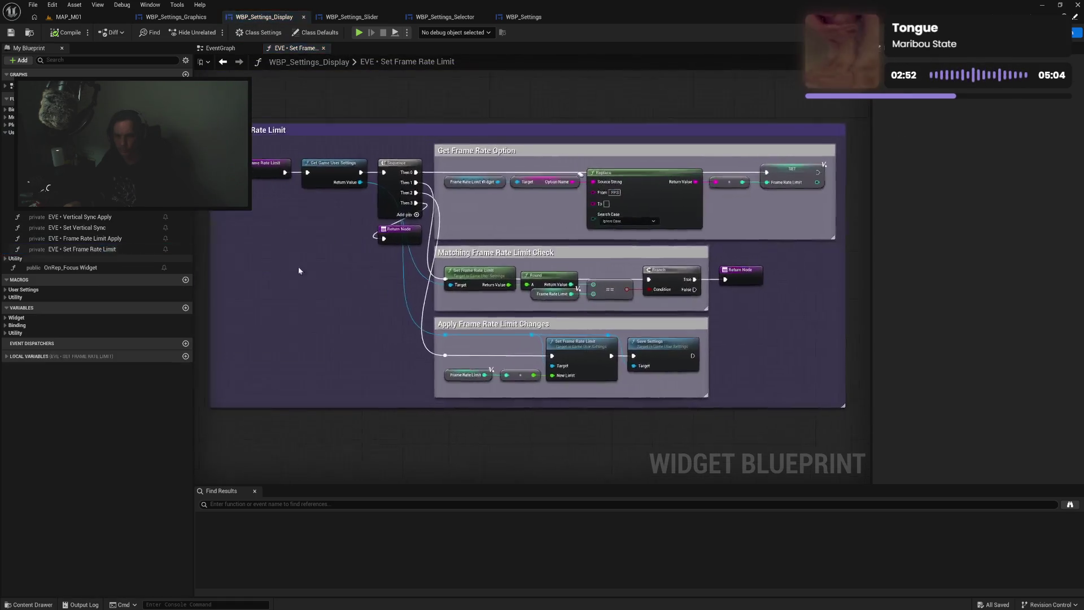
left_click(614, 338)
key("Delete")
left_click(664, 351)
key("Delete")
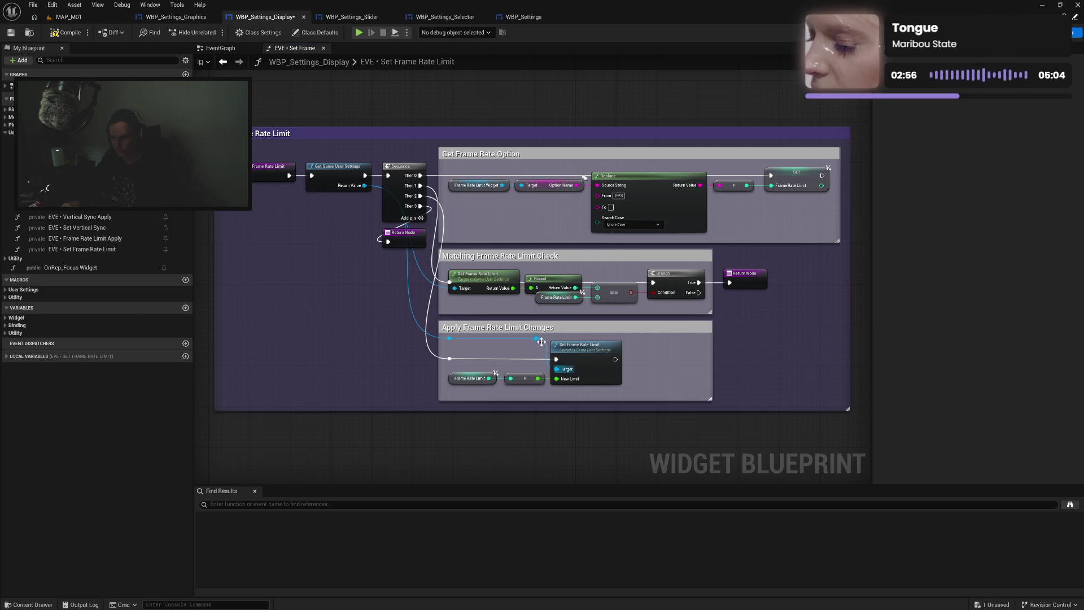
left_click(536, 338)
key("Delete")
Wire the settings reroute into Set Frame Rate Limit's Target, align it, and trim the comment box
left_click_drag(557, 369, 450, 339)
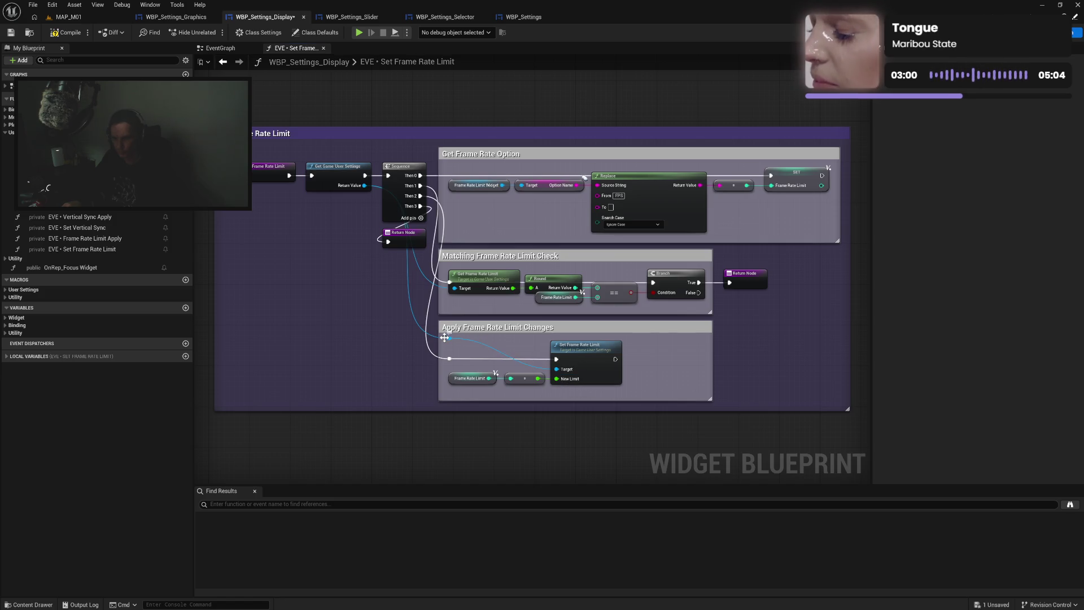
mouse_move(451, 387)
left_mouse_down()
mouse_move(501, 353)
mouse_move(579, 334)
left_mouse_up()
key("q")
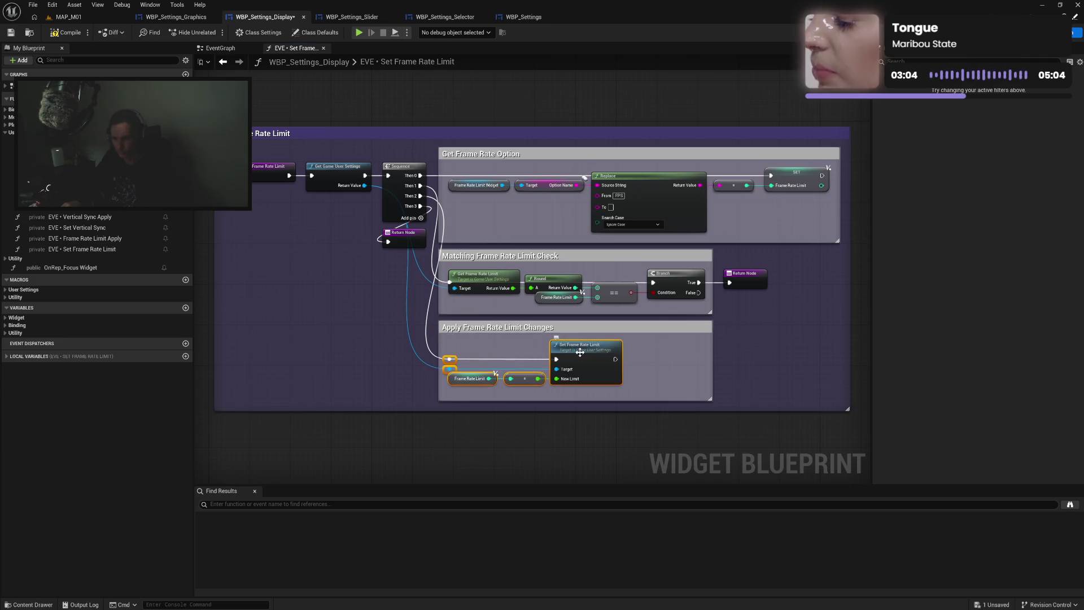
mouse_move(601, 398)
left_mouse_down()
mouse_move(603, 384)
mouse_move(599, 403)
left_mouse_up()
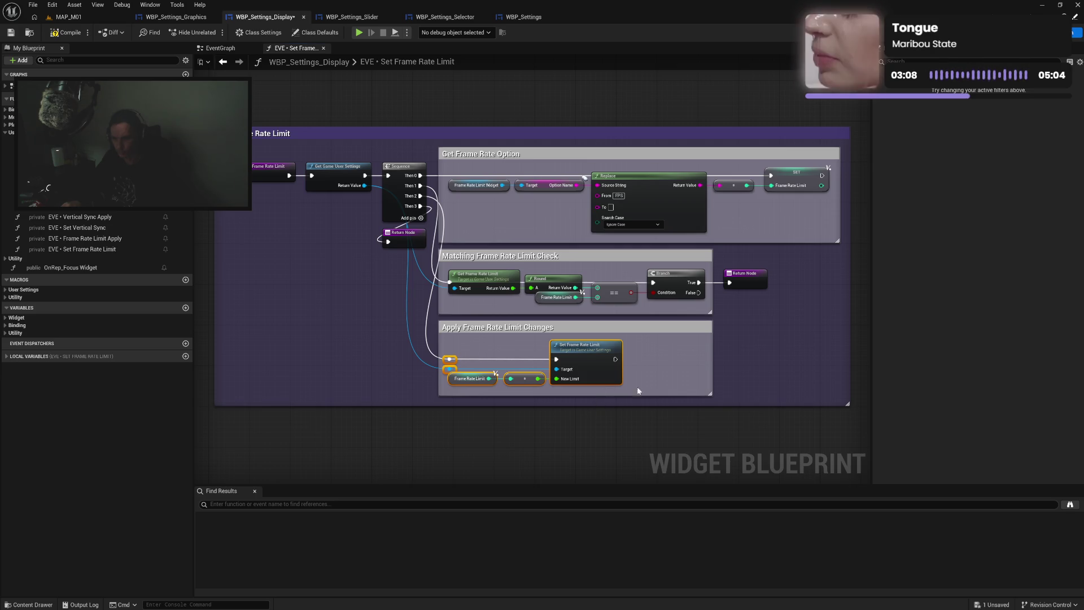
mouse_move(712, 366)
left_mouse_down()
mouse_move(621, 367)
mouse_move(632, 367)
left_mouse_up()
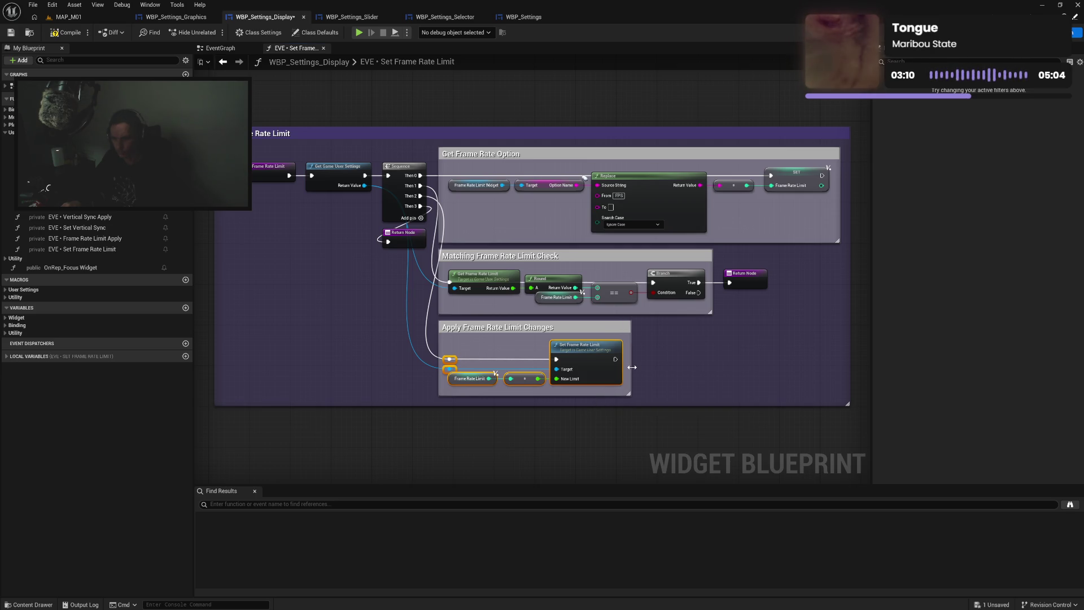
left_click(663, 359)
Compile and save the display settings blueprint and close the Set Frame Rate Limit graph
left_click(67, 32)
key("ctrl+s")
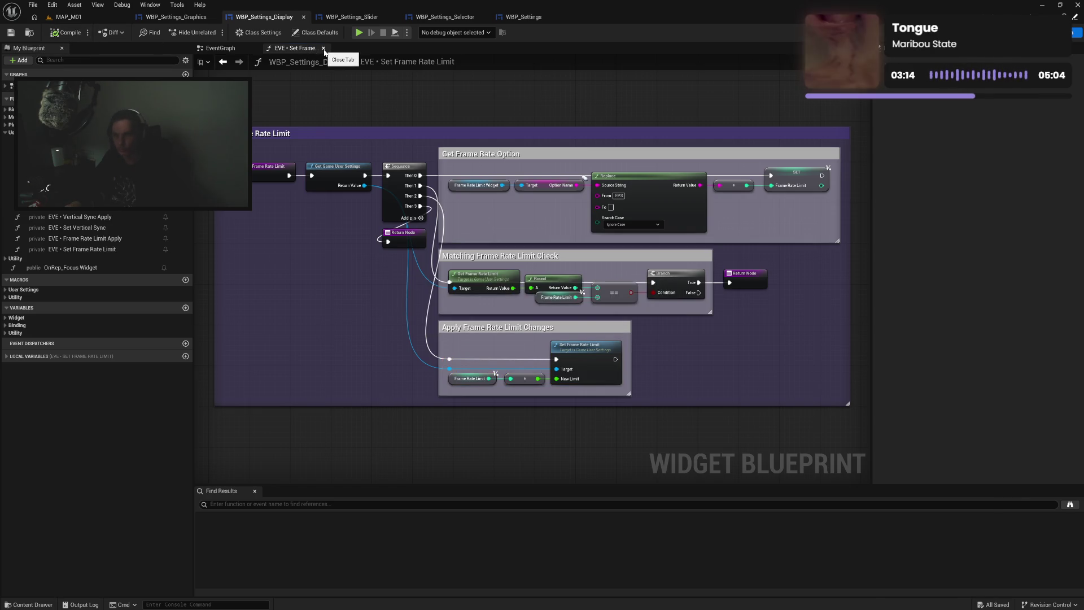
left_click(323, 49)
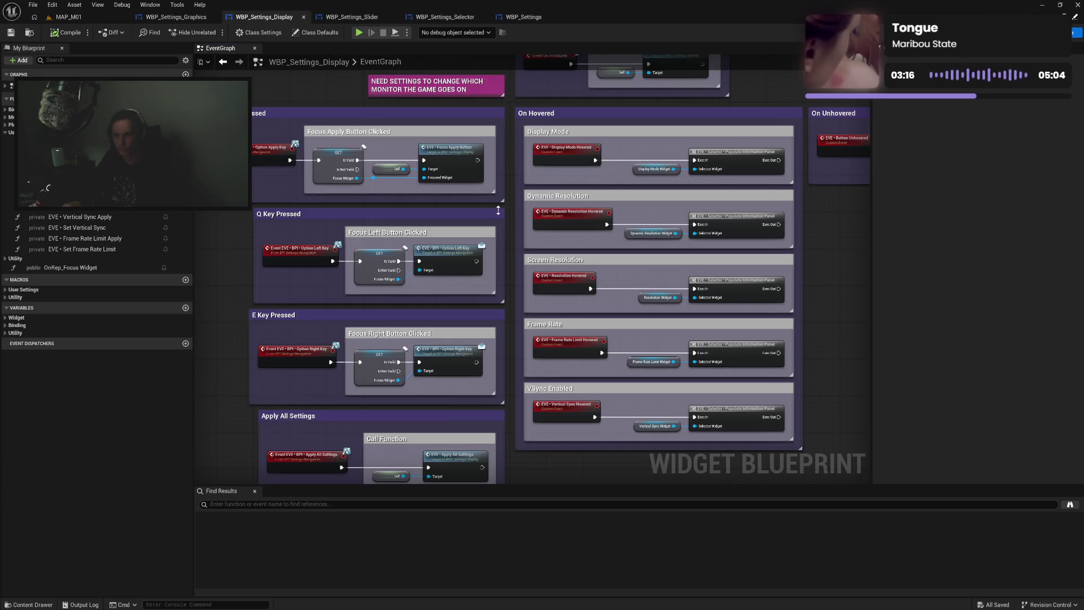
left_click_drag(513, 203, 525, 263)
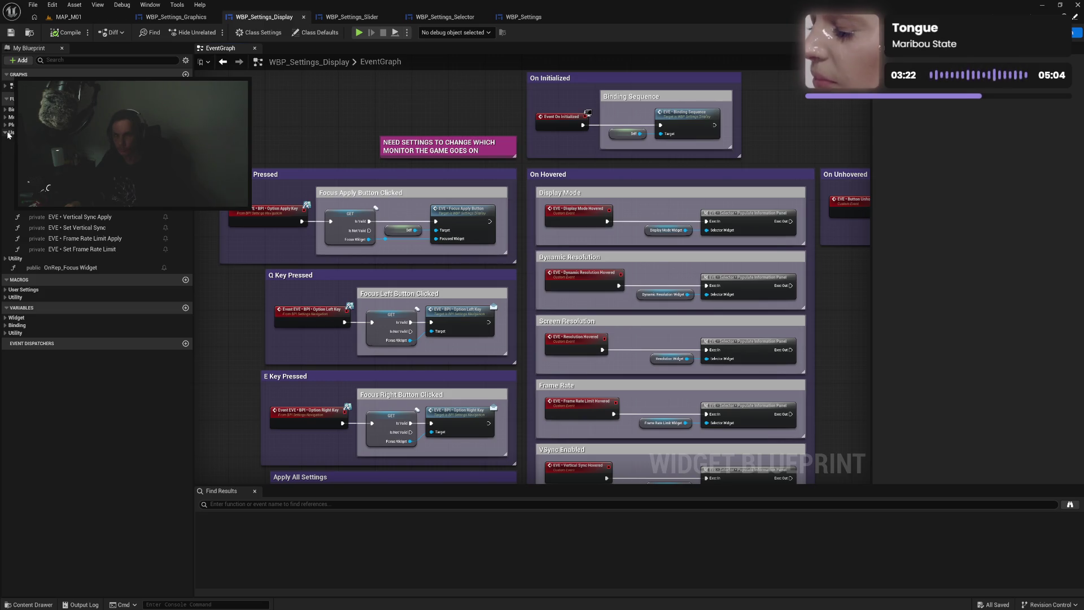
In WBP_Settings_Graphics' Set HDR Mode, delete Save Settings and its reroutes, rewiring Enable HDR Display Output's Target
left_click(176, 17)
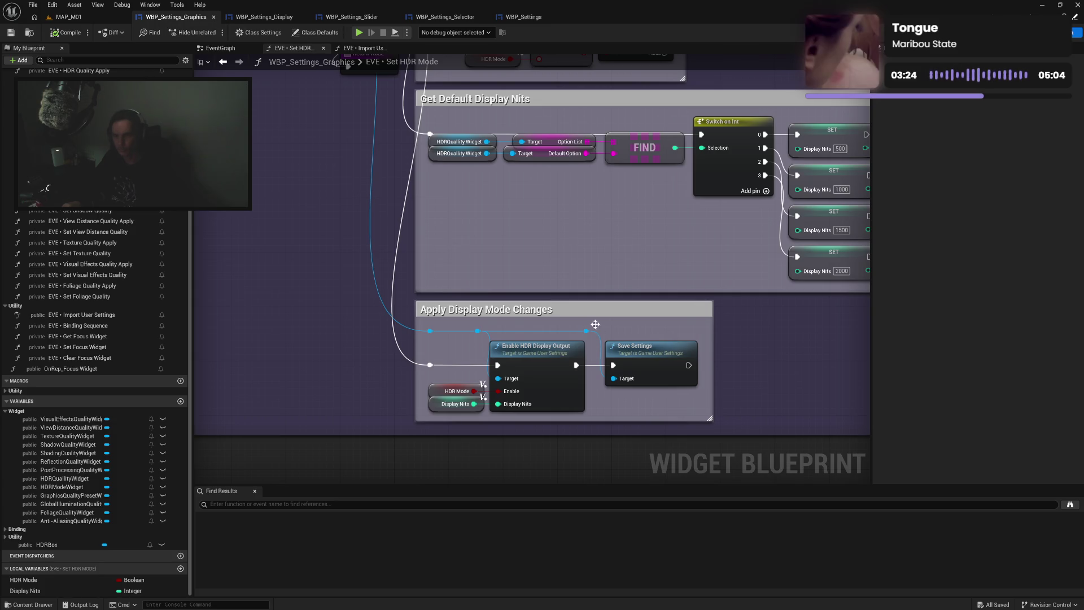
left_click_drag(587, 330, 636, 357)
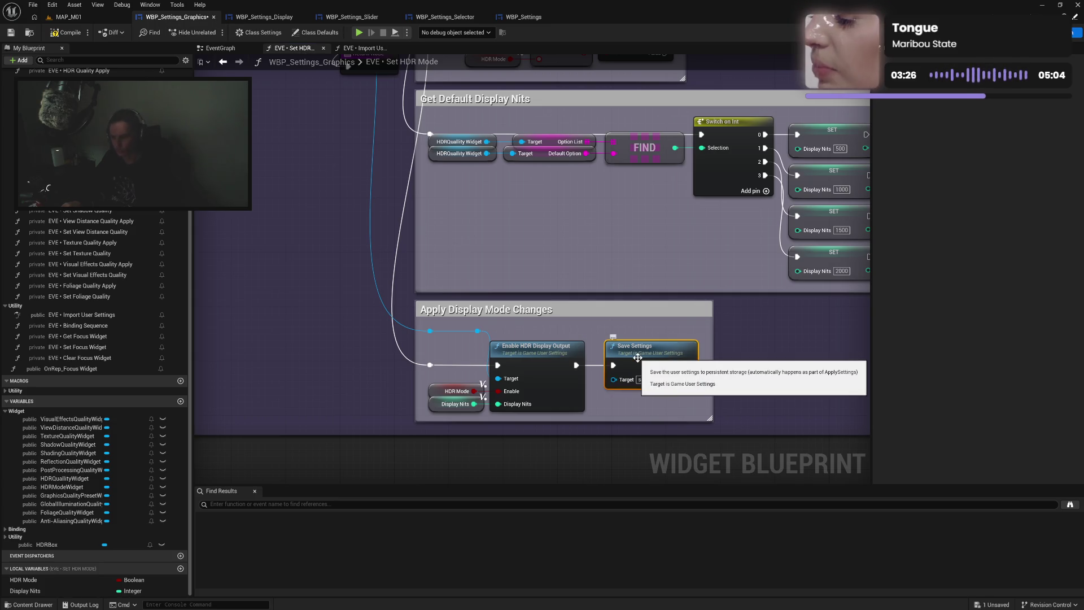
key("Delete")
left_click(478, 330)
key("Delete")
mouse_move(430, 330)
left_mouse_down()
mouse_move(495, 387)
mouse_move(498, 378)
left_mouse_up()
Tidy the HDR apply nodes, shrink the Apply Display Mode Changes and Set HDR Mode comments, and compile
mouse_move(430, 329)
left_mouse_down()
mouse_move(430, 379)
mouse_move(590, 418)
left_mouse_up()
left_click_drag(525, 367, 524, 353)
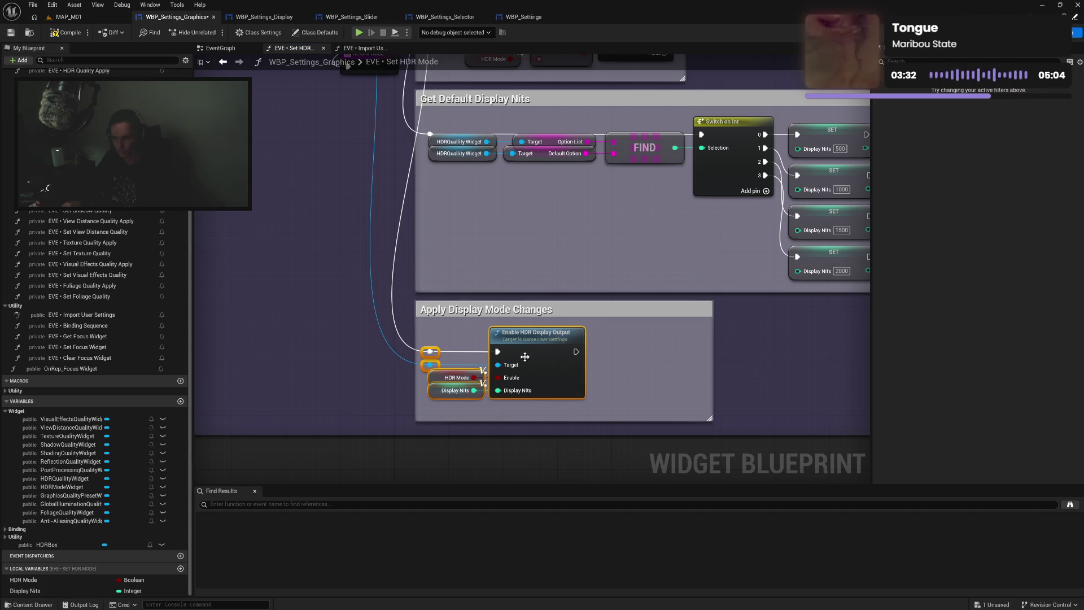
left_click_drag(536, 420, 539, 414)
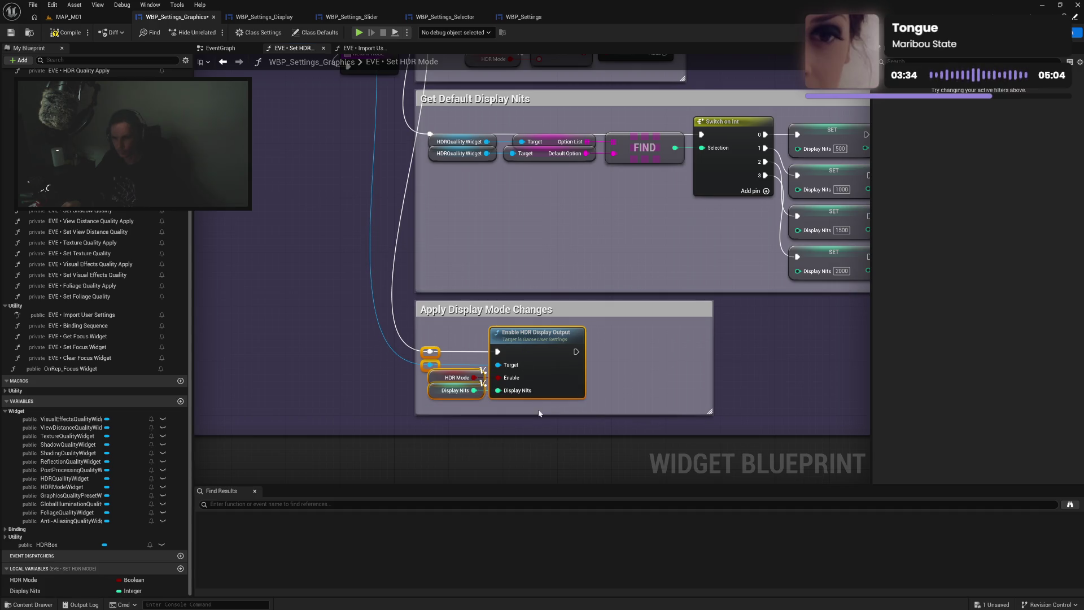
left_click_drag(712, 369, 597, 364)
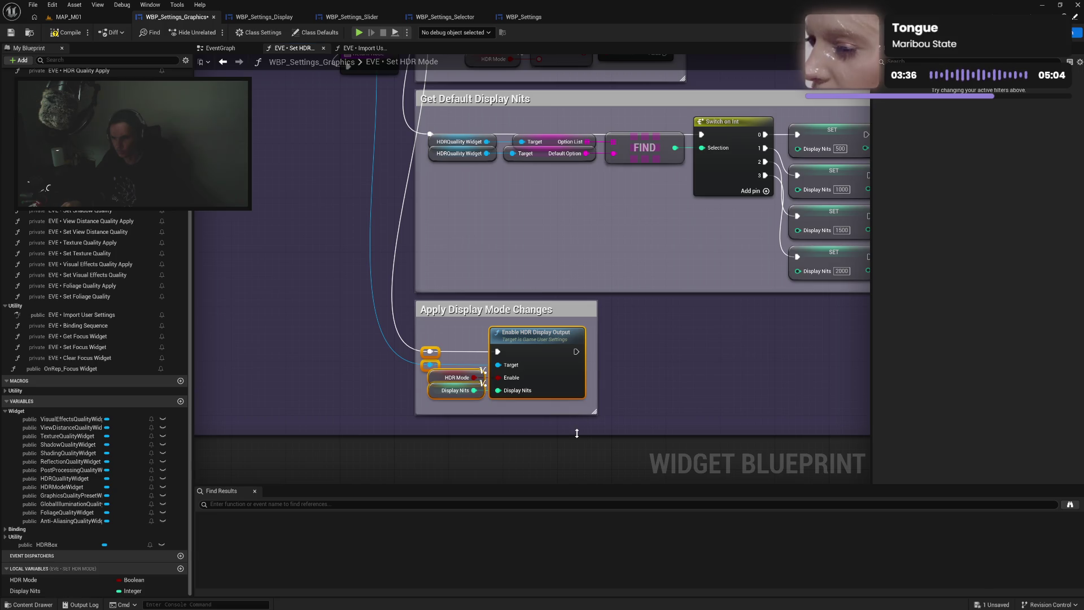
left_click_drag(576, 433, 577, 427)
left_click(645, 375)
left_click(66, 32)
mouse_move(442, 192)
left_mouse_down()
mouse_move(475, 317)
mouse_move(507, 352)
mouse_move(536, 357)
left_mouse_up()
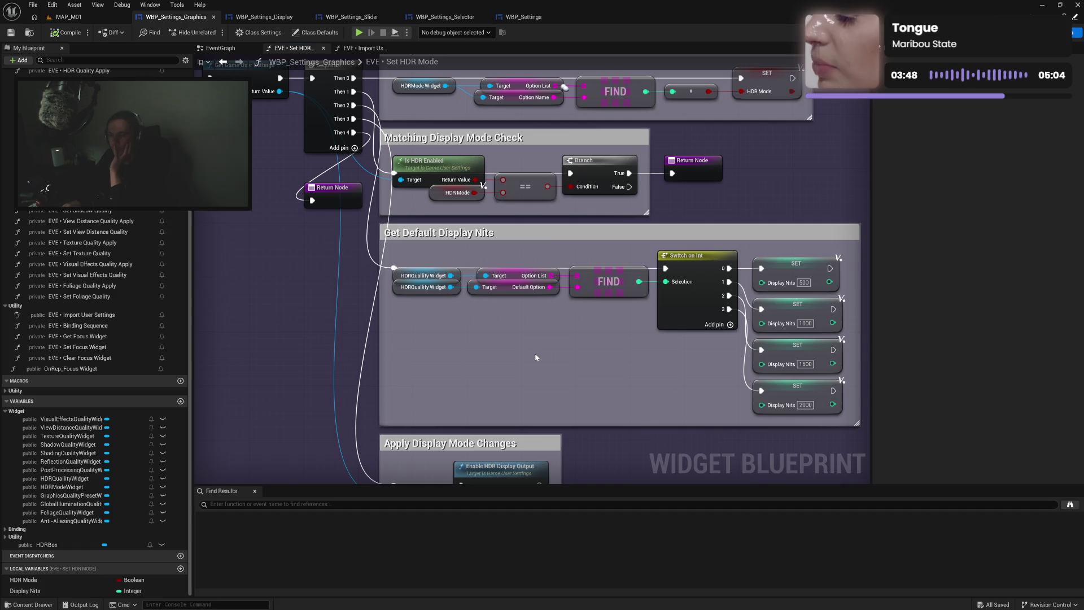
Zoom out to review the Set HDR Mode graph, then return to WBP_Settings_Display
scroll(536, 357, "down", 2)
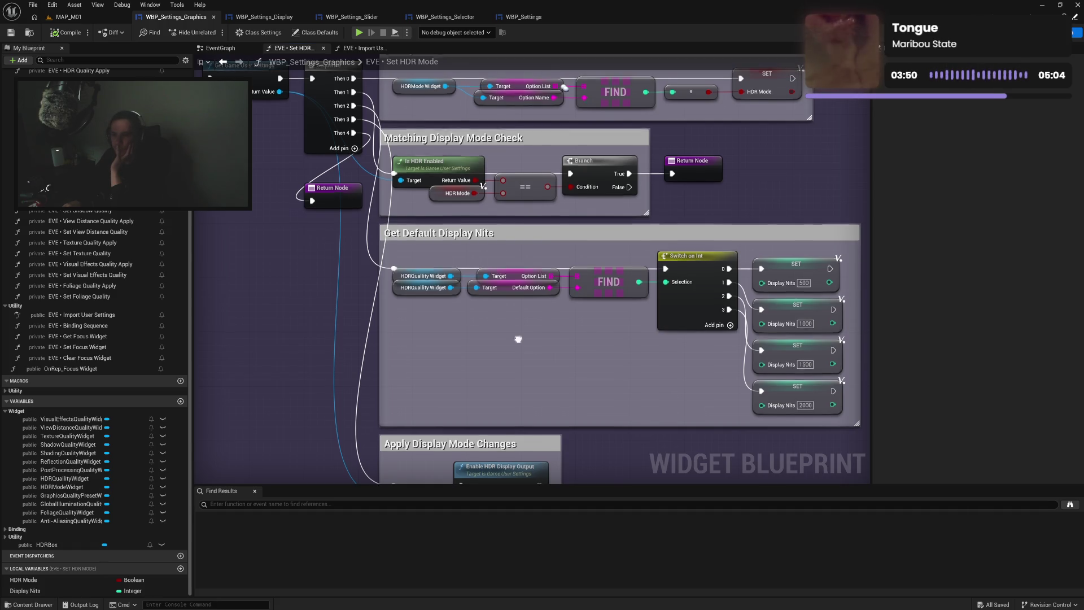
scroll(565, 378, "down", 1)
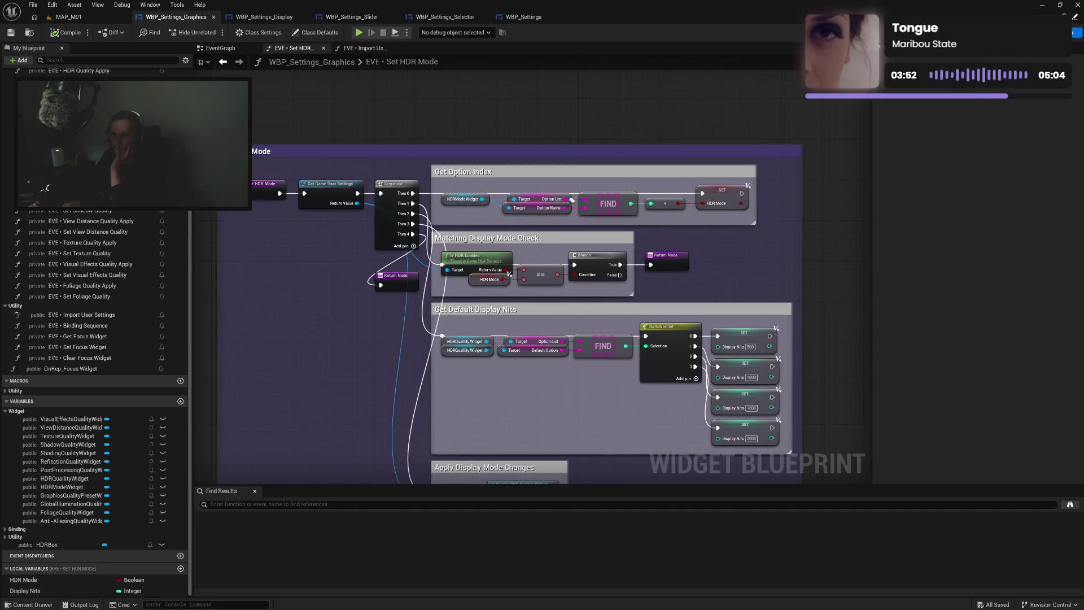
scroll(567, 308, "down", 1)
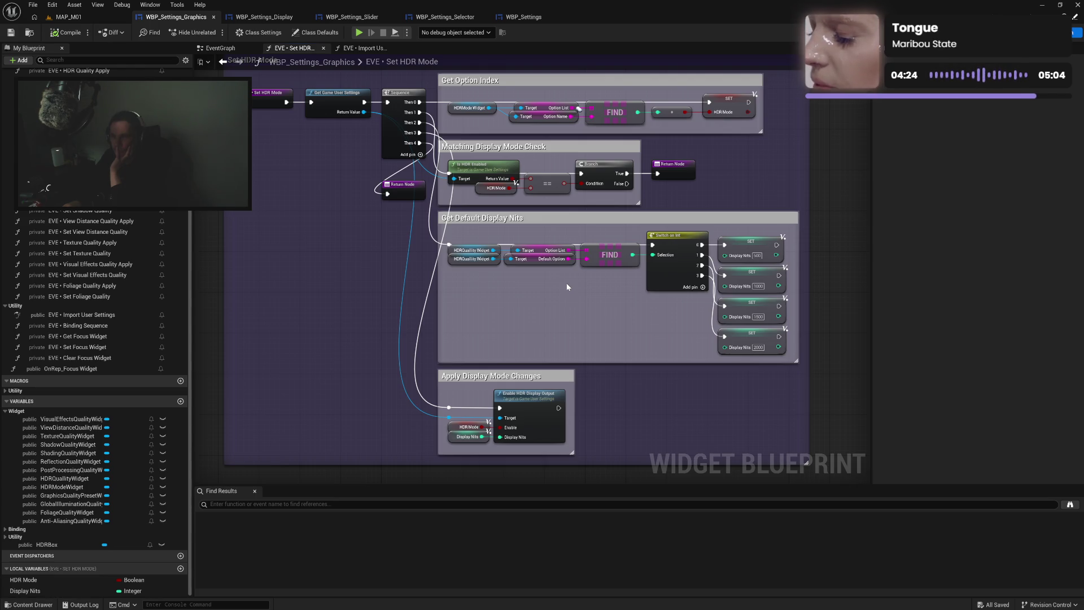
key("ctrl+Tab")
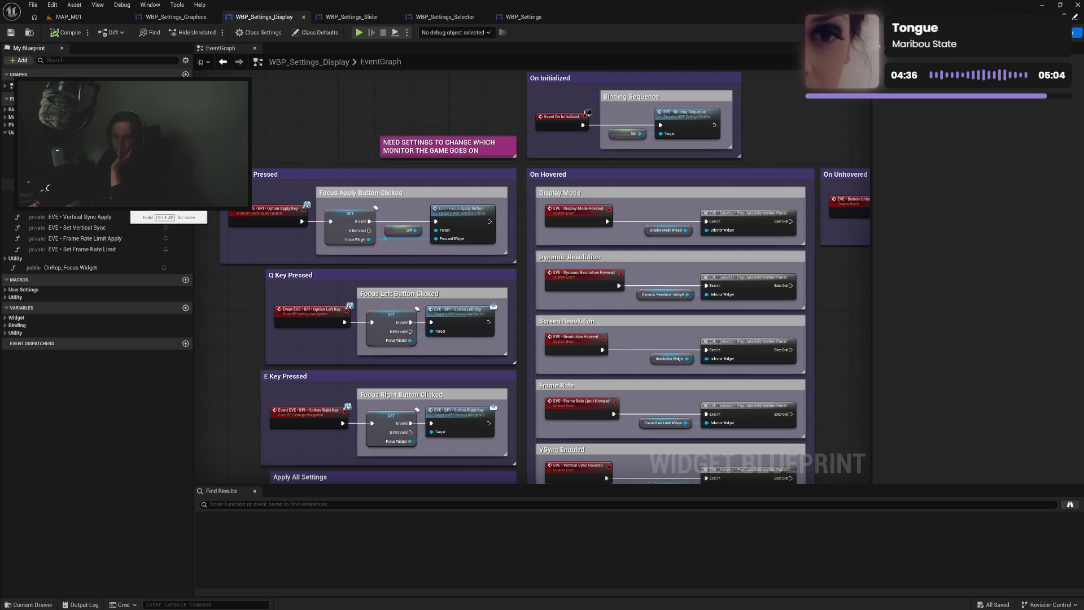
In Set Dynamic Resolution, fit the Matching Resolution Check and Dynamic Resolution comments, then save WBP_Settings_Display
double_click(113, 206)
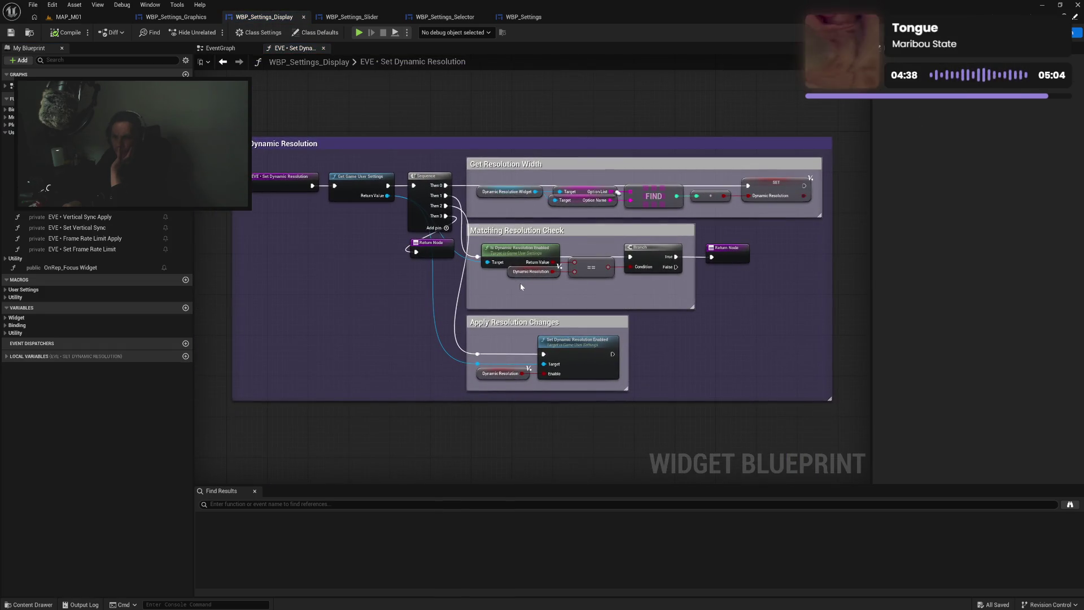
mouse_move(585, 308)
left_mouse_down()
mouse_move(587, 287)
mouse_move(569, 302)
left_mouse_up()
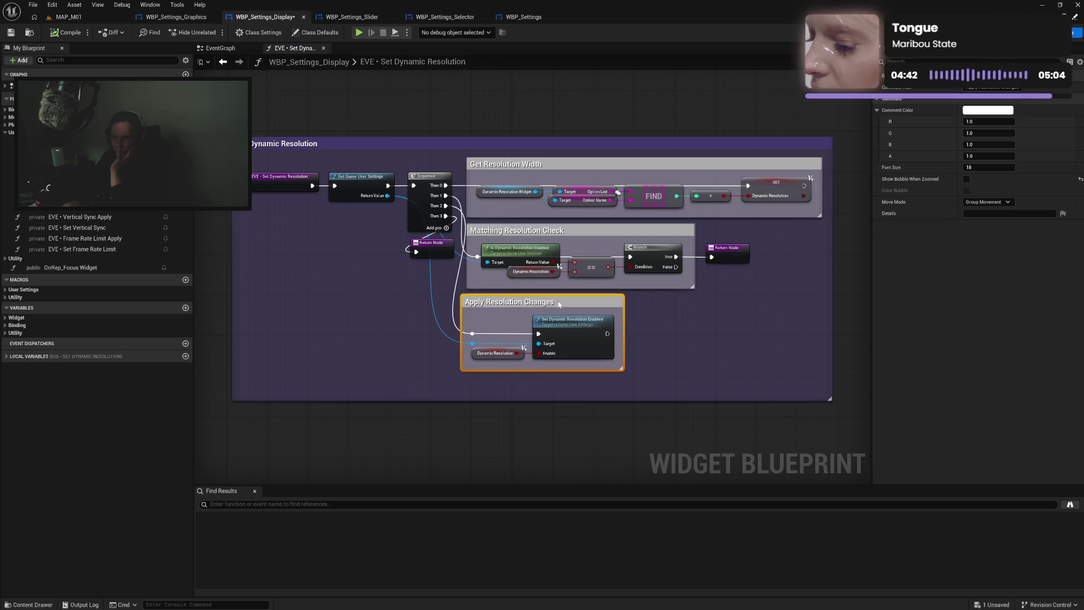
left_click_drag(546, 401, 550, 379)
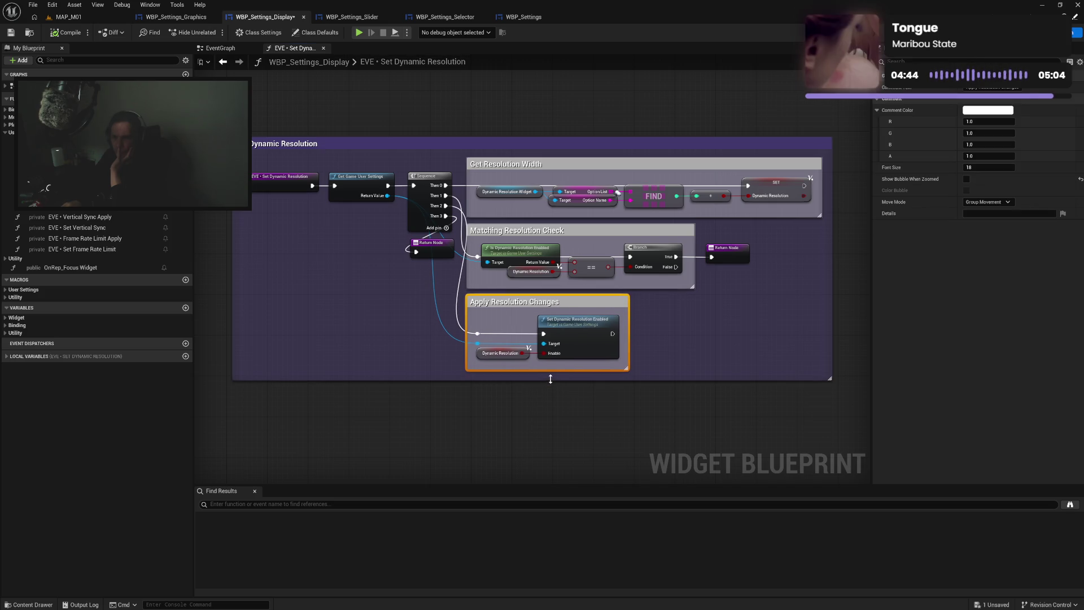
left_click(679, 346)
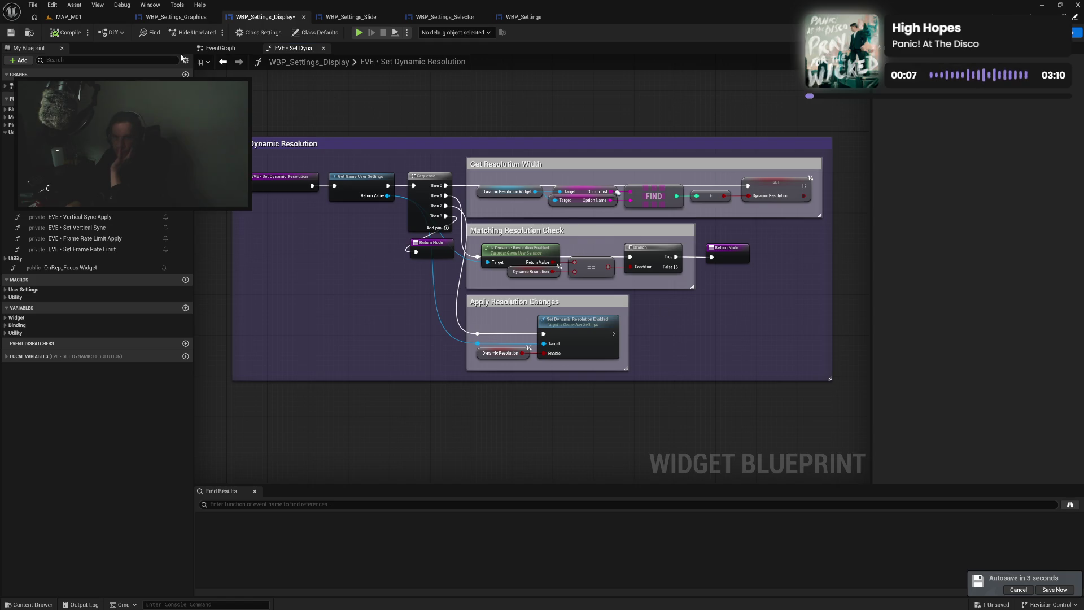
left_click(12, 32)
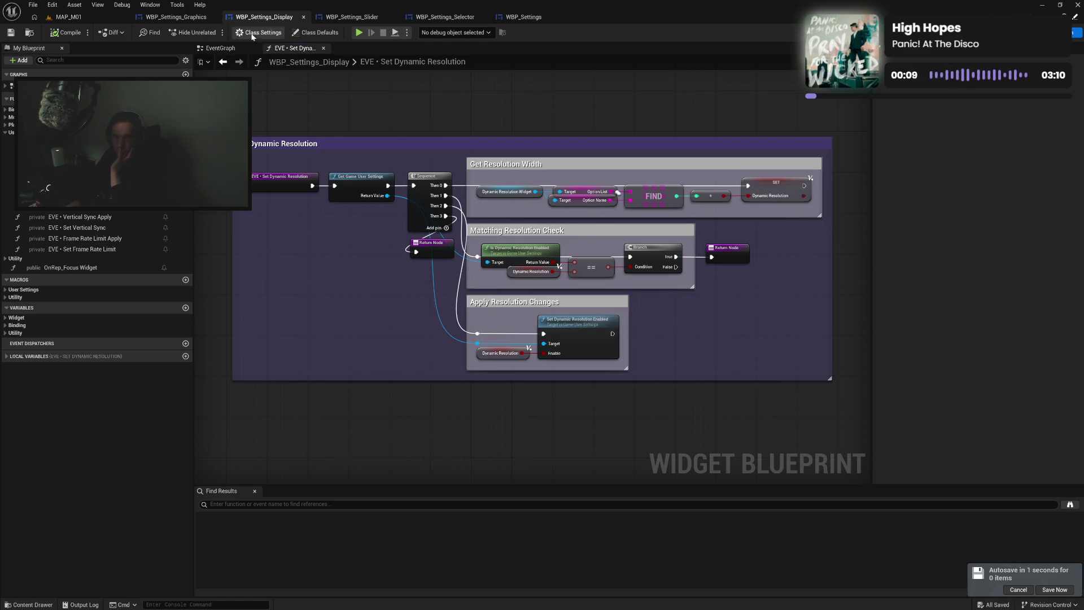
left_click(182, 18)
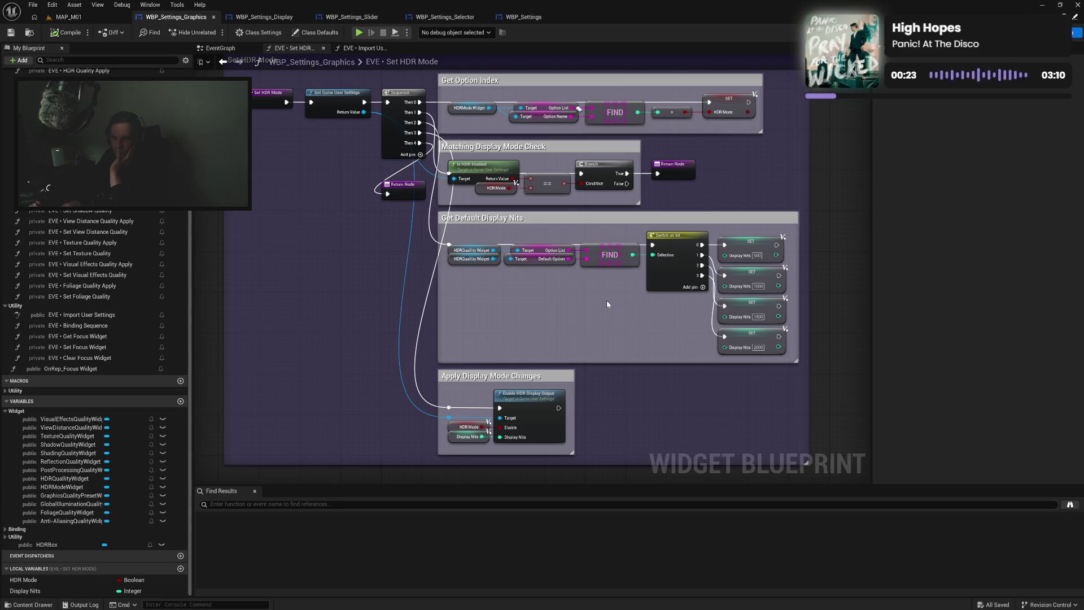
Add a second HDR Mode getter and a Branch node at the start of Get Default Display Nits
left_click(479, 187)
key("ctrl+c")
key("ctrl+v")
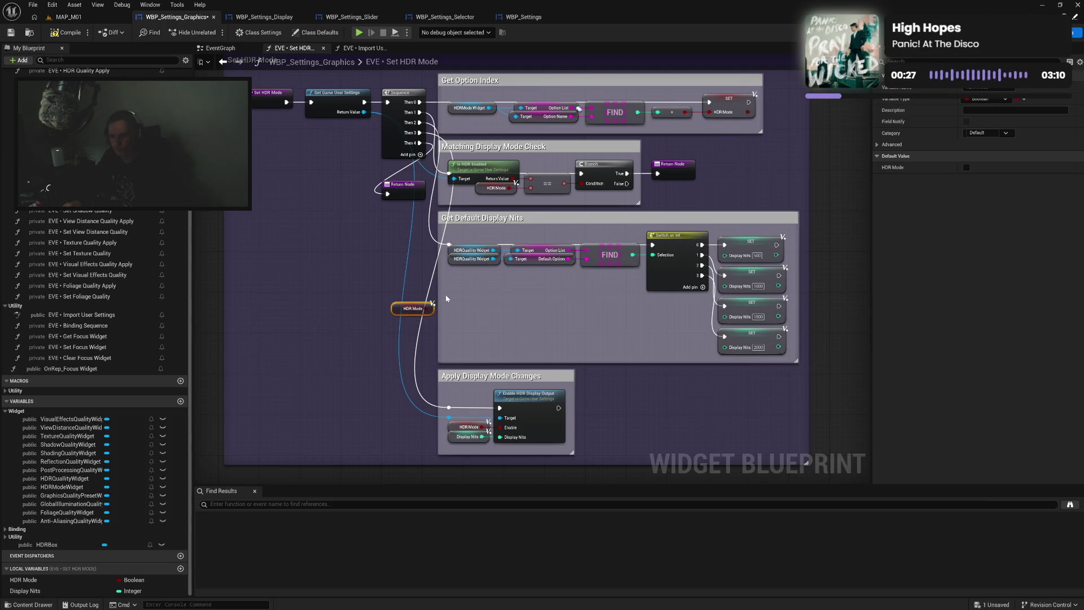
left_click(447, 298)
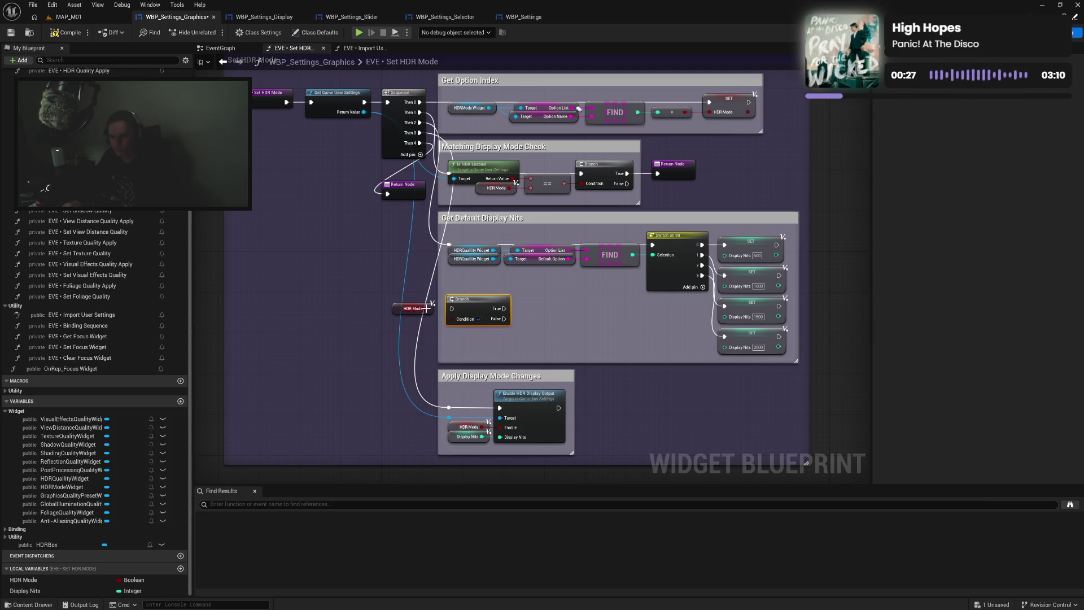
mouse_move(464, 308)
left_mouse_down()
mouse_move(415, 311)
mouse_move(396, 288)
left_mouse_up()
left_click(467, 301, "shift")
mouse_move(406, 300)
left_mouse_down()
mouse_move(483, 302)
mouse_move(457, 307)
left_mouse_up()
Duplicate a SET Display Nits node for 0, wire Branch False to it, and route the sequence into Branch
left_click(752, 245)
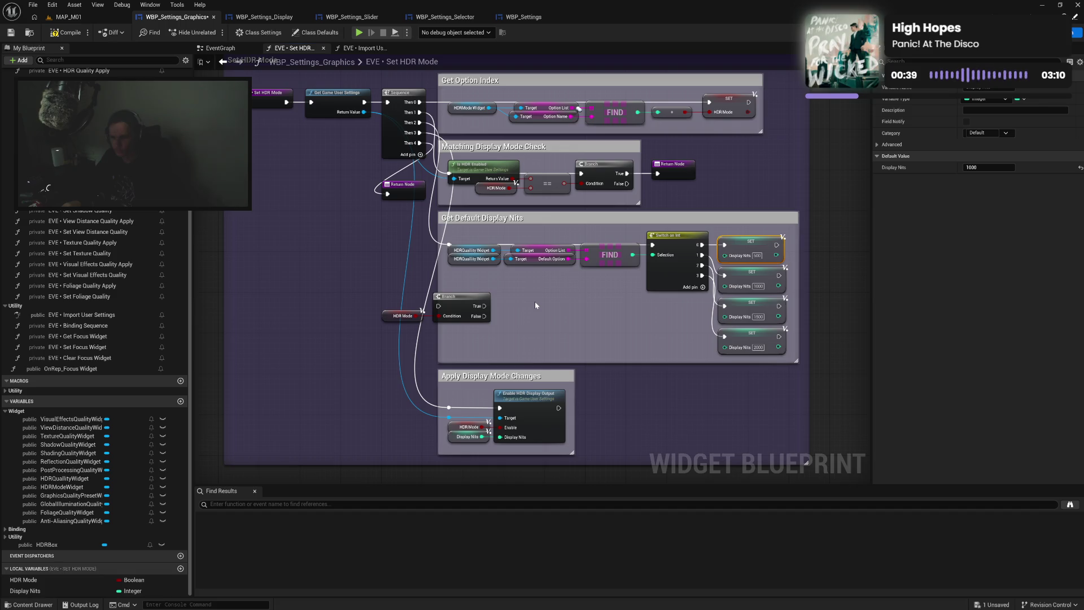
key("ctrl+c")
key("ctrl+v")
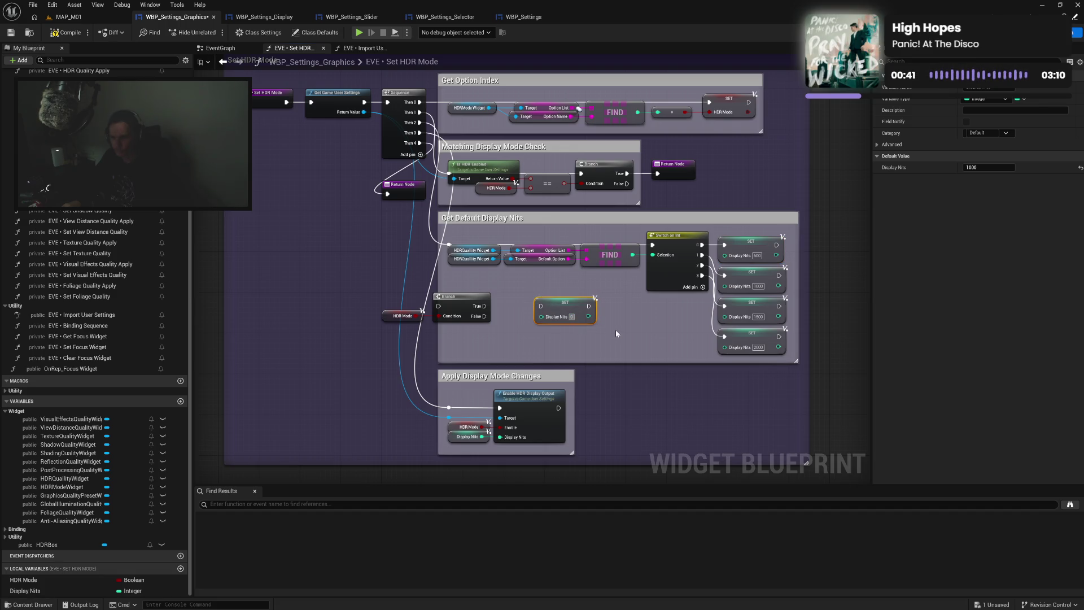
left_click(548, 338)
mouse_move(484, 316)
left_mouse_down()
mouse_move(540, 306)
mouse_move(530, 314)
mouse_move(520, 318)
mouse_move(654, 246)
left_mouse_up()
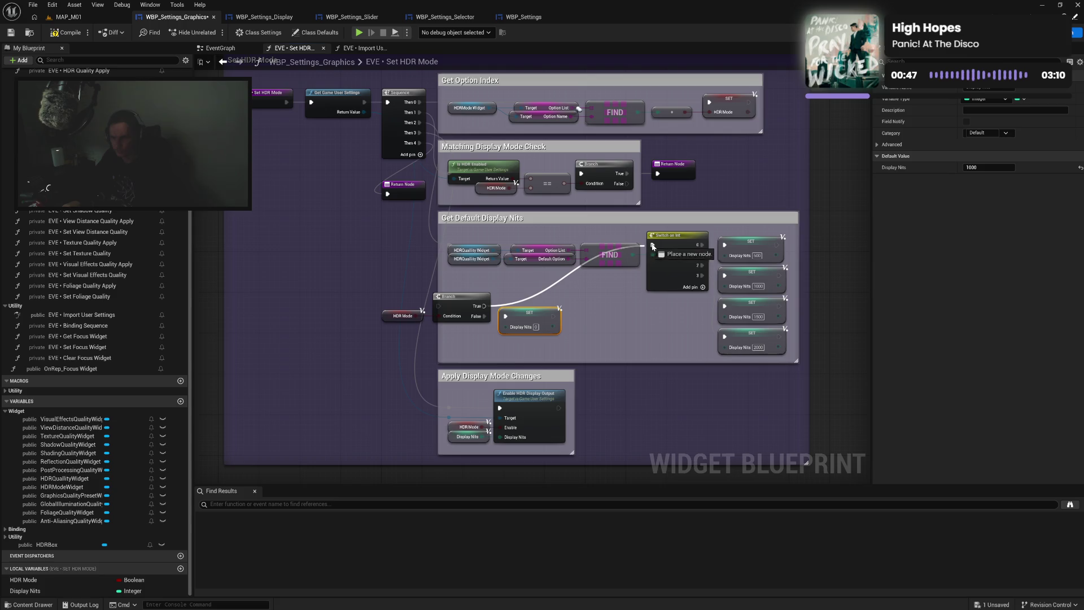
left_click_drag(449, 247, 440, 310)
Shift the lookup and switch nodes right and line the whole display nits chain up in one row
mouse_move(469, 236)
left_mouse_down()
mouse_move(768, 285)
mouse_move(765, 343)
left_mouse_up()
left_click_drag(486, 295, 562, 339, "ctrl")
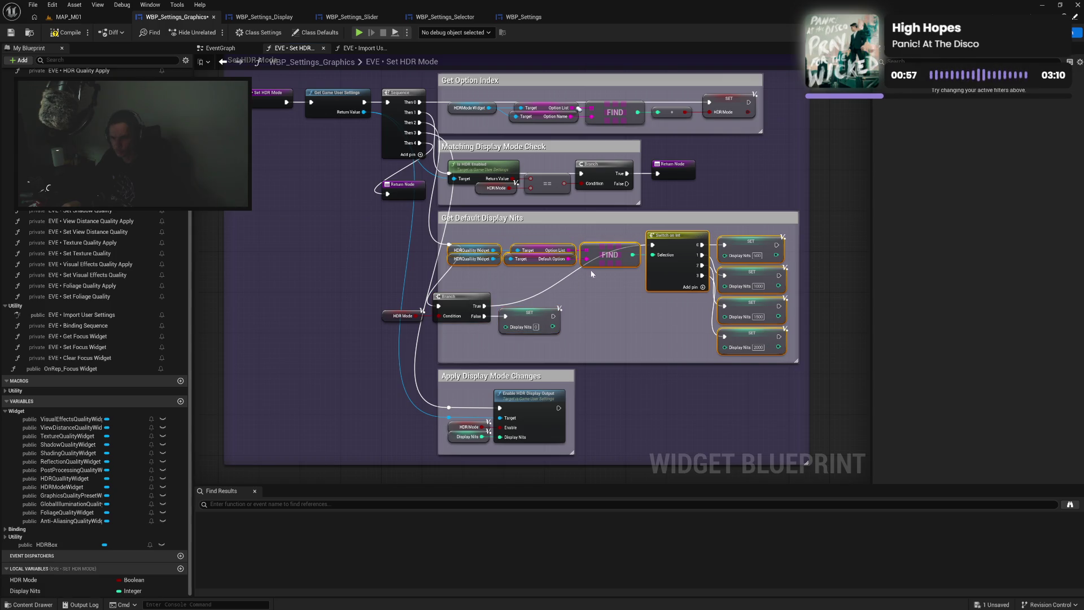
mouse_move(680, 252)
left_mouse_down()
mouse_move(793, 292)
mouse_move(802, 311)
left_mouse_up()
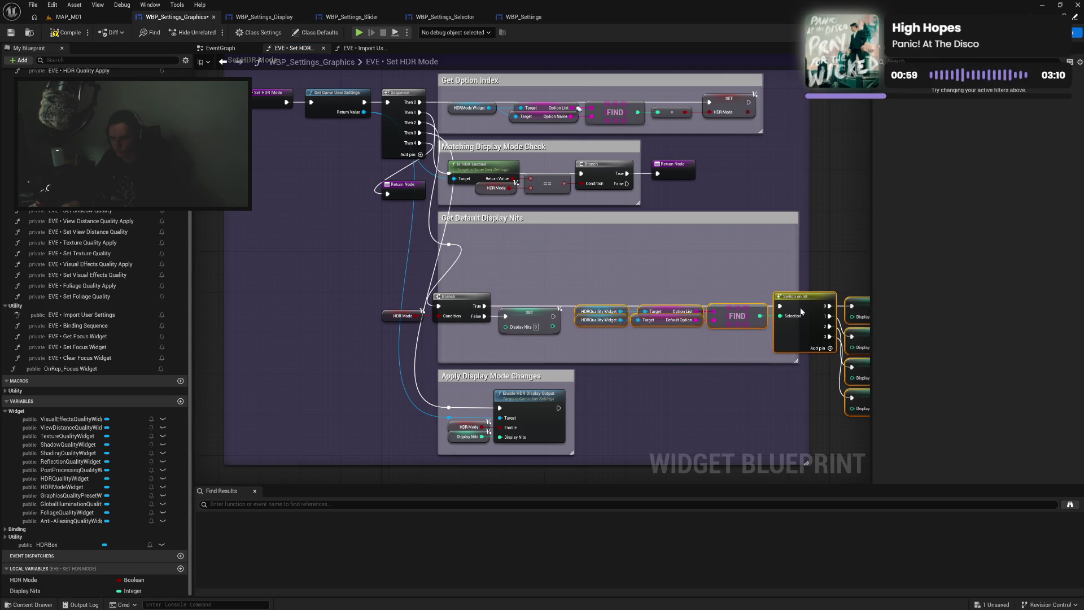
left_click_drag(393, 290, 562, 333, "shift")
left_click_drag(468, 305, 532, 242)
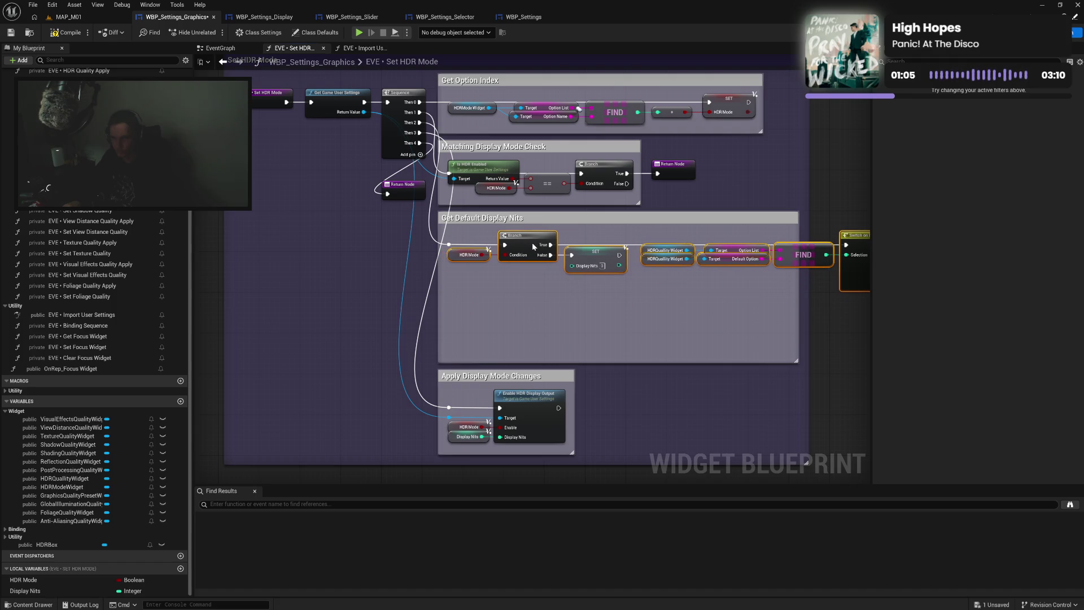
mouse_move(649, 313)
left_mouse_down()
mouse_move(553, 300)
mouse_move(745, 316)
left_mouse_up()
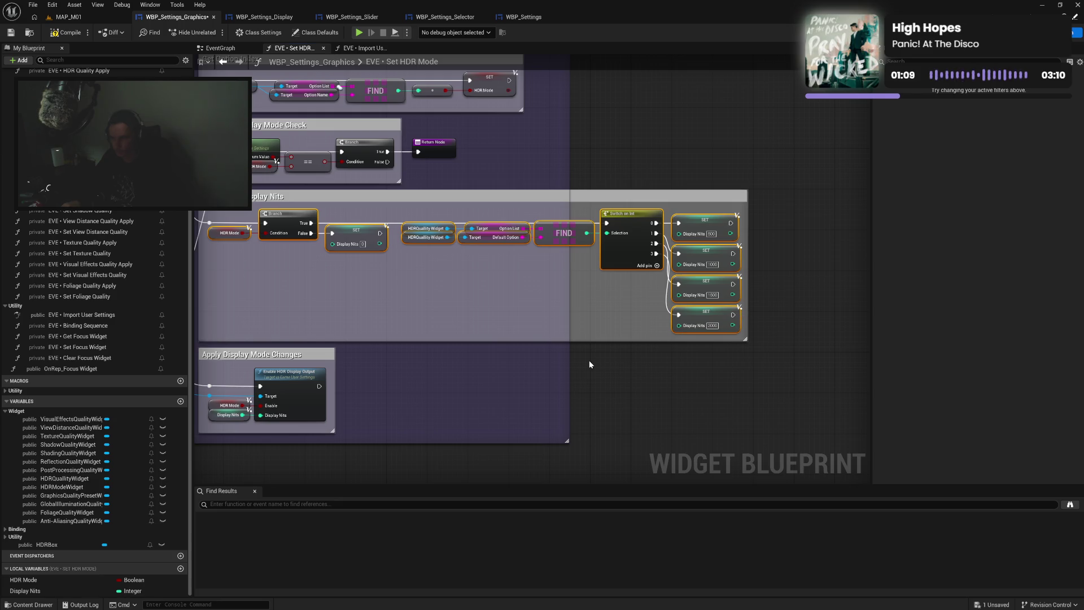
Widen the outer and inner comment boxes around the display nits nodes
left_click_drag(570, 363, 757, 360)
left_click(694, 377)
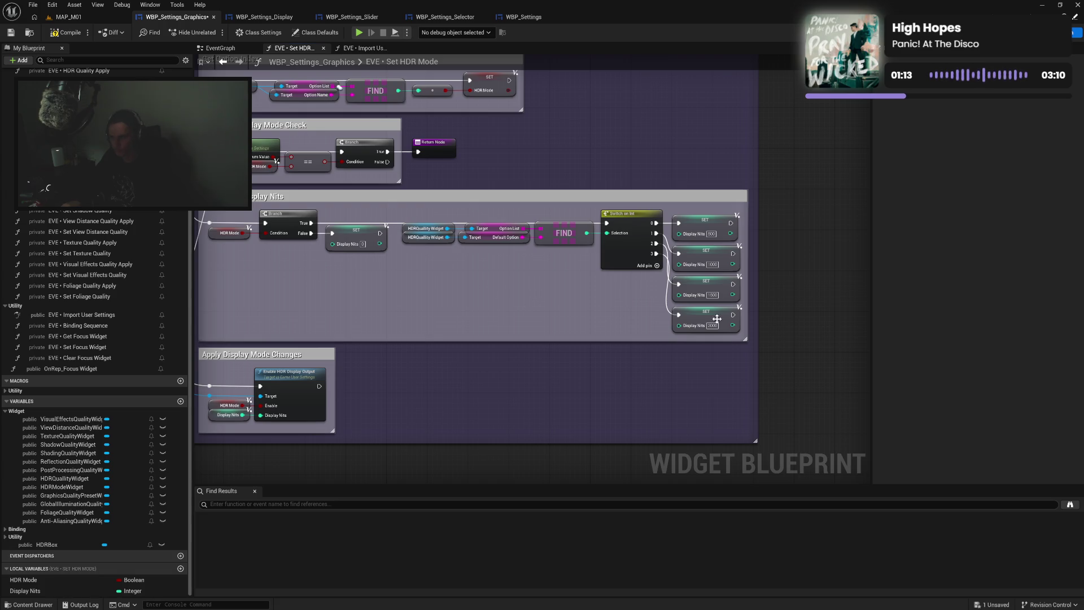
scroll(746, 316, "up", 2)
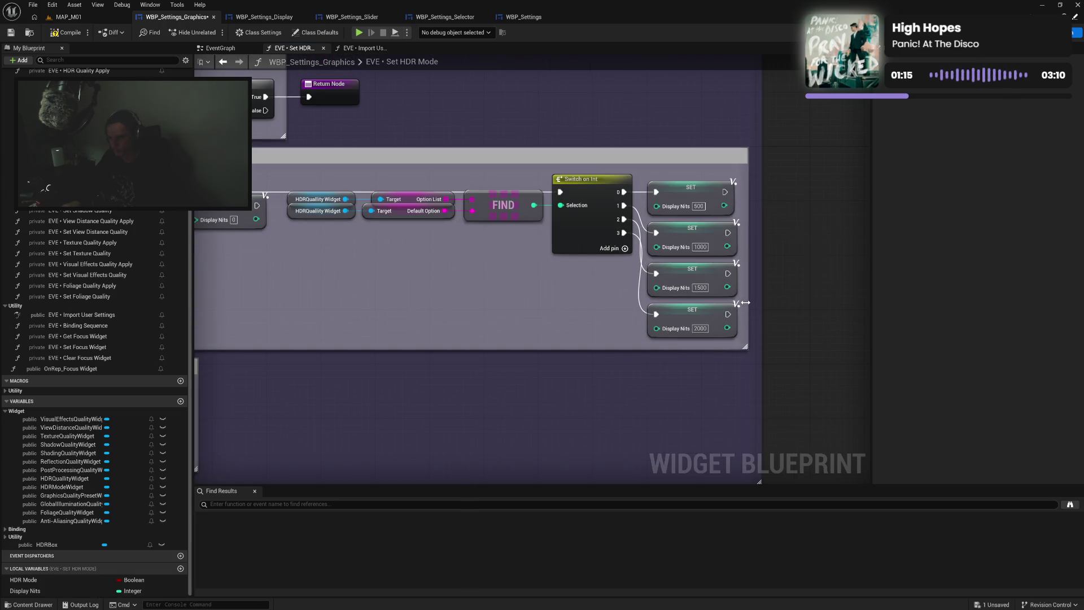
left_click_drag(750, 303, 768, 298)
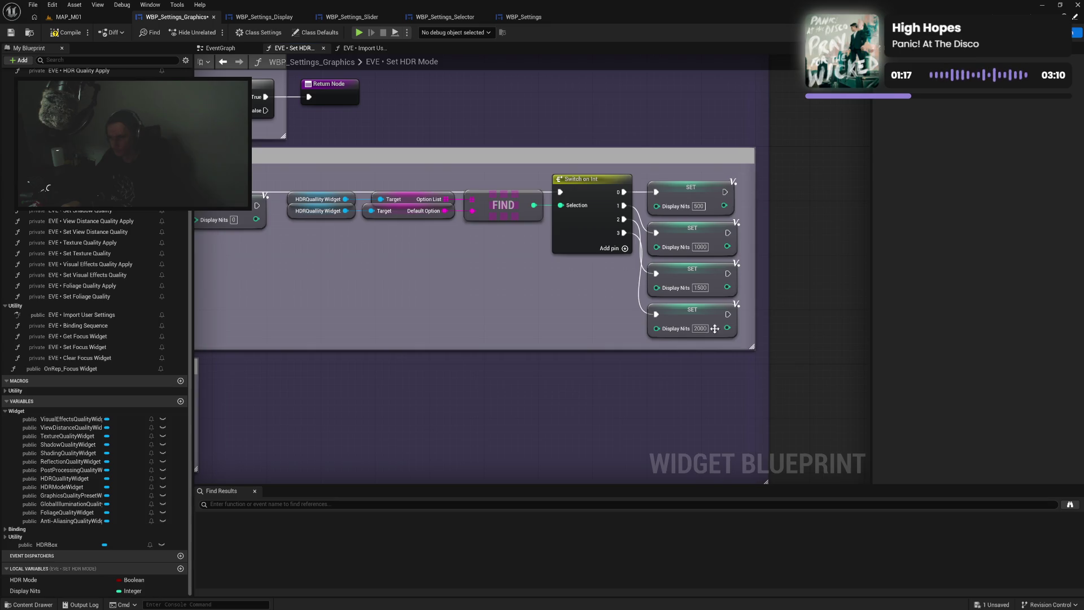
scroll(551, 377, "down", 3)
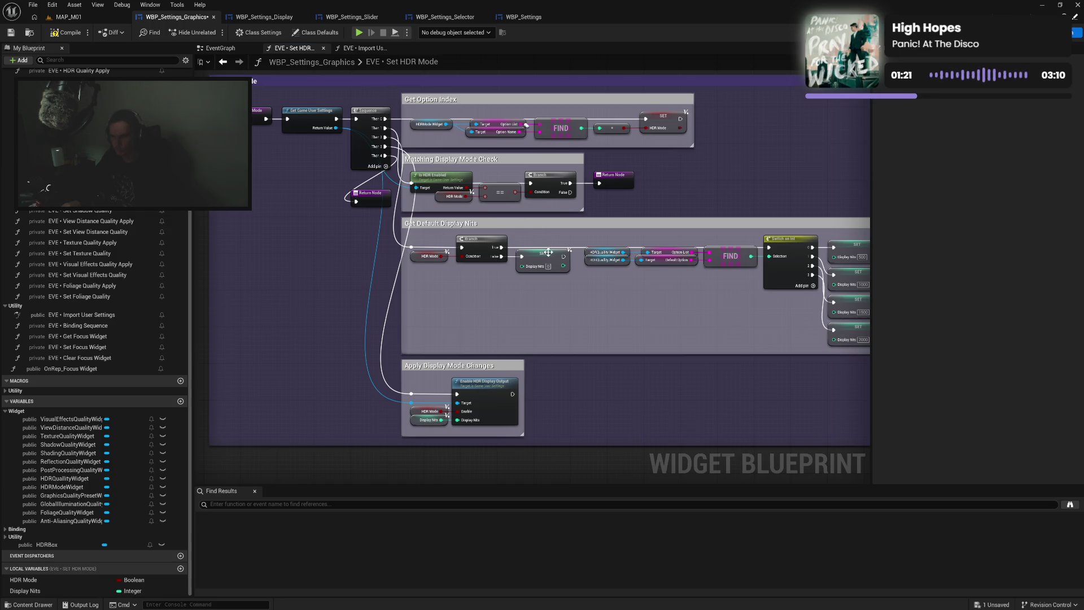
Move the Display Nits 0 setter under the Branch, shift lookup nodes left, narrow both comments, and save
left_click_drag(543, 259, 482, 275)
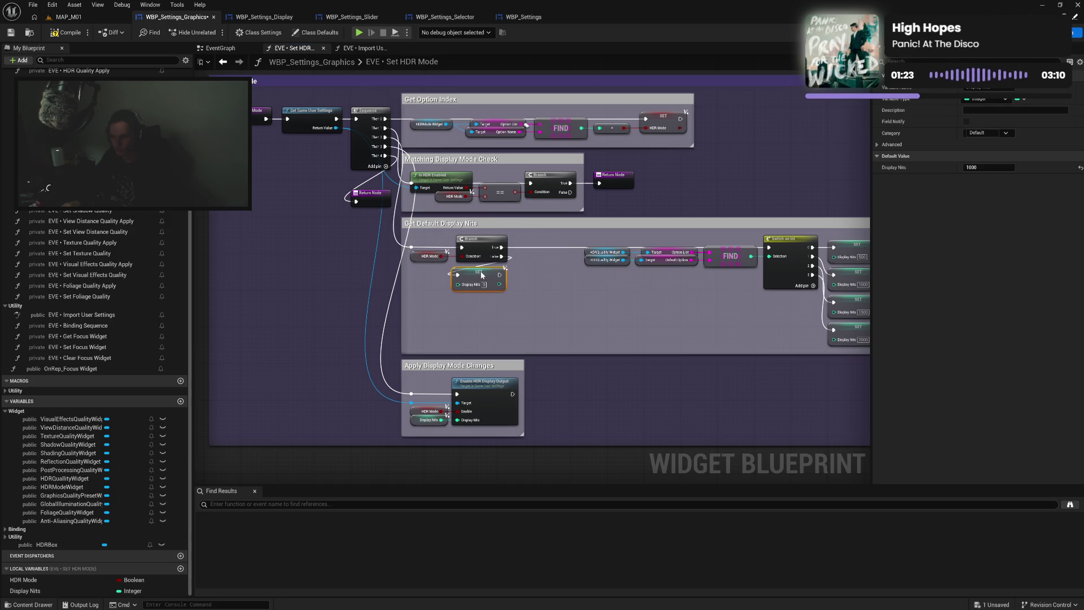
mouse_move(553, 242)
left_mouse_down()
mouse_move(739, 277)
mouse_move(831, 342)
left_mouse_up()
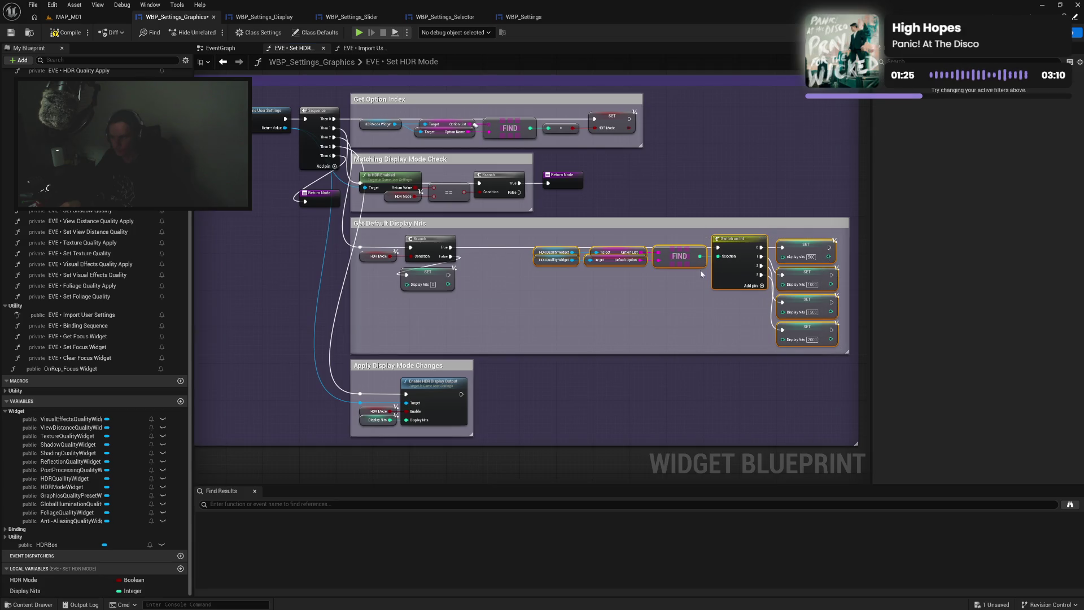
left_click_drag(737, 244, 668, 246)
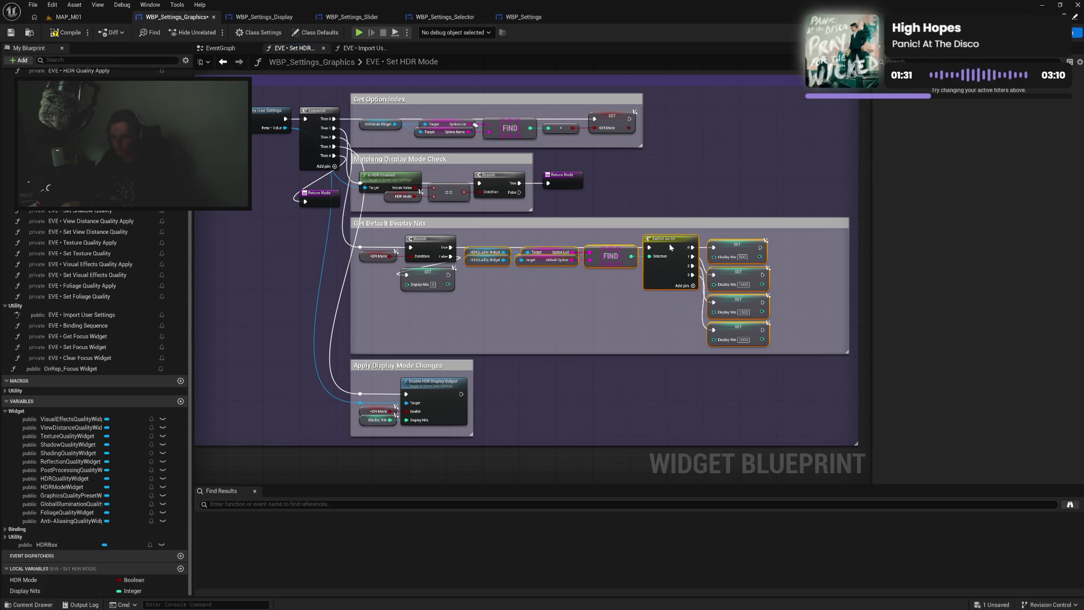
left_click(636, 286)
left_click_drag(848, 309, 774, 310)
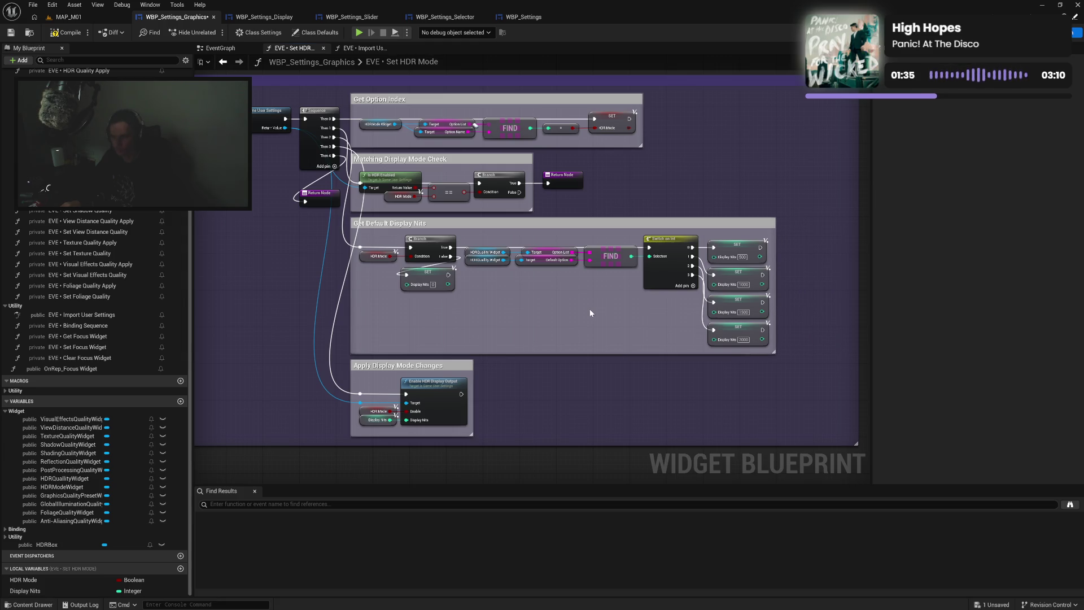
left_click_drag(857, 293, 784, 294)
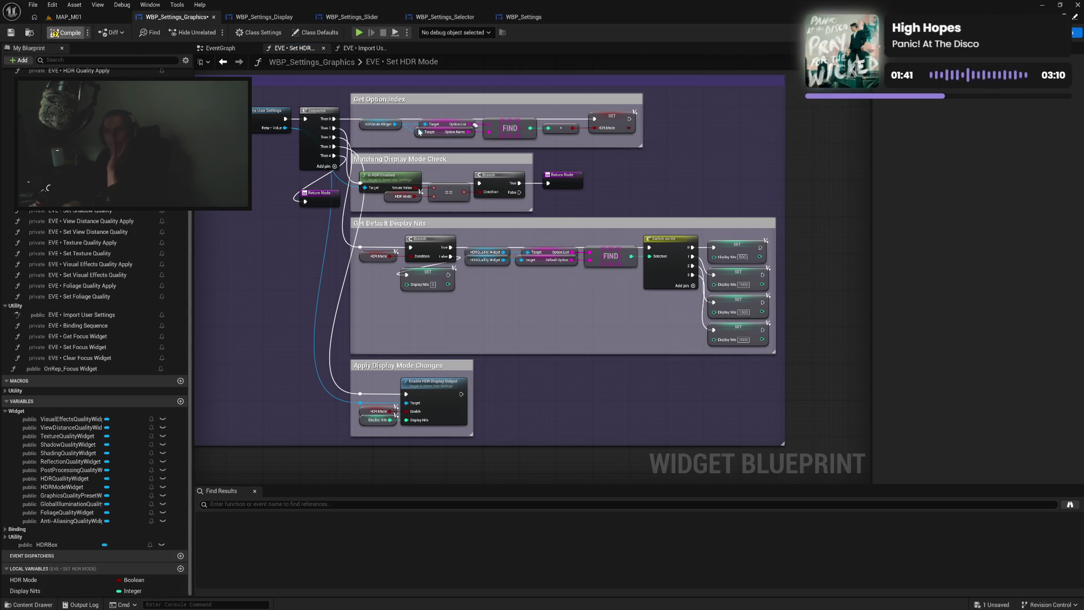
key("ctrl+s")
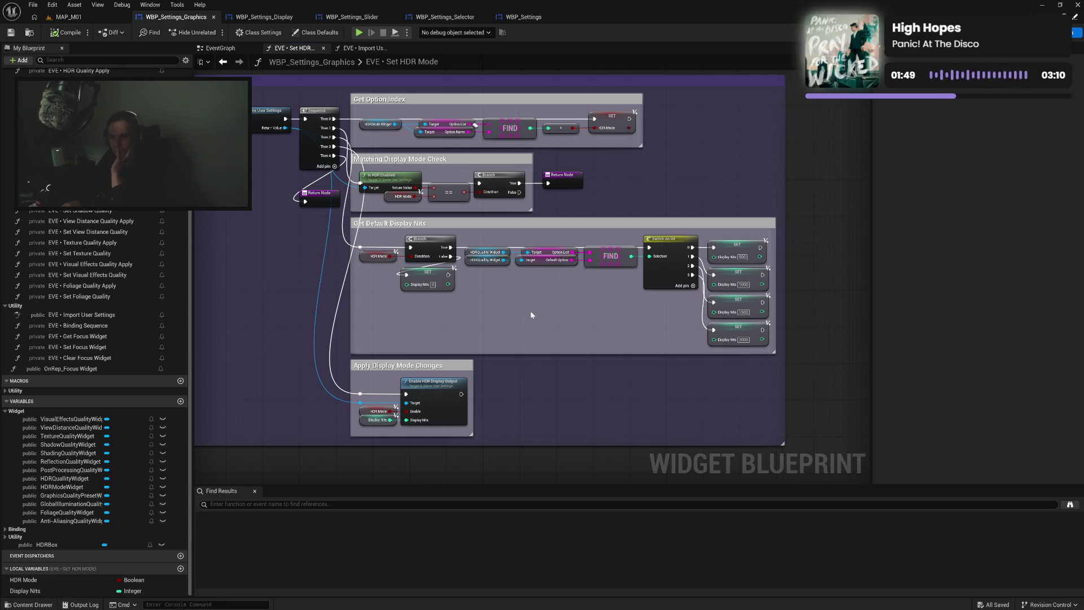
left_click(375, 48)
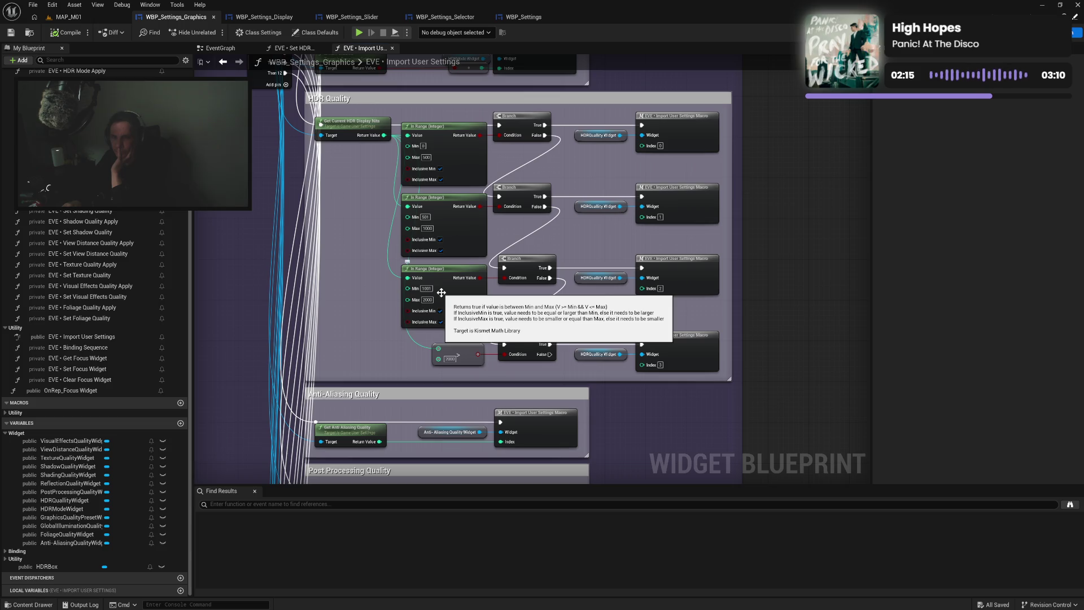
Review the display blueprint and Set HDR Mode graph before returning to Import User Settings
left_click(262, 18)
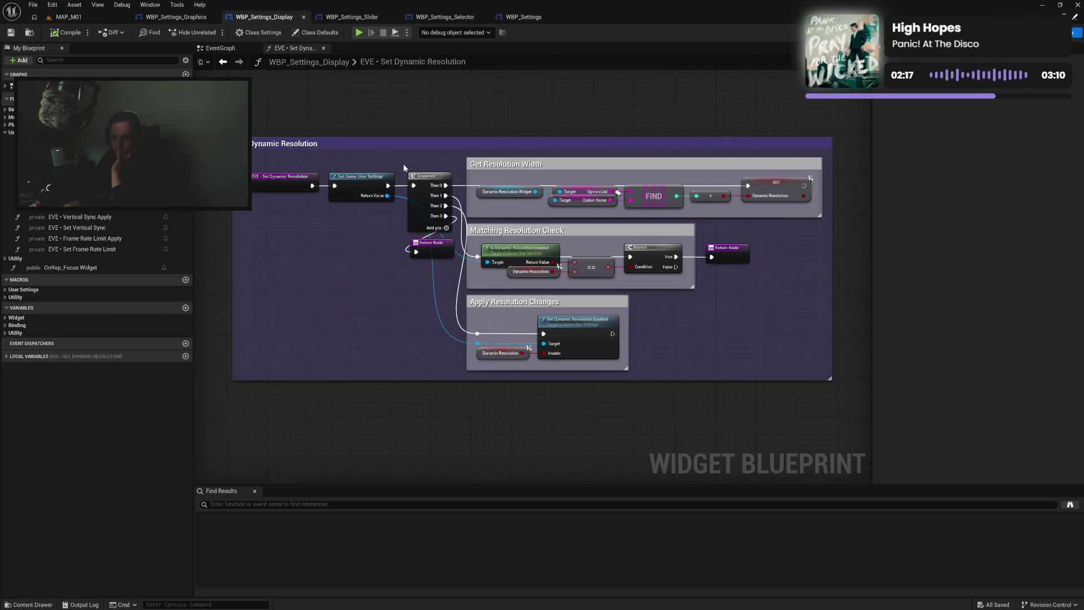
left_click(175, 17)
left_click(293, 48)
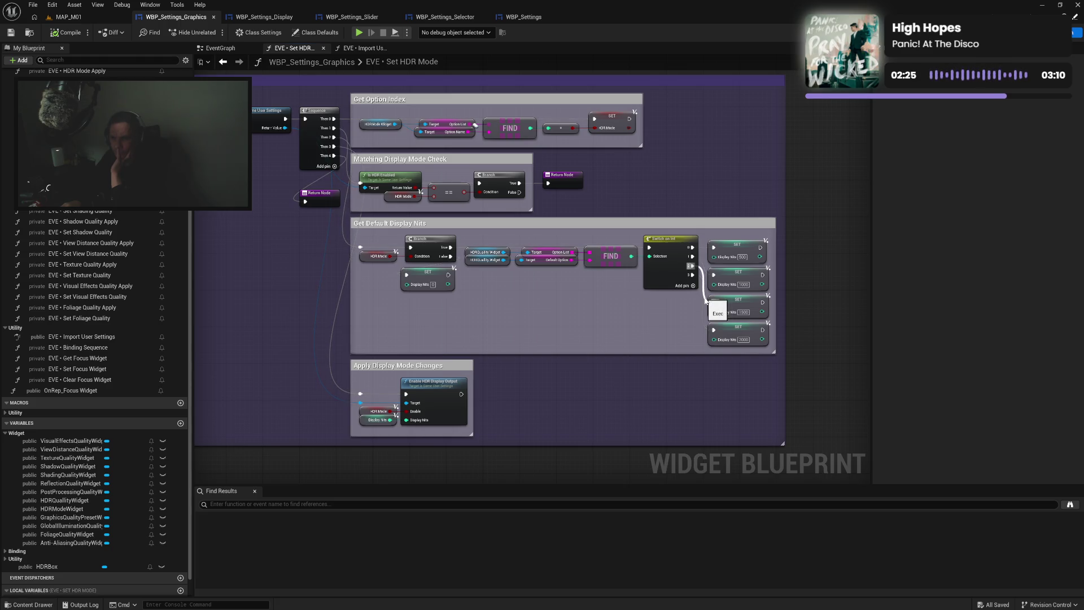
left_click(361, 48)
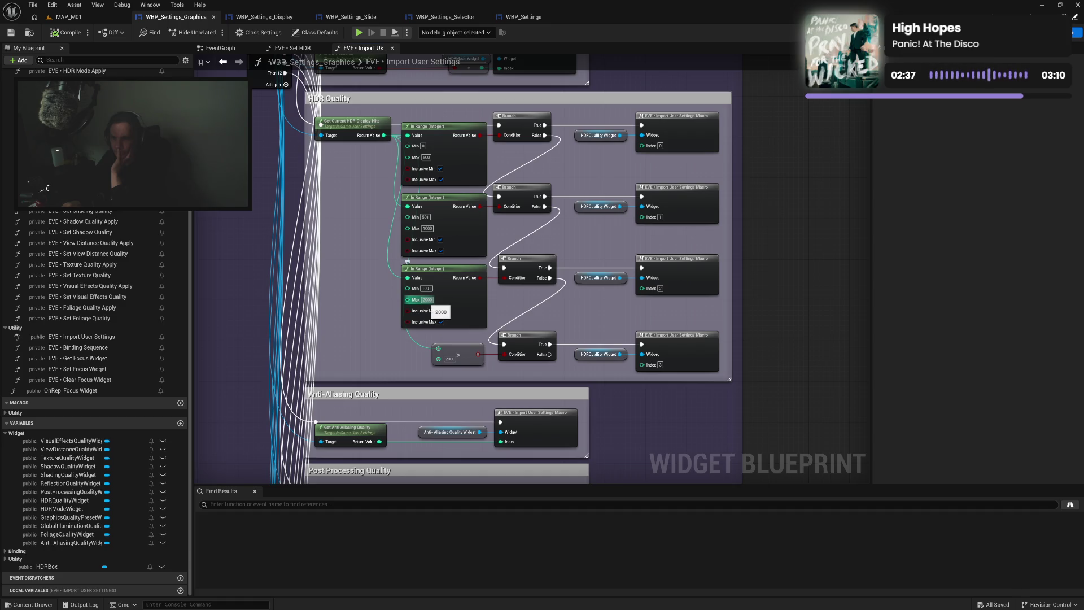
Set the third In Range maximum and the final greater-than threshold to 1500, then compile
type("1")
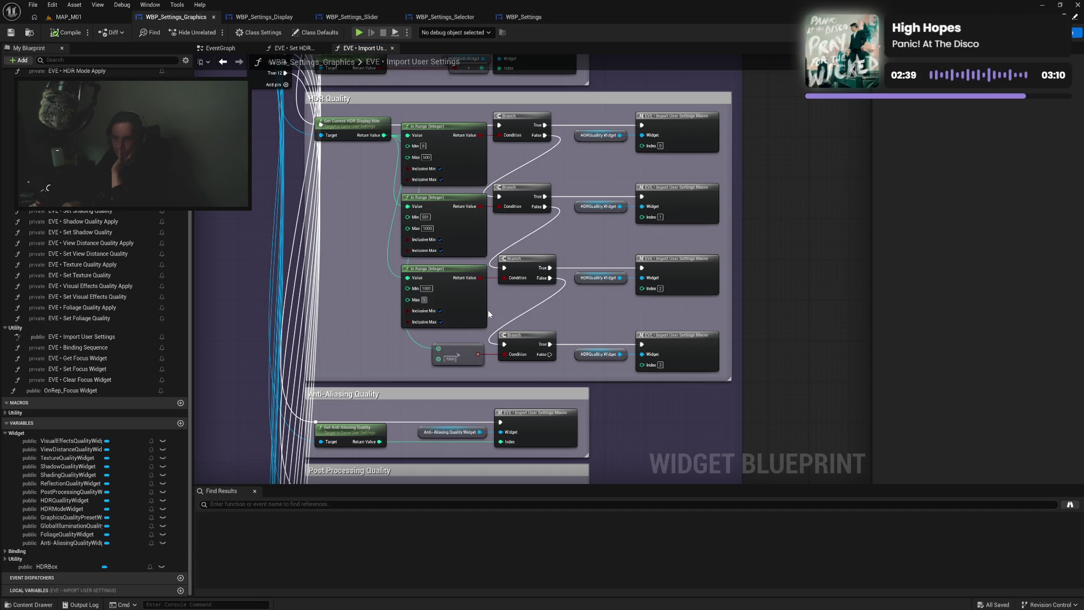
type("500")
key("Return")
left_click(450, 359)
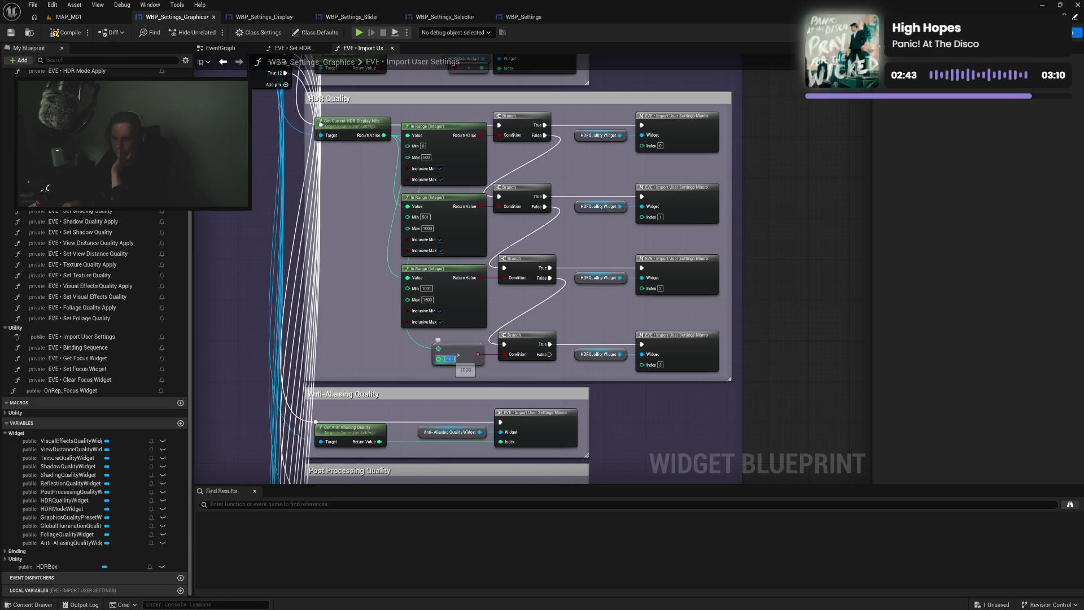
type("1500")
key("Return")
left_click(69, 33)
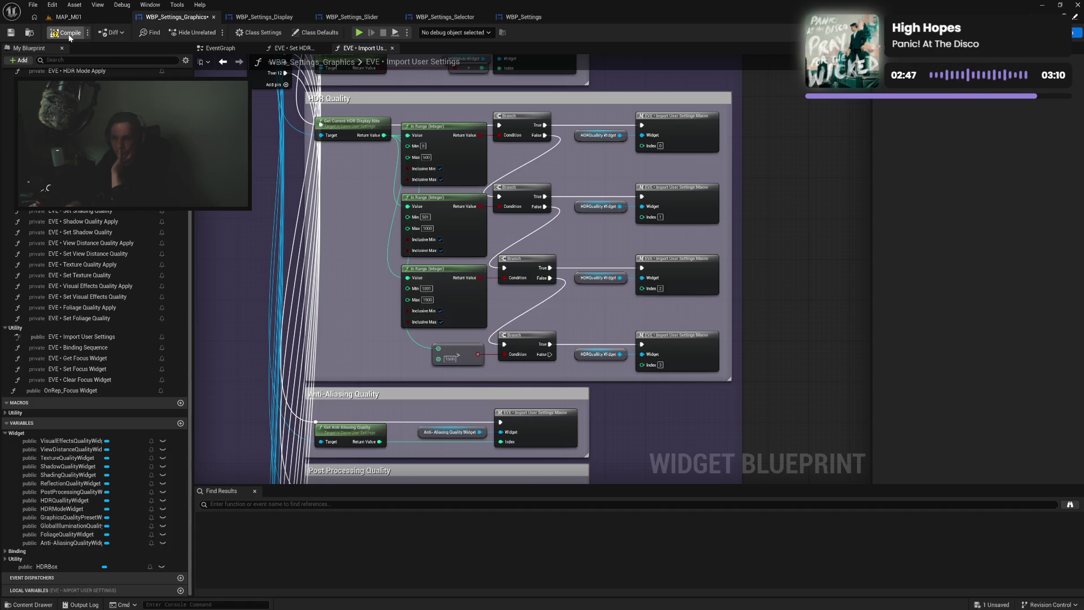
left_click_drag(358, 234, 406, 232)
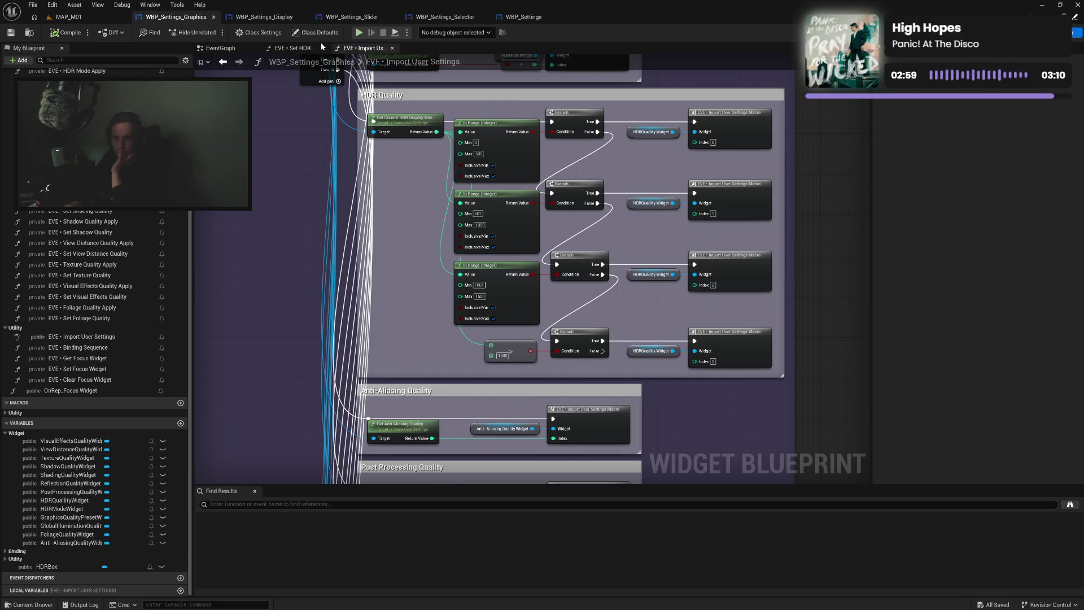
Close the Import User Settings graph and open the empty EVE • Set HDR Quality function graph
left_click(302, 48)
mouse_move(462, 297)
left_mouse_down()
mouse_move(554, 317)
mouse_move(503, 312)
left_mouse_up()
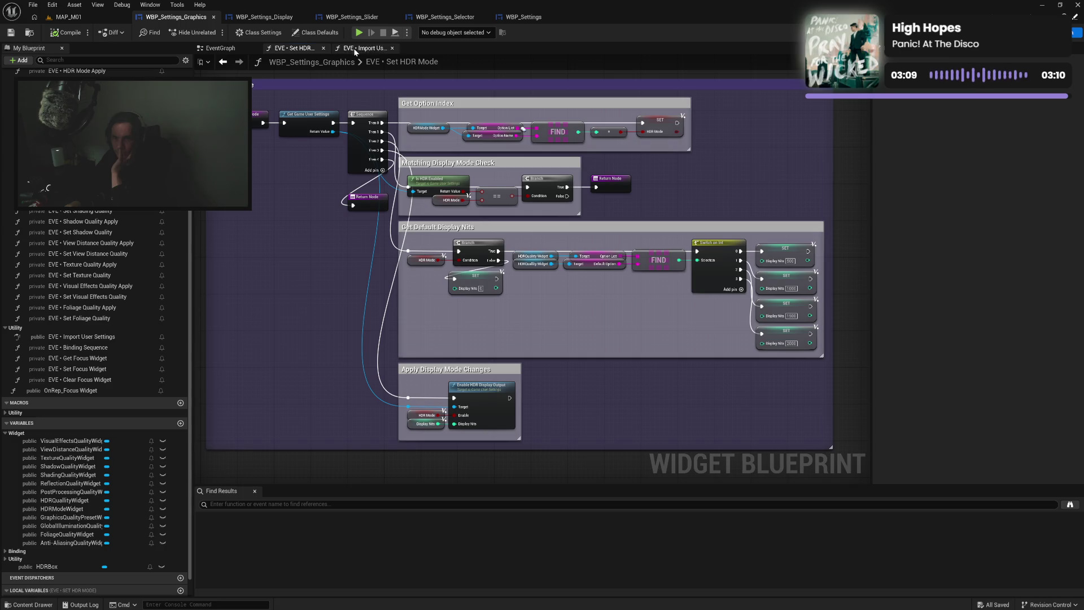
left_click(393, 48)
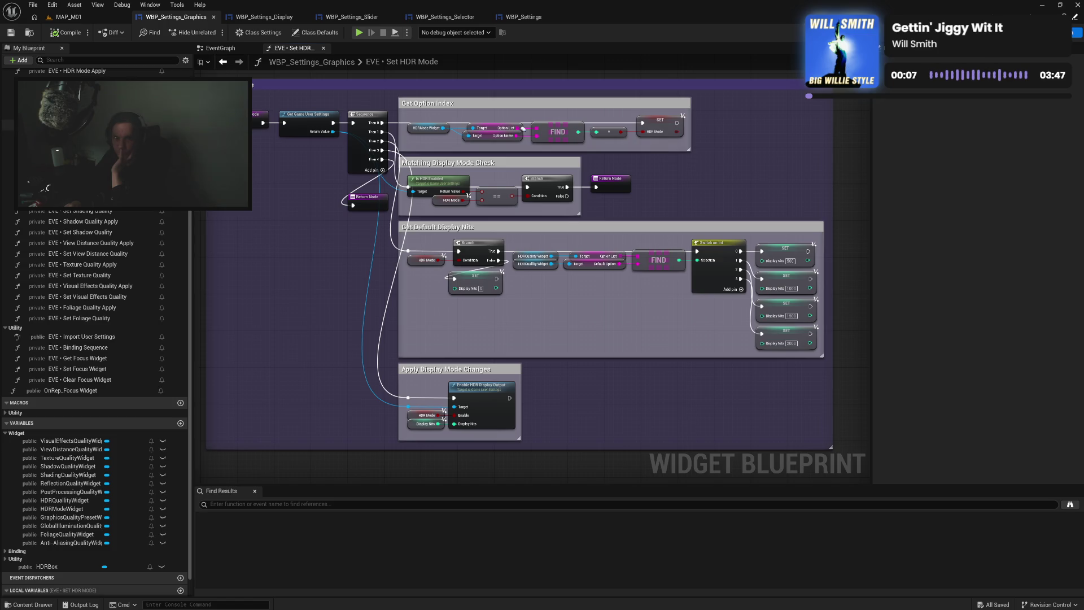
scroll(8, 180, "up", 2)
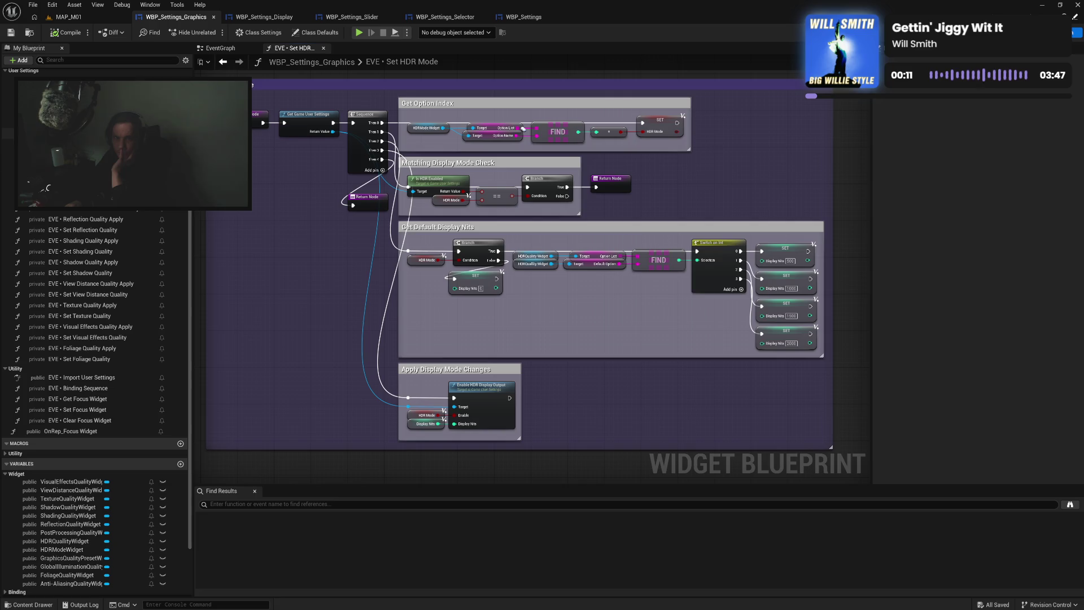
double_click(85, 144)
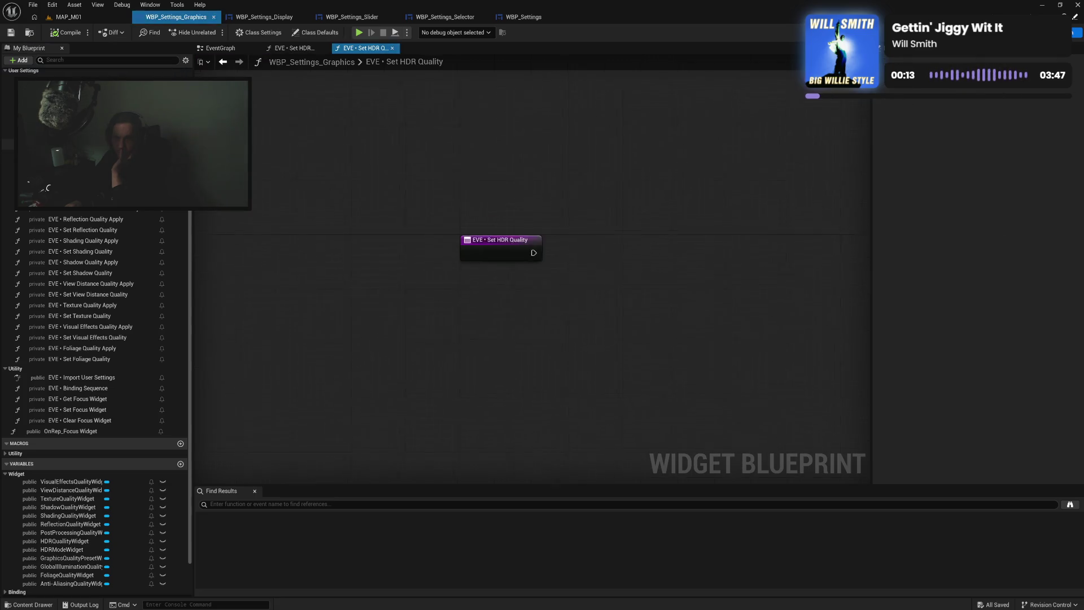
Retitle the Set HDR Mode comments to 'Matching HDR Mode Check' and 'Apply HDR Mode Changes', then save
left_click(294, 48)
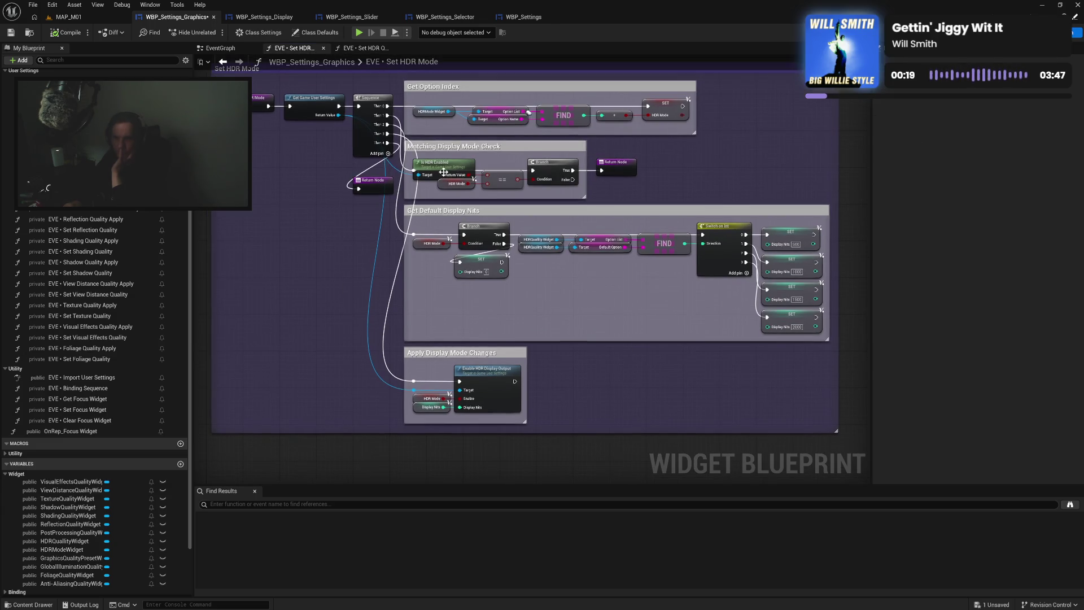
left_click(492, 166)
double_click(486, 146)
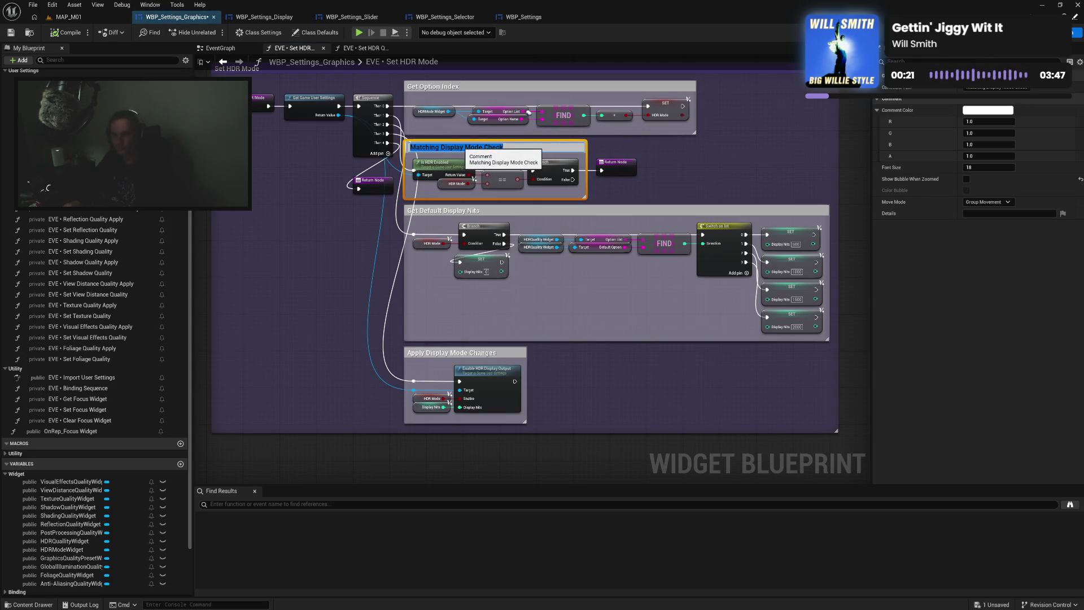
left_click_drag(445, 147, 463, 147)
key("shift+Left")
type("HDR")
left_click(566, 287)
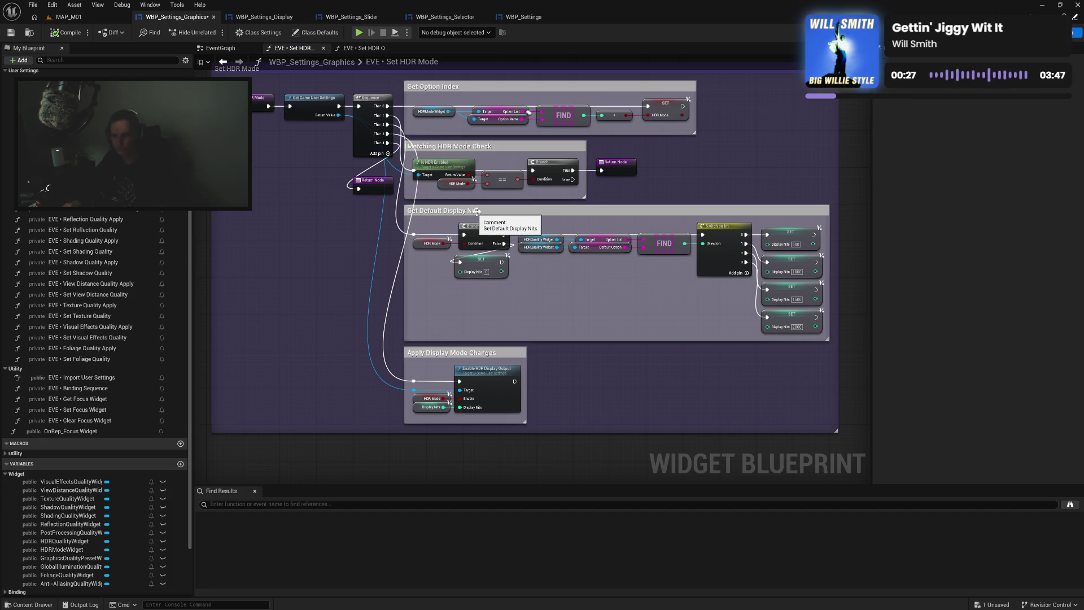
left_click(465, 354)
double_click(440, 353)
type("HDR")
key("Return")
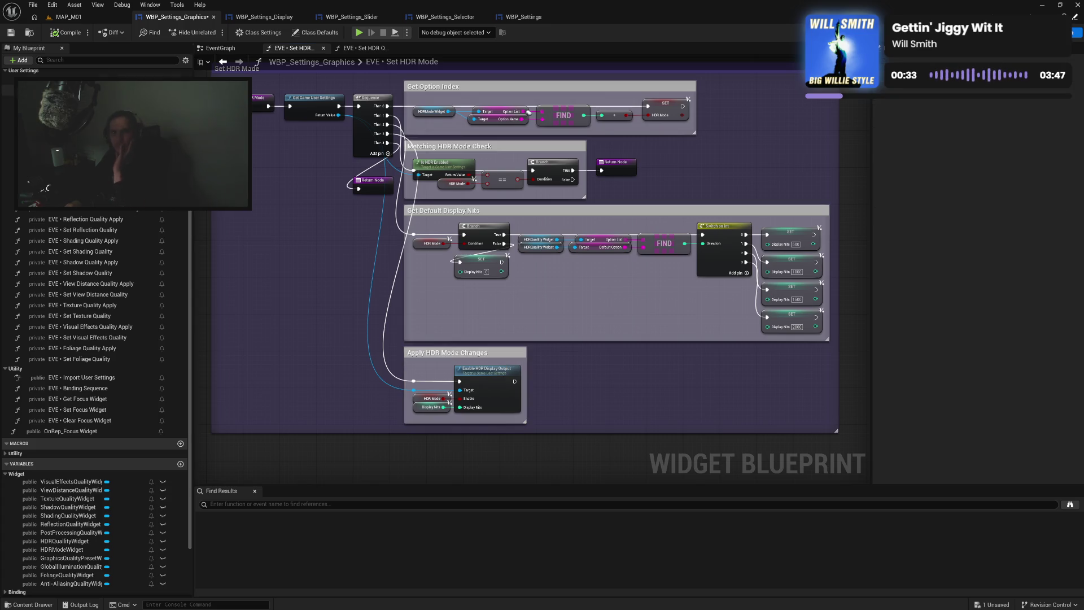
left_click(10, 32)
Paste WBP_Settings_Display's Set Dynamic Resolution node block into Set HDR Quality and arrange it after the entry node
mouse_move(265, 176)
left_mouse_down()
mouse_move(315, 249)
mouse_move(283, 218)
mouse_move(324, 143)
left_mouse_up()
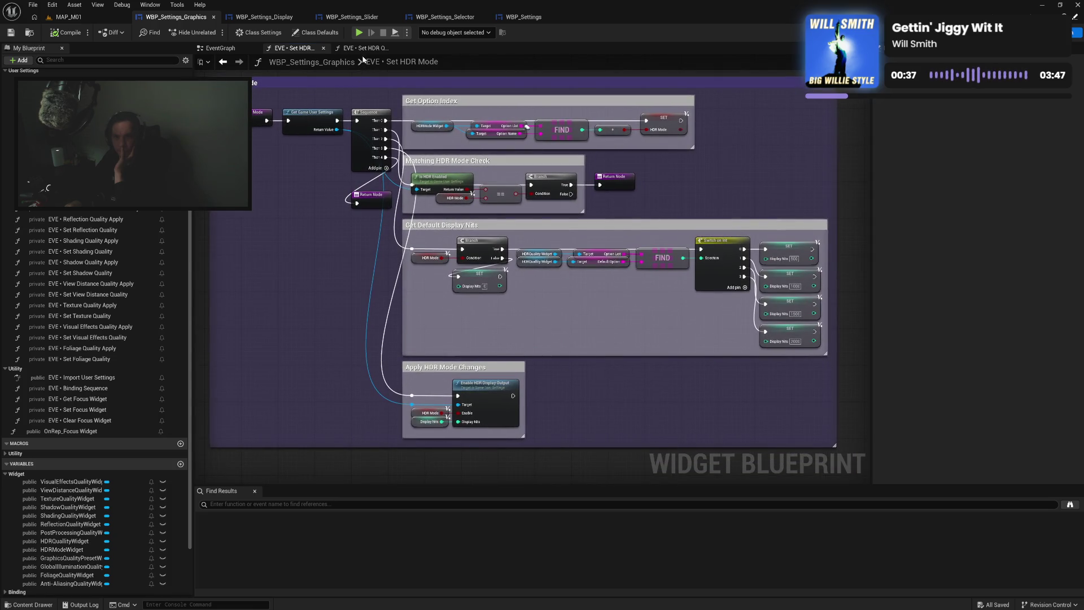
left_click(364, 49)
left_click(262, 17)
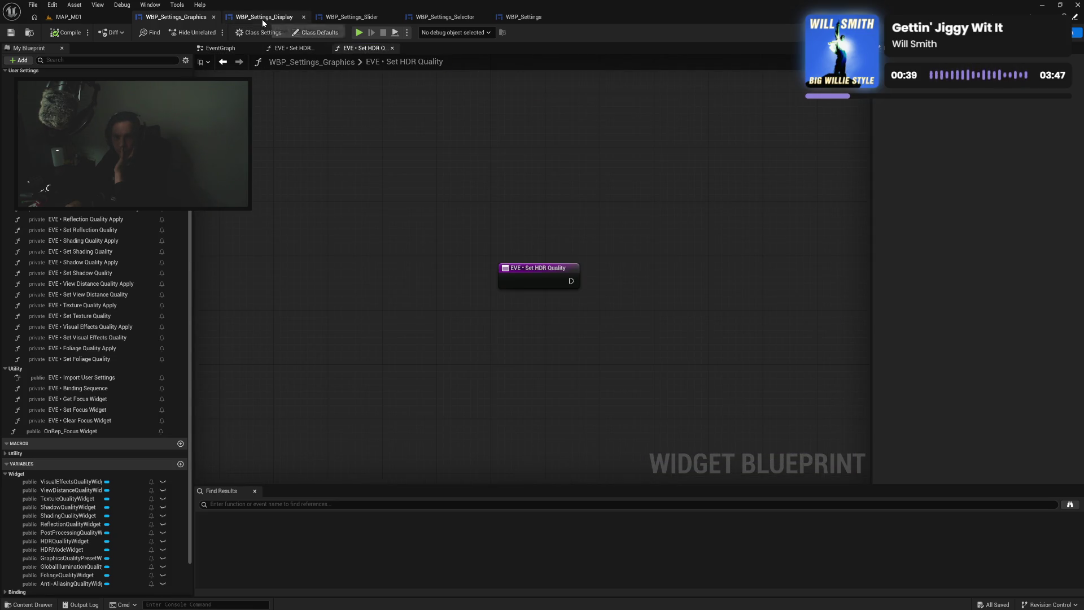
mouse_move(375, 134)
left_mouse_down()
mouse_move(564, 305)
mouse_move(782, 380)
left_mouse_up()
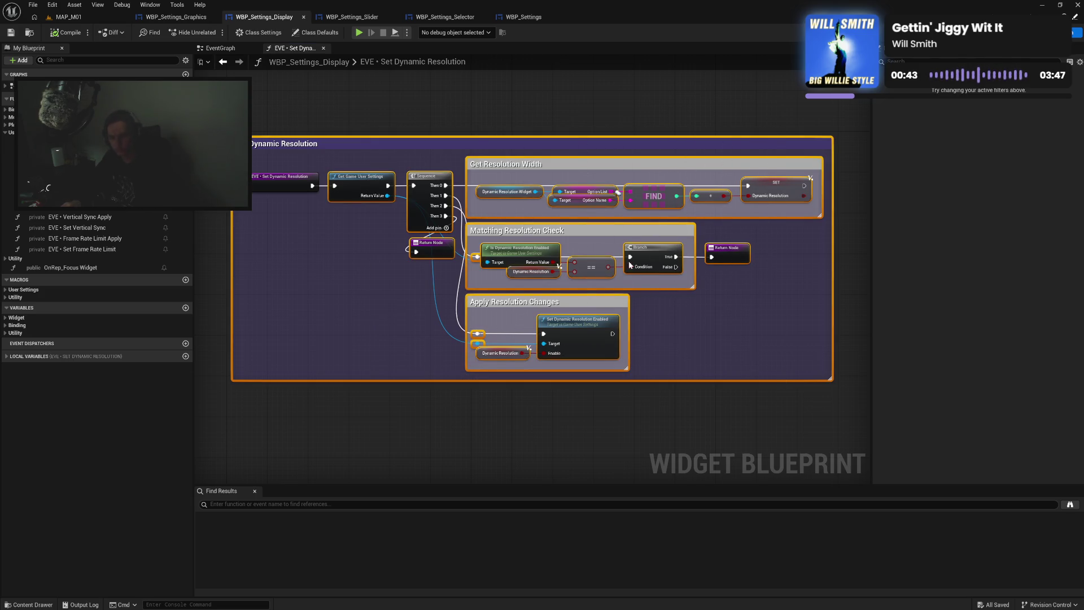
left_click(184, 17)
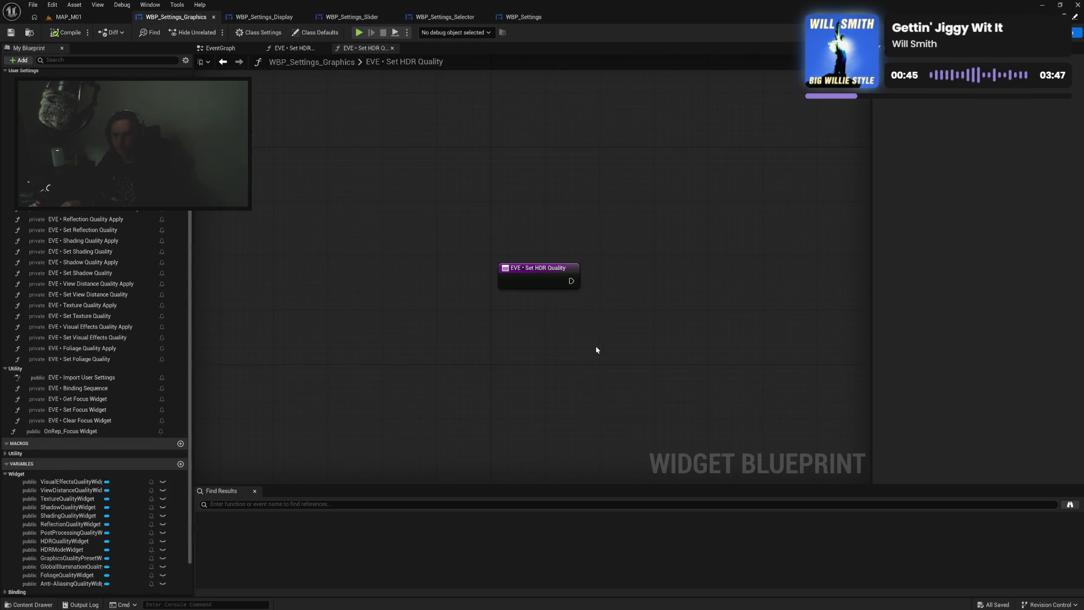
key("ctrl+v")
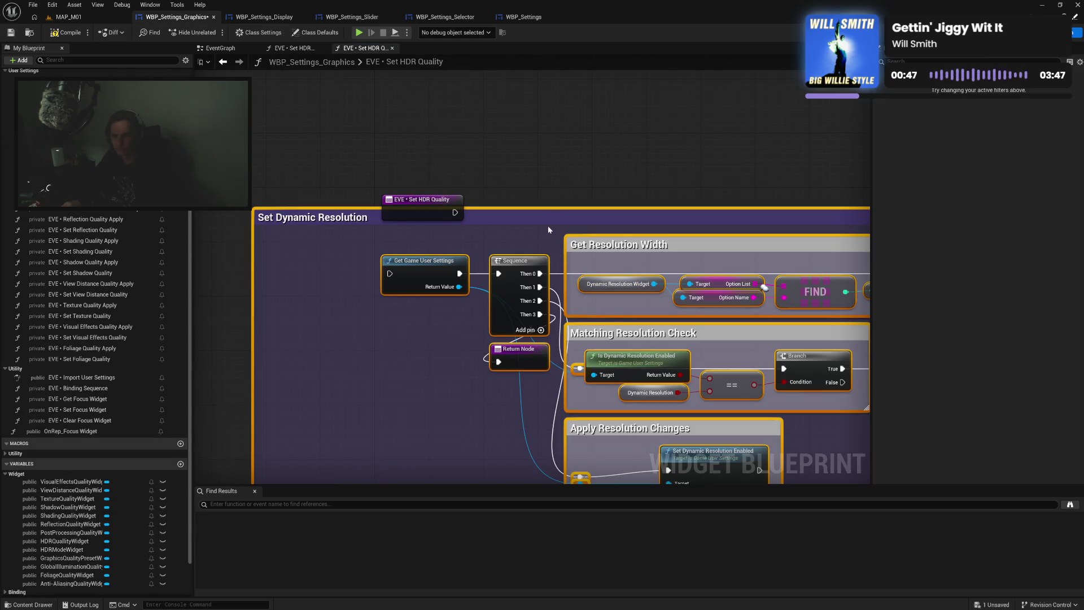
left_click_drag(556, 218, 631, 171)
left_click_drag(634, 150, 648, 157)
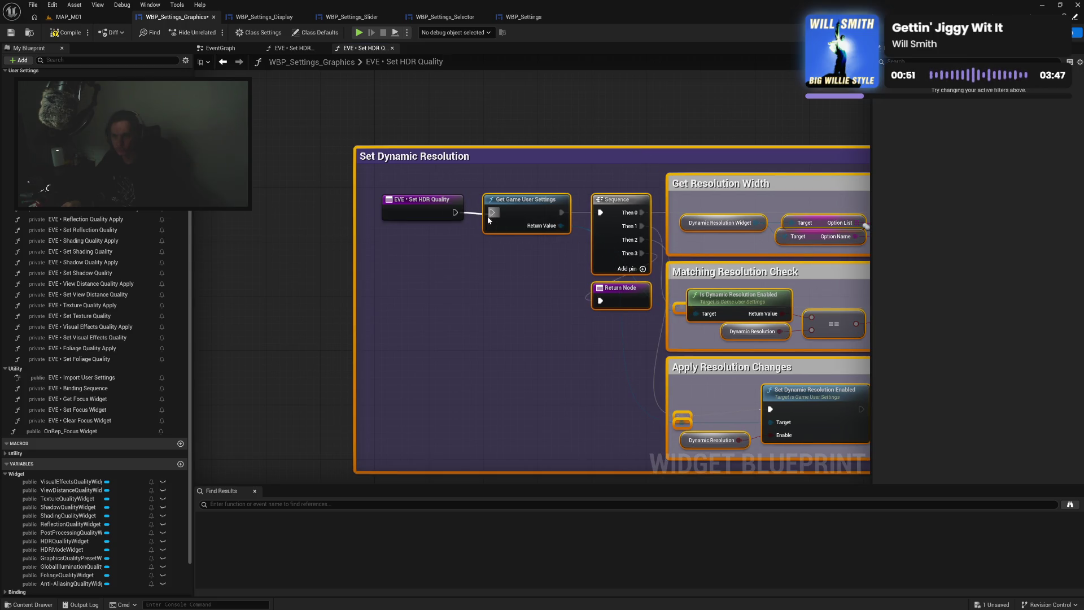
left_click_drag(423, 215, 429, 214)
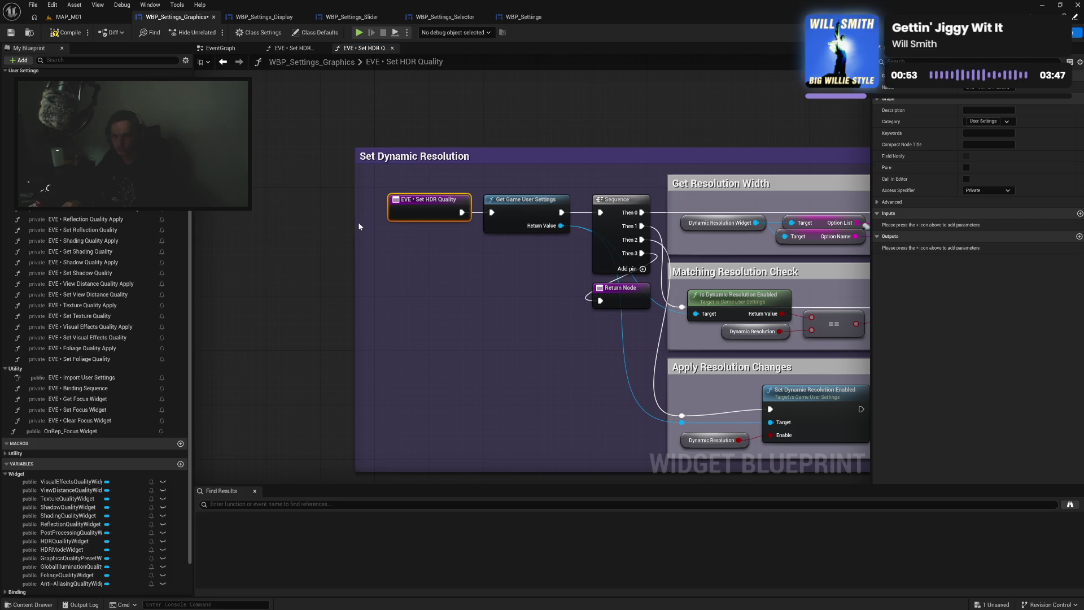
left_click_drag(358, 222, 379, 223)
left_click_drag(404, 163, 413, 207)
Replace the pasted block's widget getter with the HDRQualityWidget variable
scroll(451, 178, "down", 6)
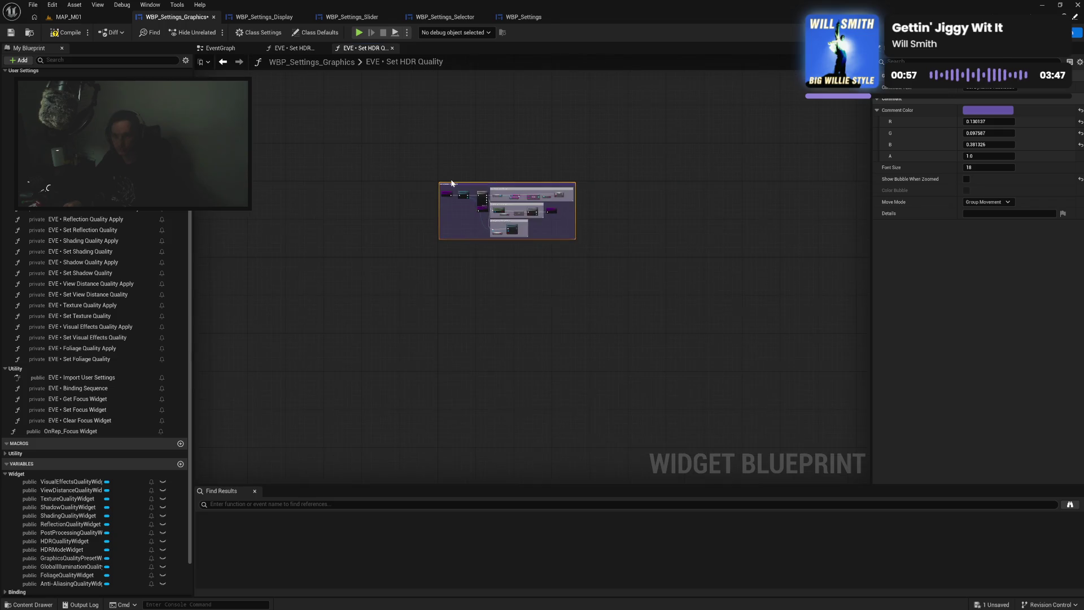
scroll(451, 182, "up", 5)
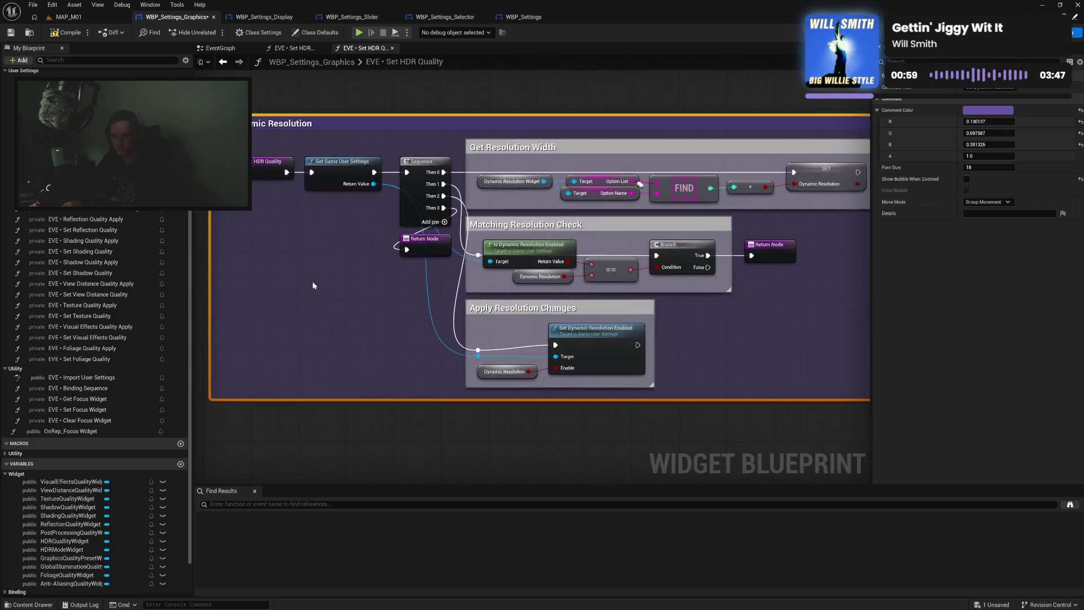
scroll(115, 418, "down", 3)
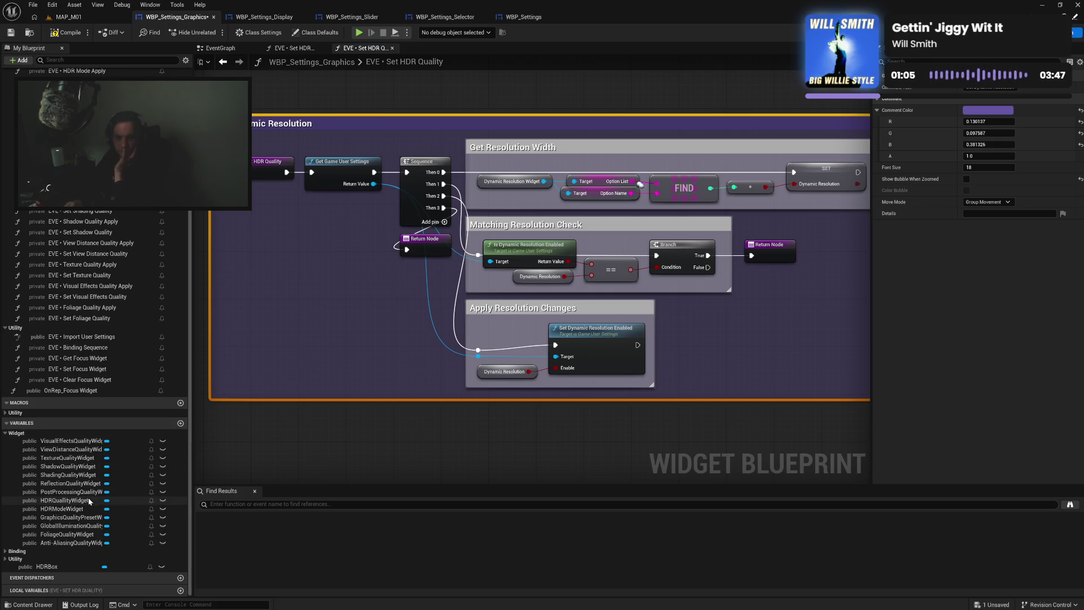
left_click(119, 501)
mouse_move(123, 475)
left_mouse_down()
mouse_move(460, 237)
mouse_move(482, 183)
left_mouse_up()
left_click(513, 189)
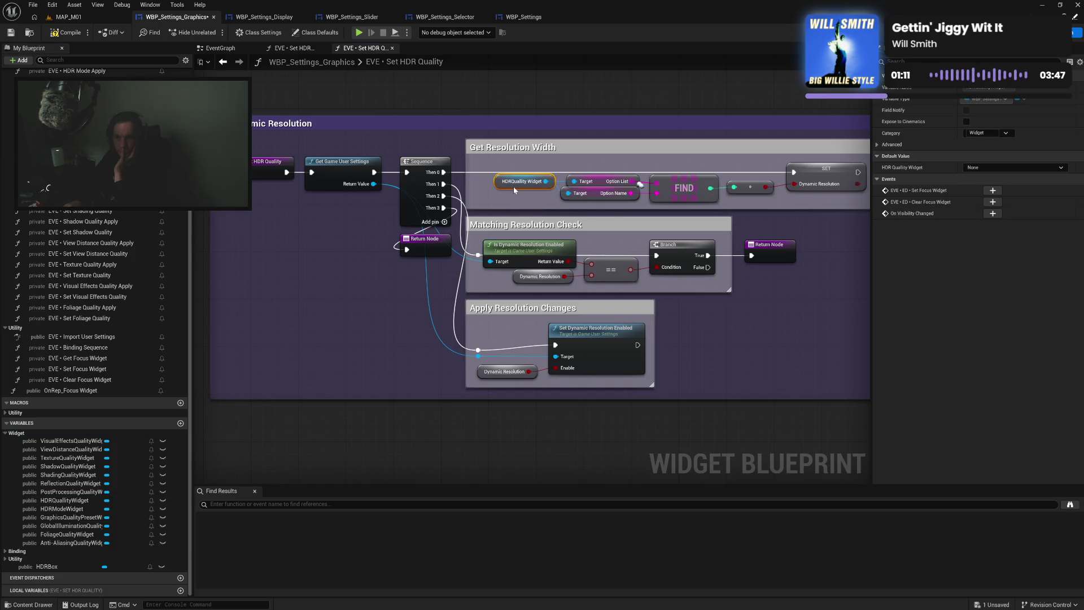
mouse_move(517, 165)
left_mouse_down()
mouse_move(806, 197)
mouse_move(802, 176)
left_mouse_up()
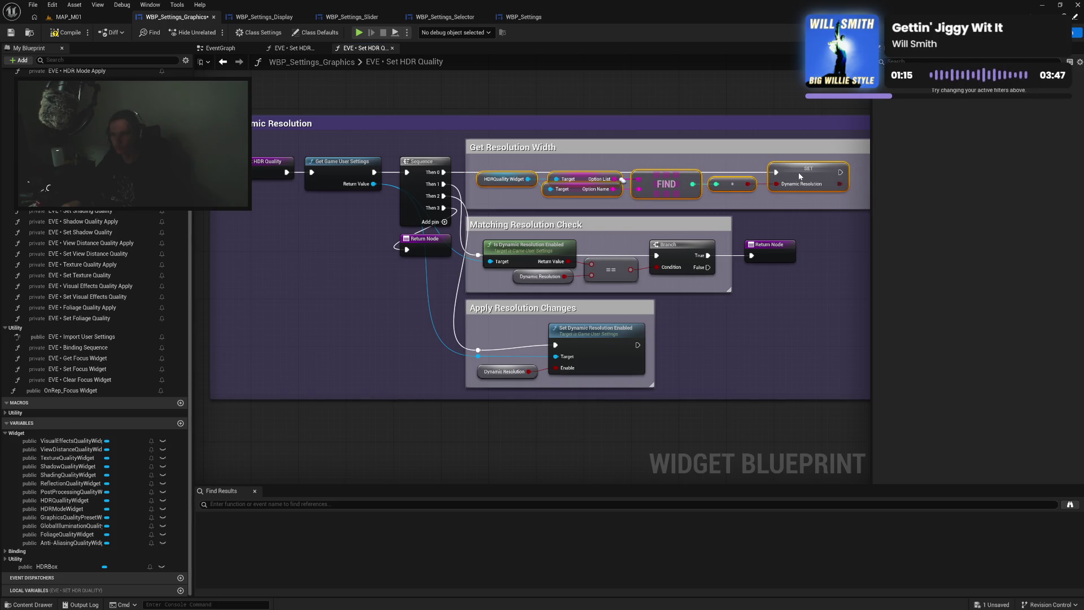
left_click_drag(844, 250, 719, 254)
left_click(719, 254)
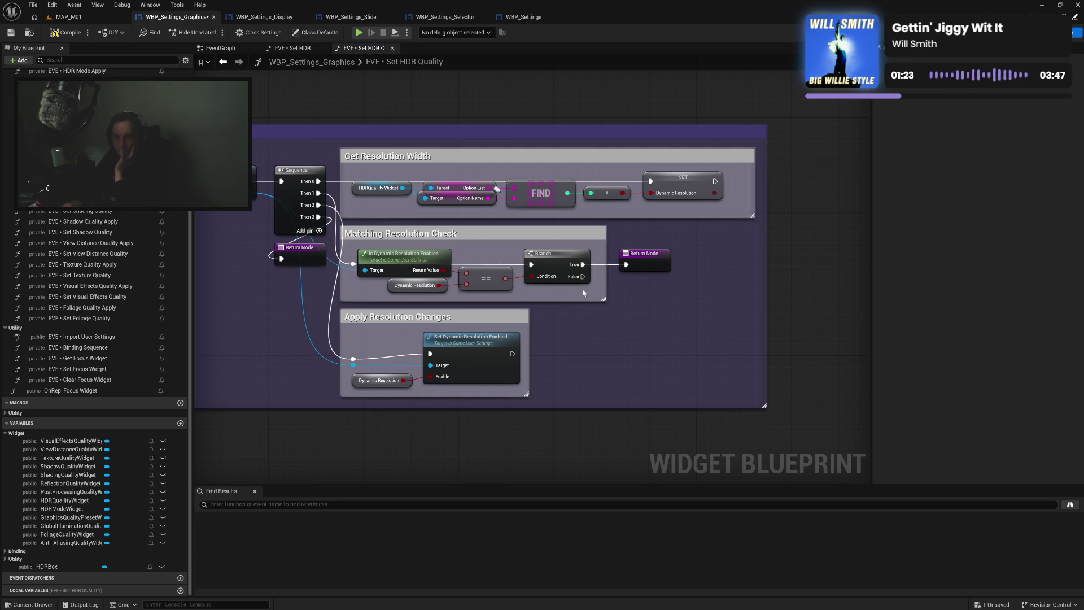
left_click(280, 19)
left_click(354, 273)
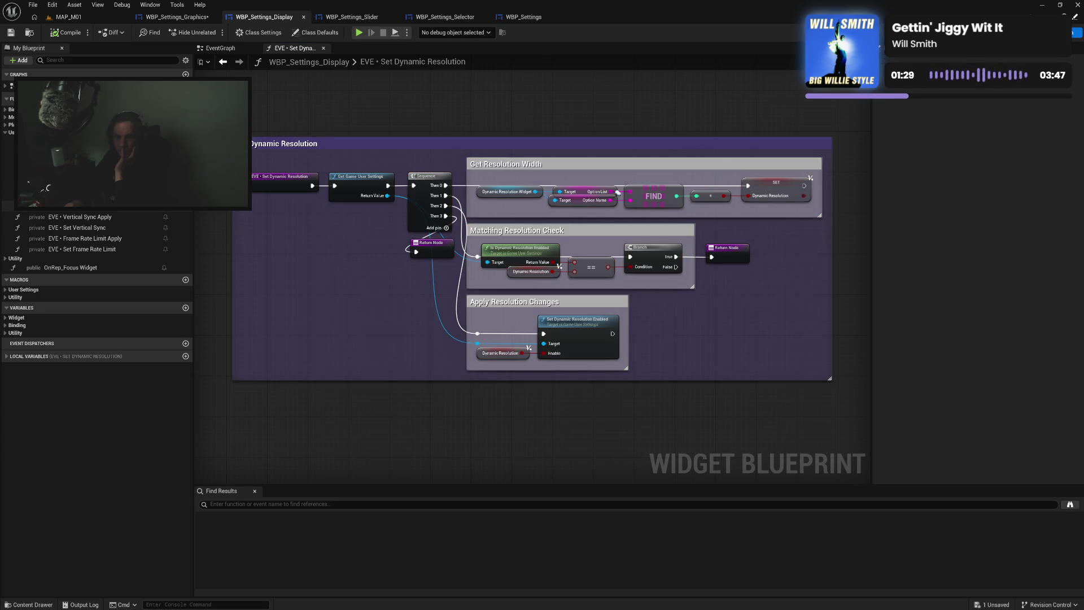
double_click(79, 205)
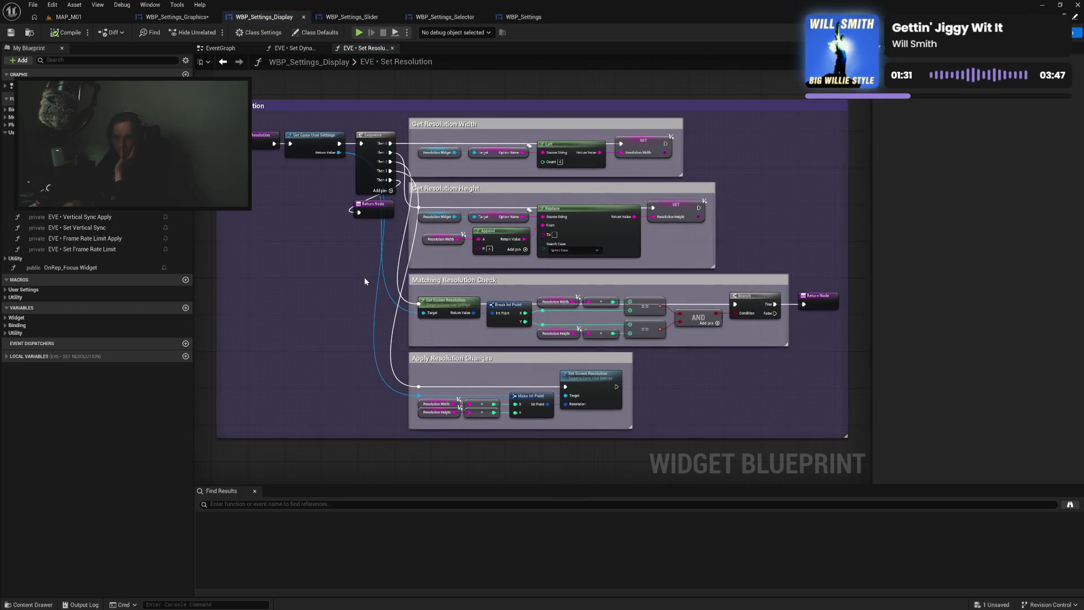
left_click(108, 251)
double_click(108, 251)
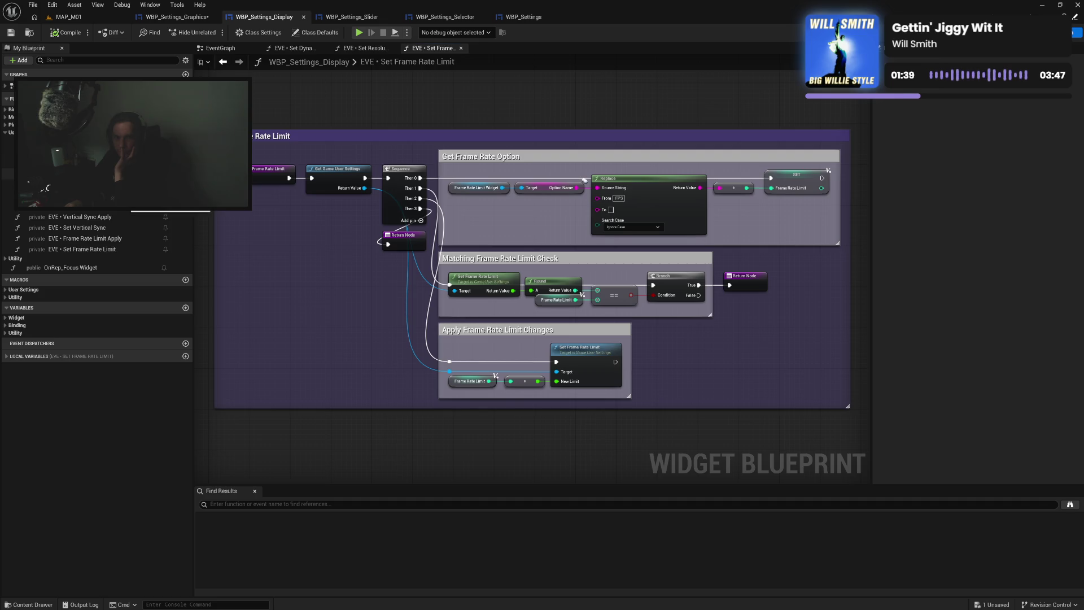
double_click(85, 204)
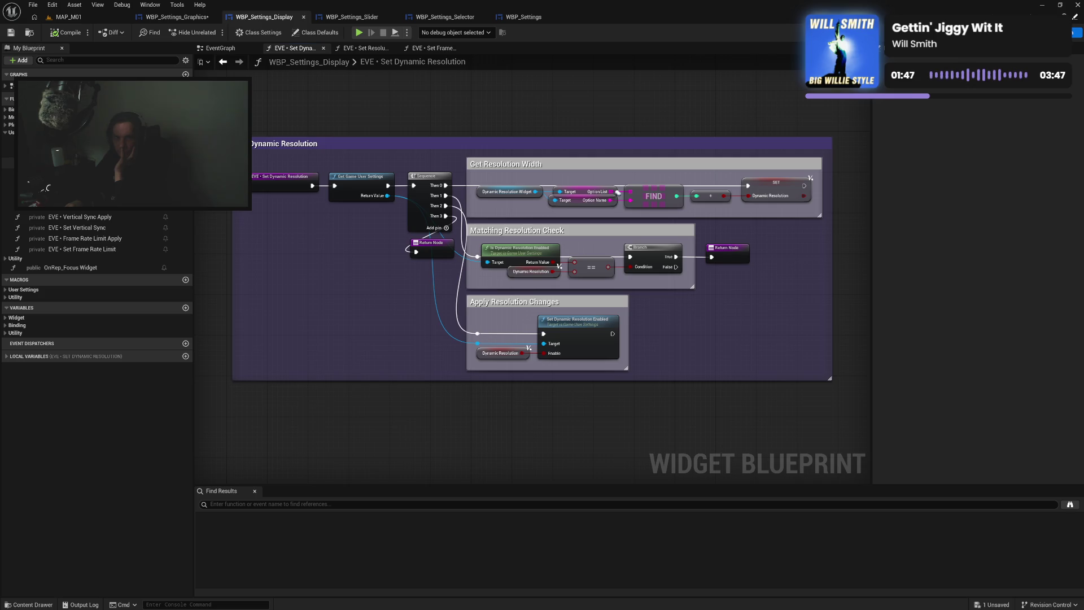
double_click(84, 183)
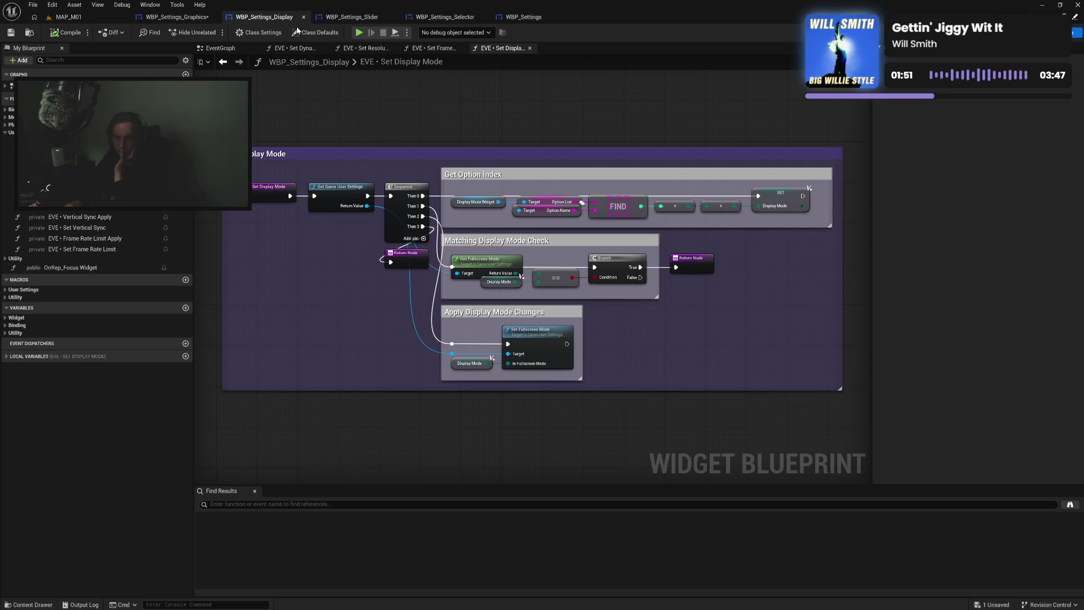
left_click(190, 18)
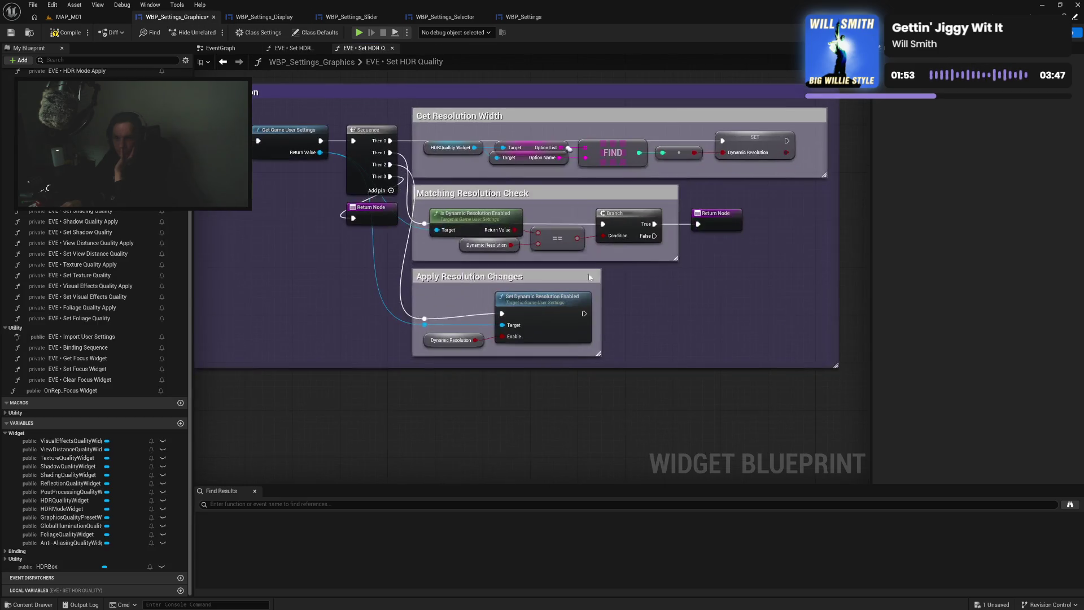
Copy the Enable HDR Display Output node from Set HDR Mode into the Set HDR Quality graph
left_click_drag(320, 153, 375, 322)
type("s")
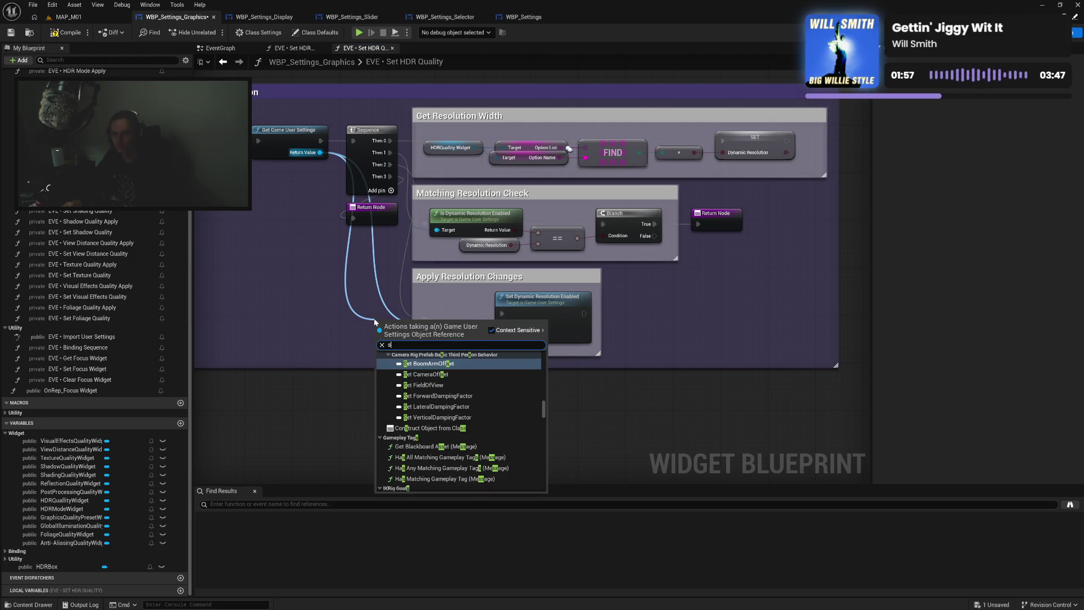
left_click(294, 48)
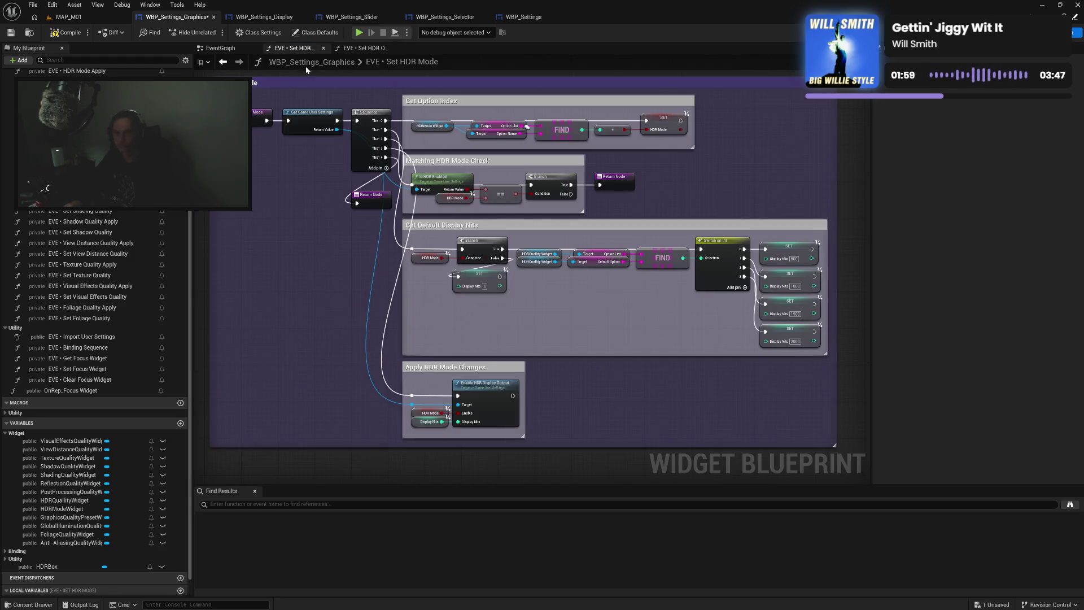
left_click(477, 390)
key("ctrl+c")
left_click(362, 48)
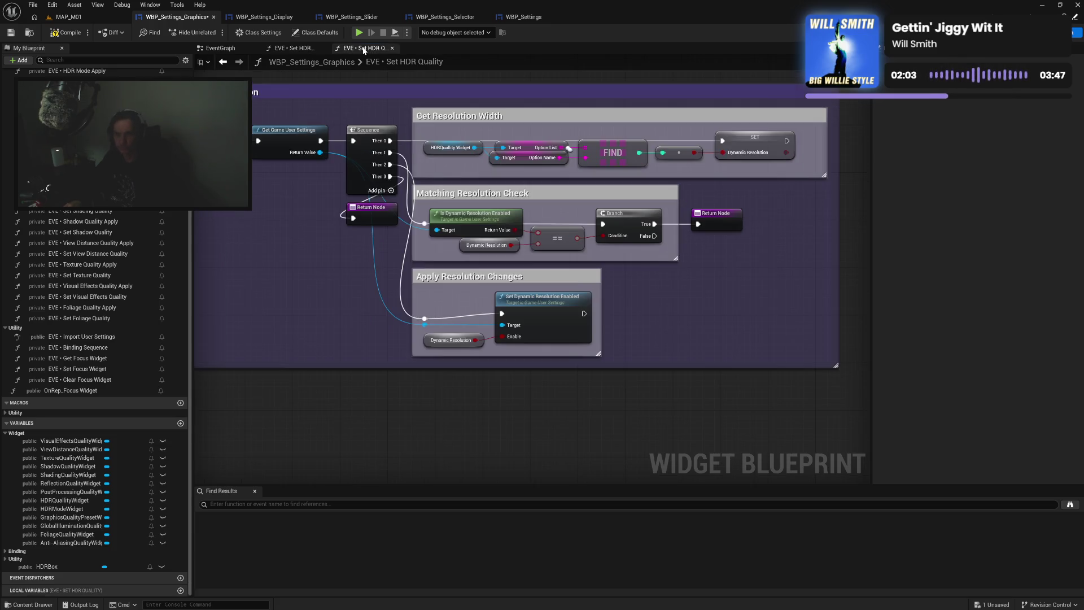
key("ctrl+v")
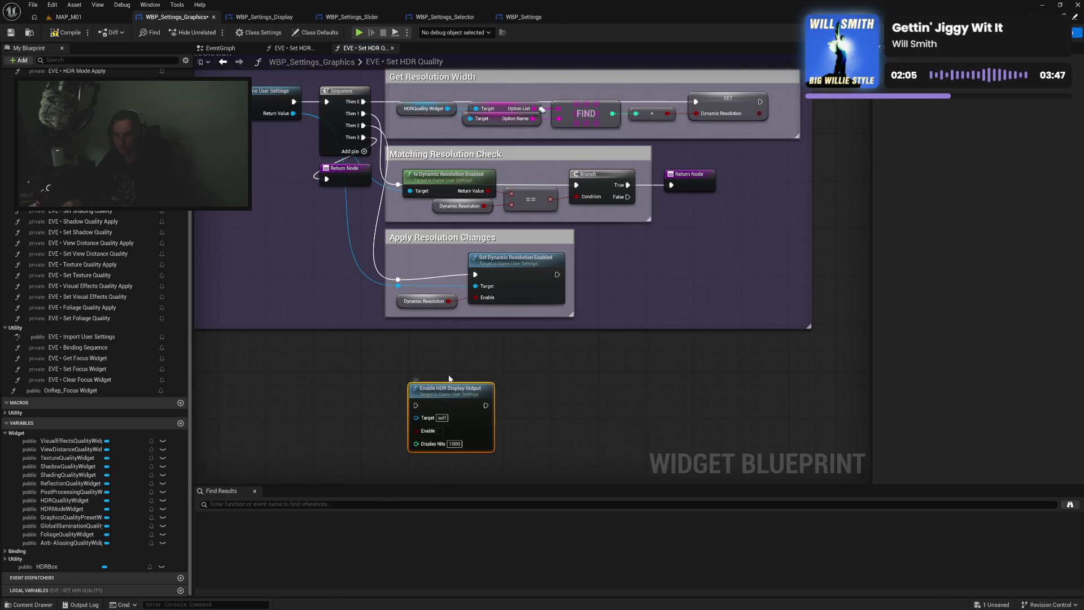
left_click_drag(428, 398, 452, 362)
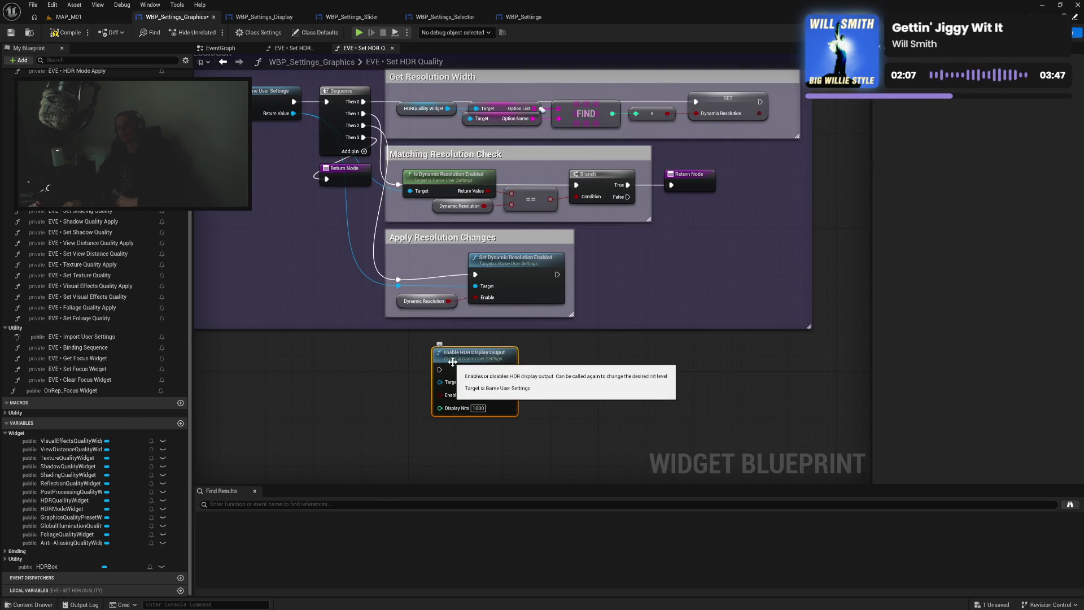
left_click_drag(478, 374, 502, 380)
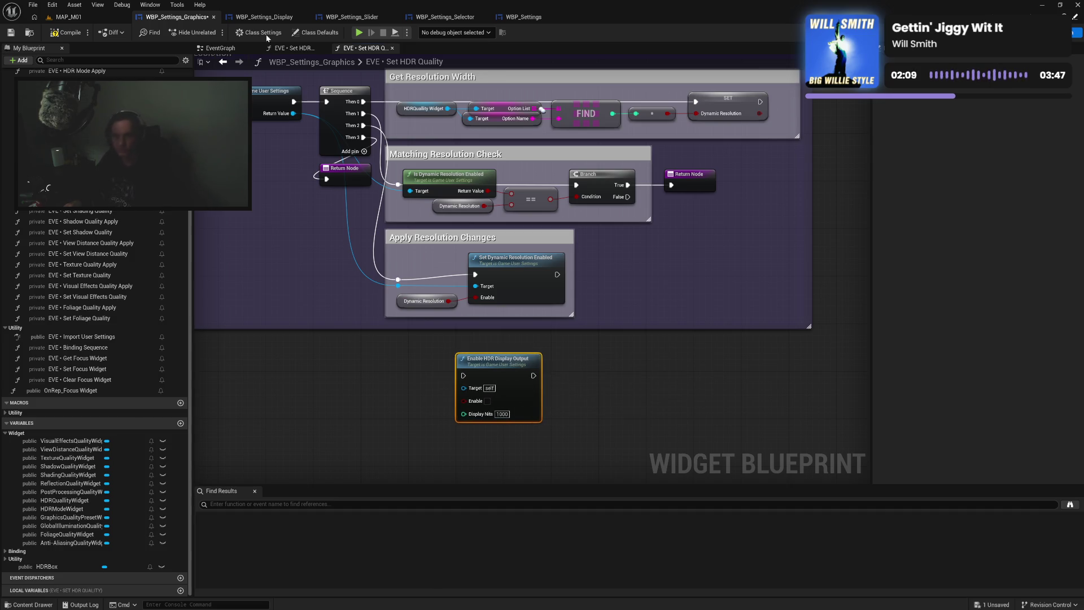
Place Is HDR Enabled under the Sequence node and wire Get Game User Settings into its target
left_click(285, 50)
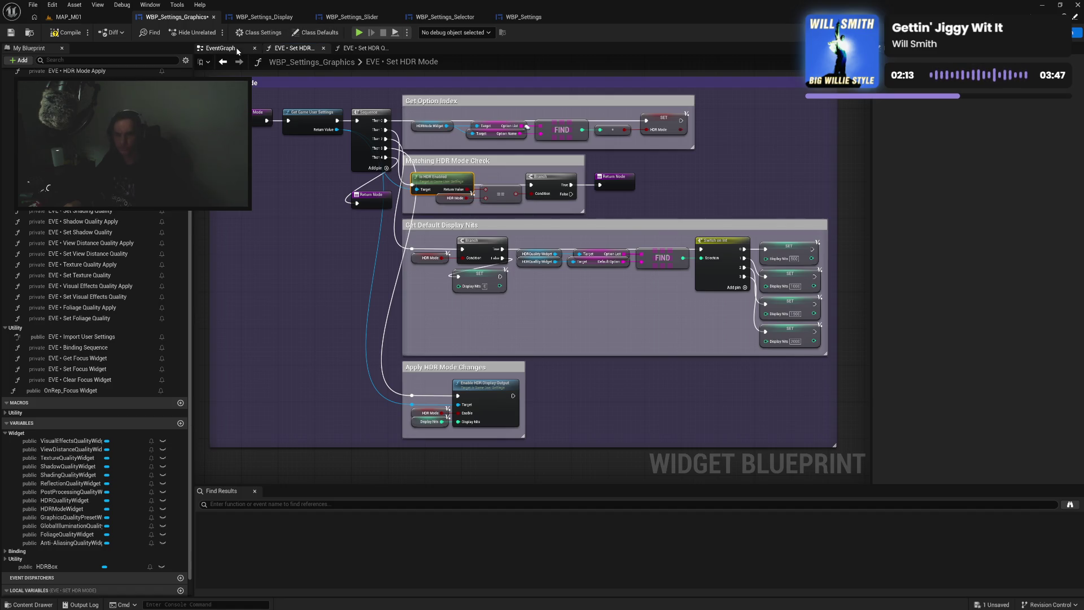
left_click(219, 48)
left_click(362, 48)
left_click(421, 319)
left_click_drag(423, 320, 346, 267)
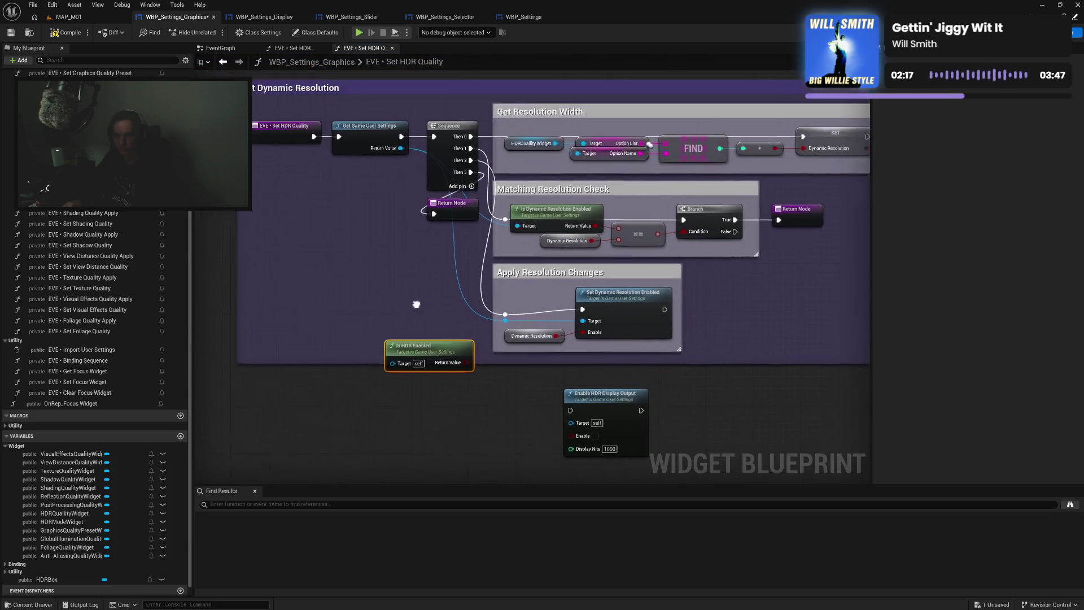
mouse_move(450, 363)
left_mouse_down()
mouse_move(415, 291)
mouse_move(415, 251)
left_mouse_up()
mouse_move(421, 165)
left_mouse_down()
mouse_move(386, 261)
mouse_move(330, 257)
mouse_move(402, 290)
mouse_move(429, 267)
left_mouse_up()
Add a Branch after Is HDR Enabled and route the settings execution into it
left_click(395, 265)
mouse_move(298, 253)
left_mouse_down()
mouse_move(425, 295)
mouse_move(428, 275)
left_mouse_up()
mouse_move(425, 155)
left_mouse_down()
mouse_move(407, 273)
mouse_move(455, 154)
left_mouse_up()
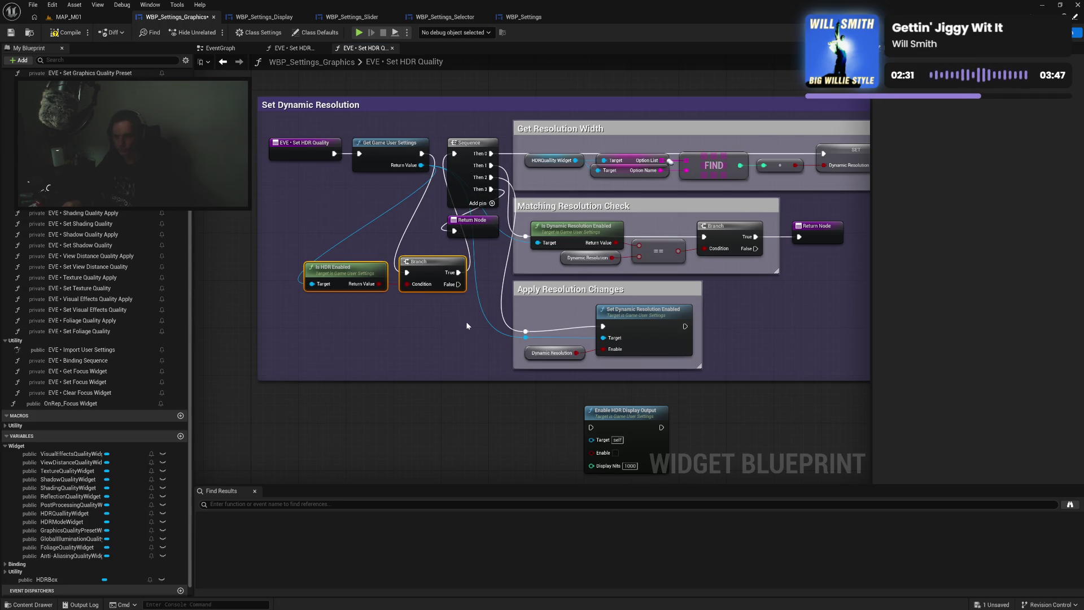
left_click_drag(478, 360, 478, 320)
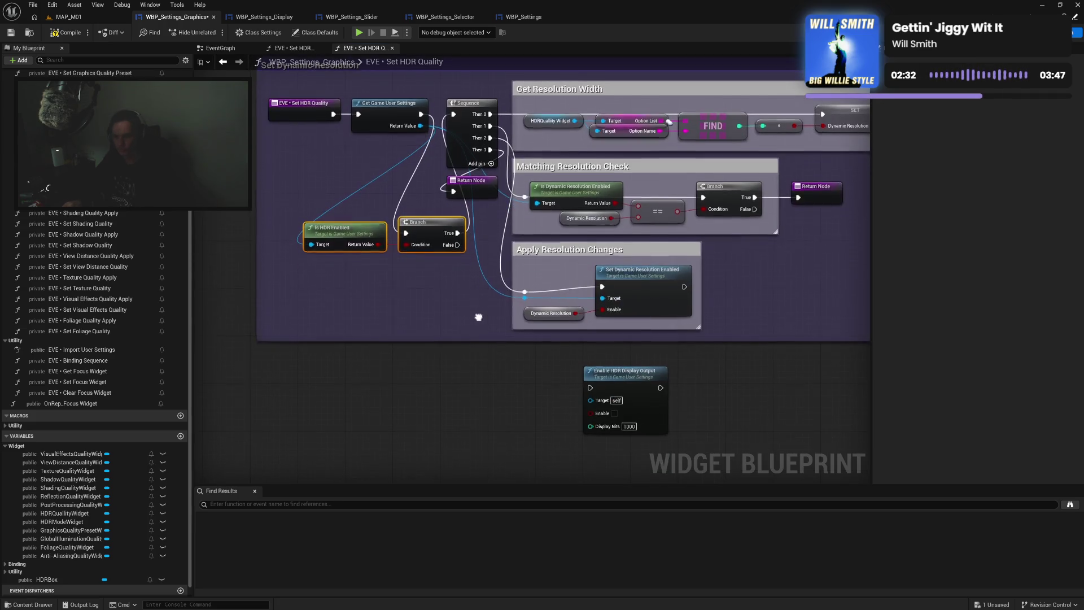
right_click(596, 427)
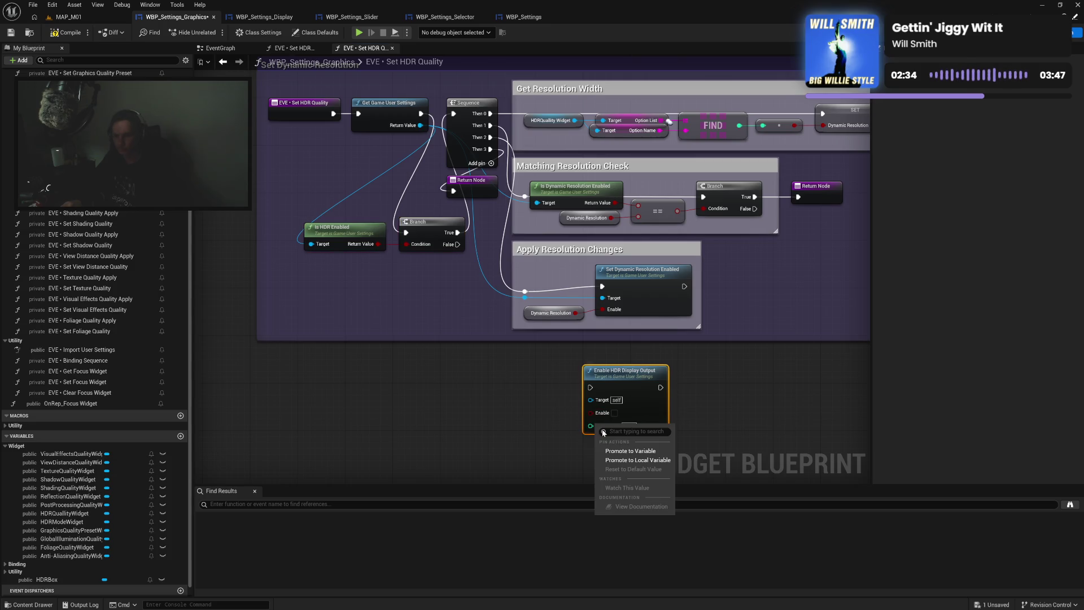
Promote Display Nits to a local variable named Display Nits and tick Enable on the HDR output node
left_click(626, 460)
type("Display Nits")
key("Return")
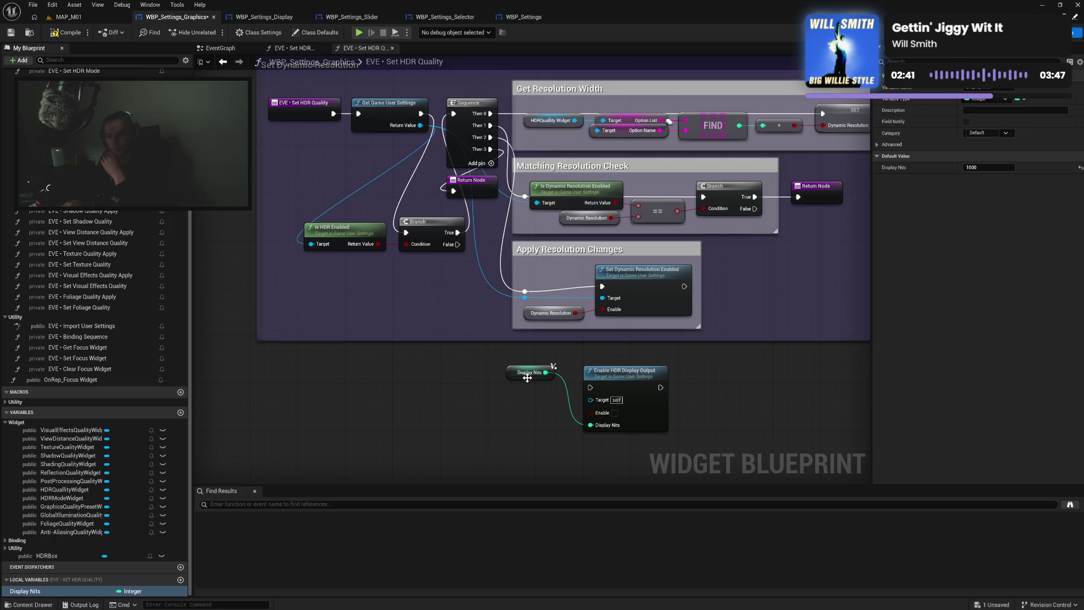
left_click_drag(527, 377, 530, 427)
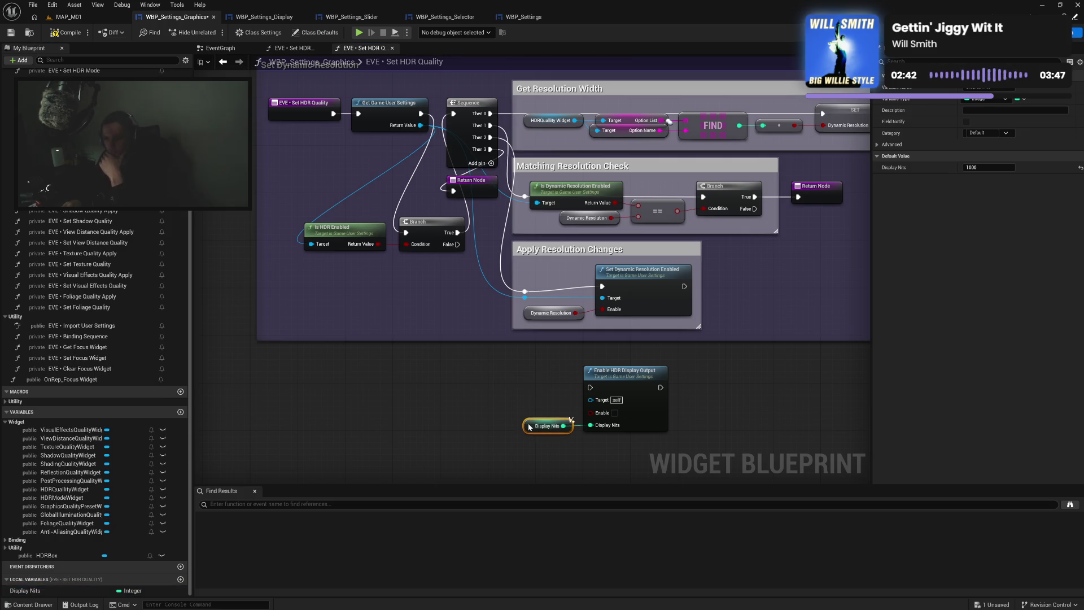
left_click(614, 413)
left_click_drag(551, 384, 635, 433)
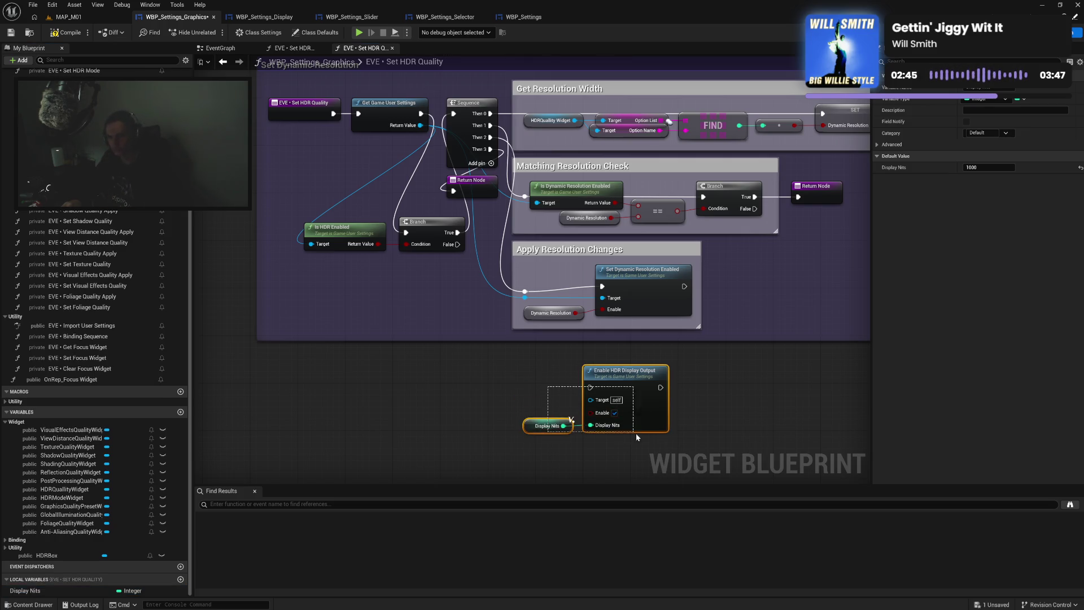
left_click_drag(618, 384, 629, 377)
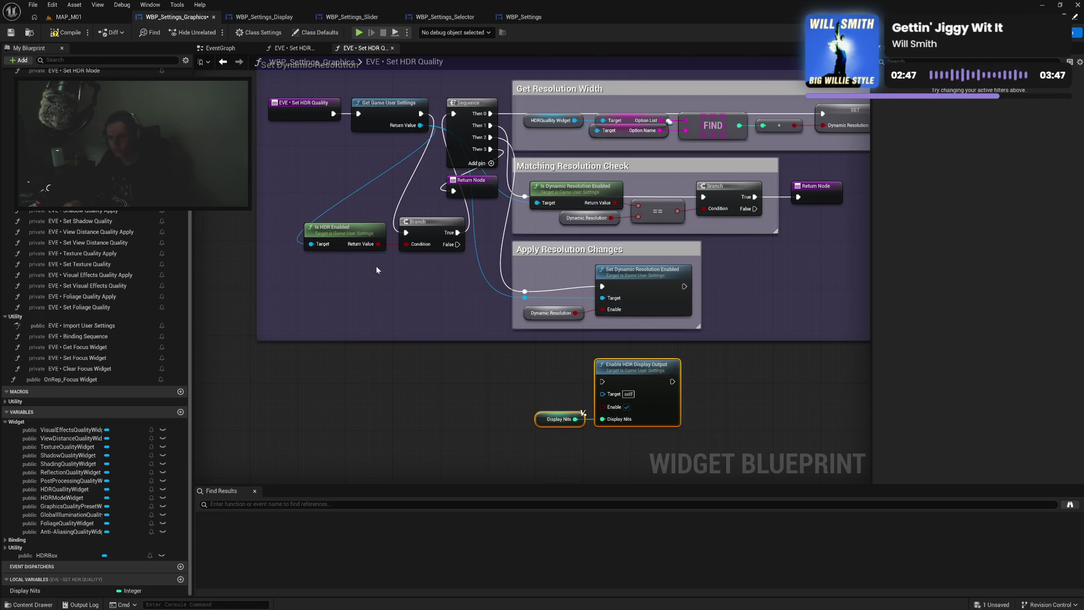
left_click(405, 287)
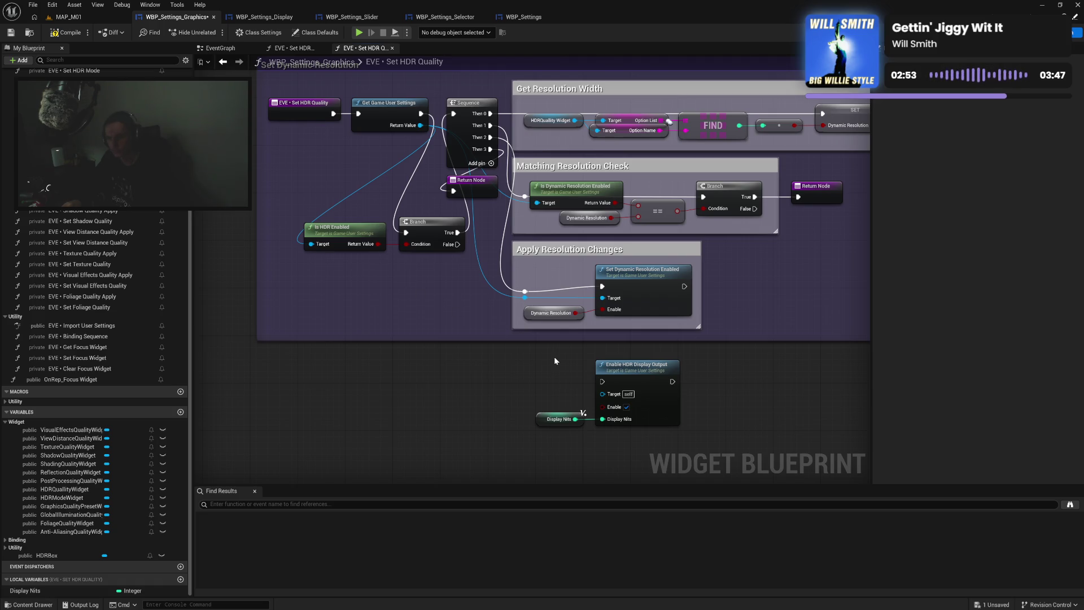
Delete the Set Dynamic Resolution Enabled setter and move the HDR output node into Apply Resolution Changes
left_click_drag(602, 286, 607, 383)
left_click_drag(573, 292, 610, 322)
key("Delete")
left_click_drag(620, 429, 621, 428)
mouse_move(628, 378)
left_mouse_down()
mouse_move(645, 292)
mouse_move(641, 277)
mouse_move(620, 282)
left_mouse_up()
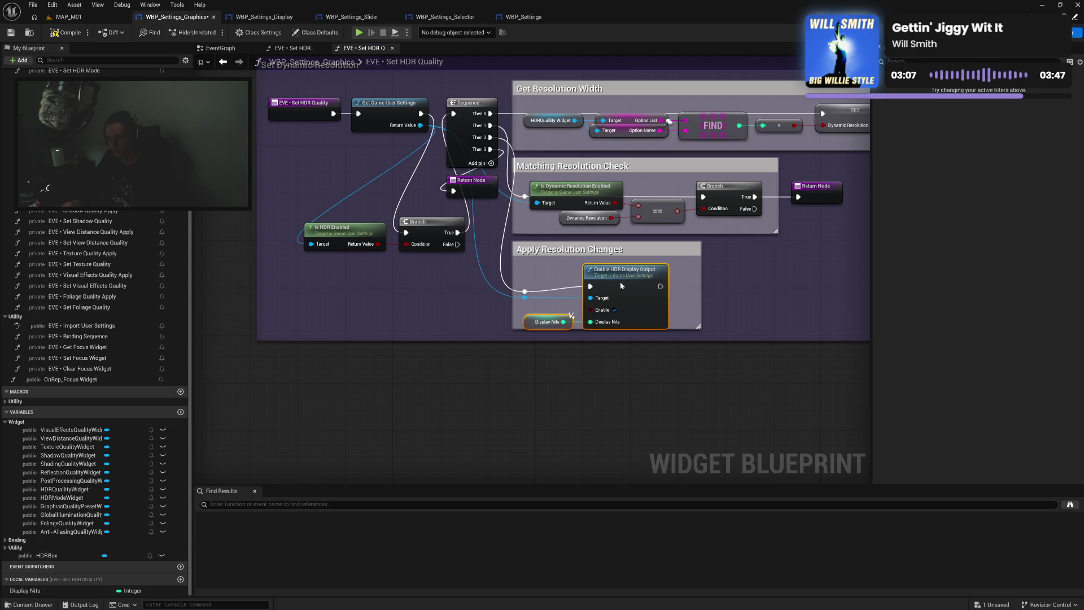
Resize the Apply Resolution Changes and outer comment boxes around the HDR output node
left_click_drag(673, 328, 672, 342)
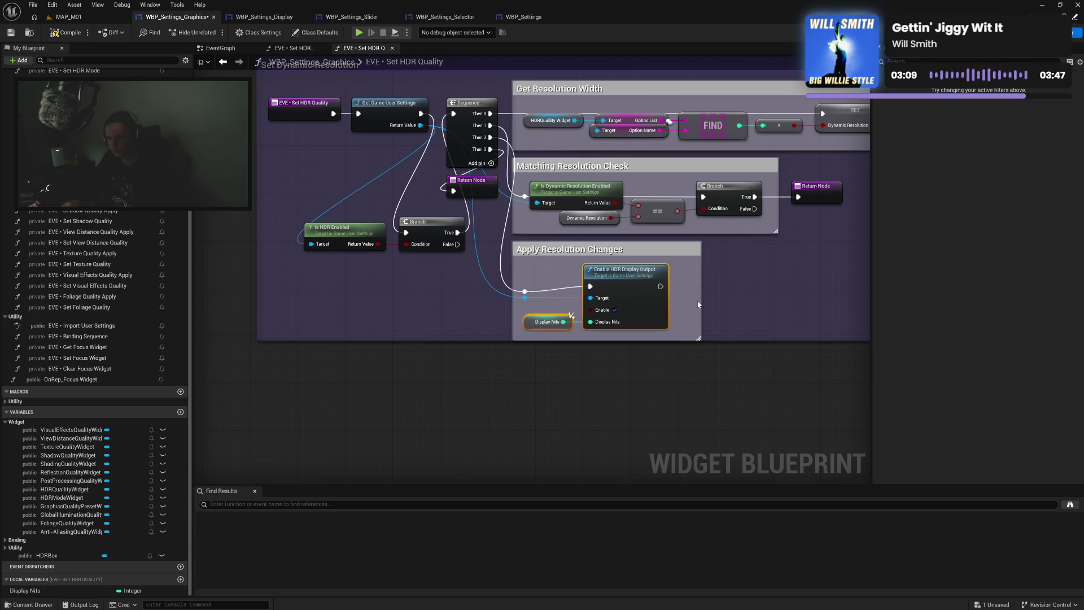
left_click_drag(700, 301, 678, 303)
left_click_drag(513, 277, 634, 334)
left_click_drag(697, 344, 697, 351)
left_click(704, 310)
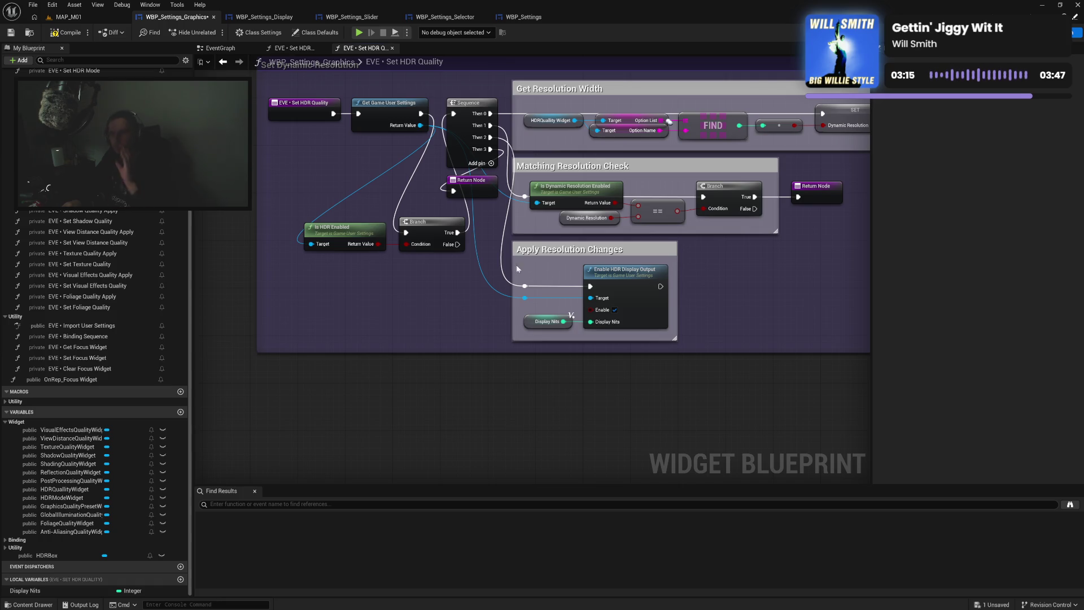
Line up Get Game User Settings, Is HDR Enabled and the Branch in a row before Sequence
mouse_move(323, 94)
left_mouse_down()
mouse_move(375, 112)
mouse_move(302, 154)
mouse_move(245, 230)
left_mouse_up()
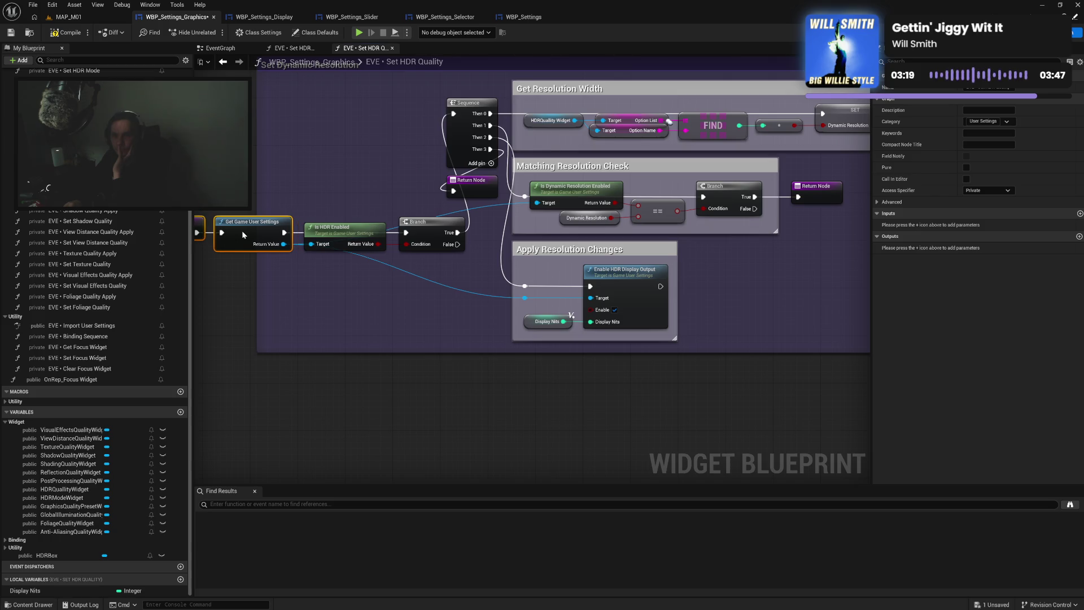
left_click(361, 230, "ctrl")
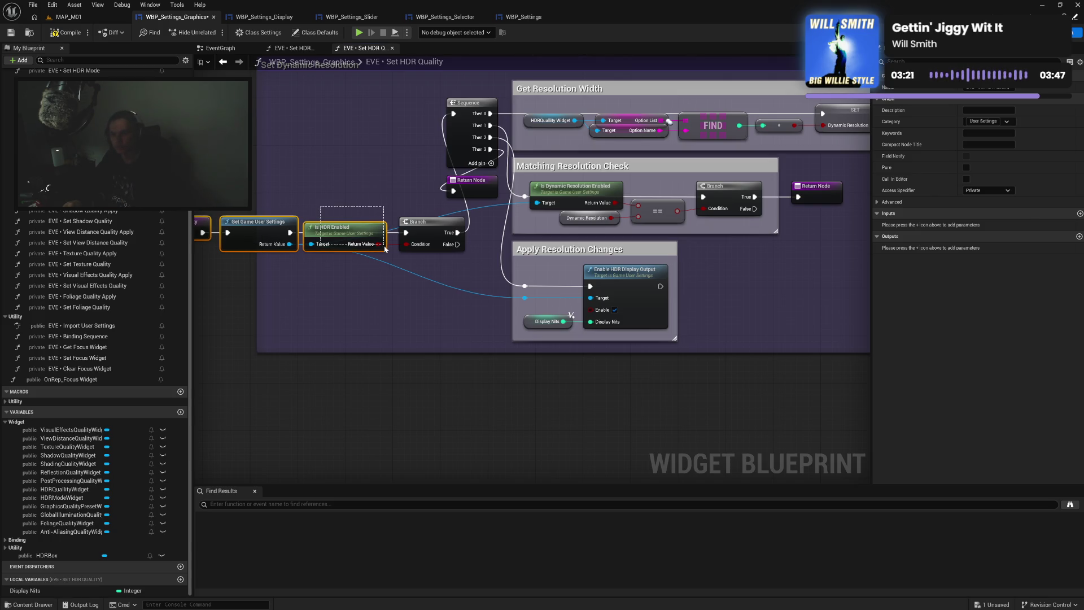
left_click_drag(361, 230, 367, 230)
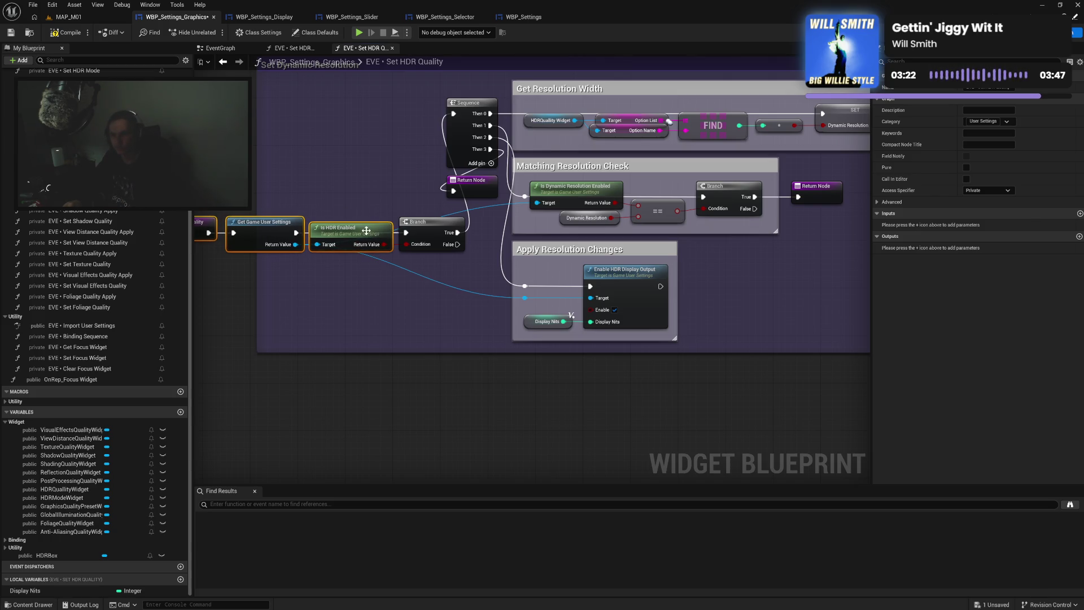
left_click(435, 237, "ctrl")
mouse_move(435, 237)
left_mouse_down()
mouse_move(401, 222)
mouse_move(401, 113)
left_mouse_up()
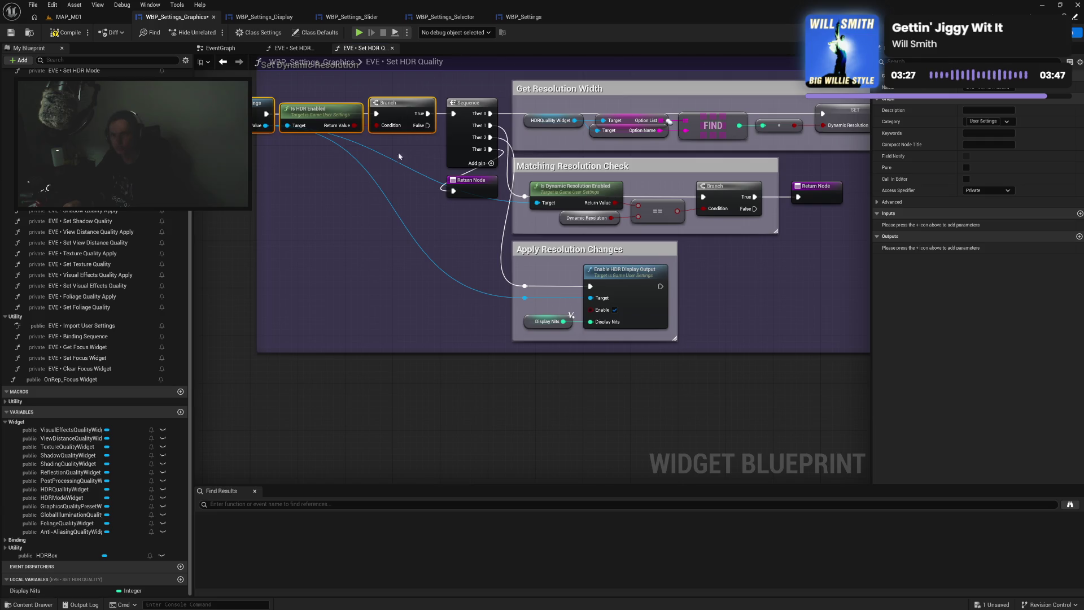
left_click(391, 215)
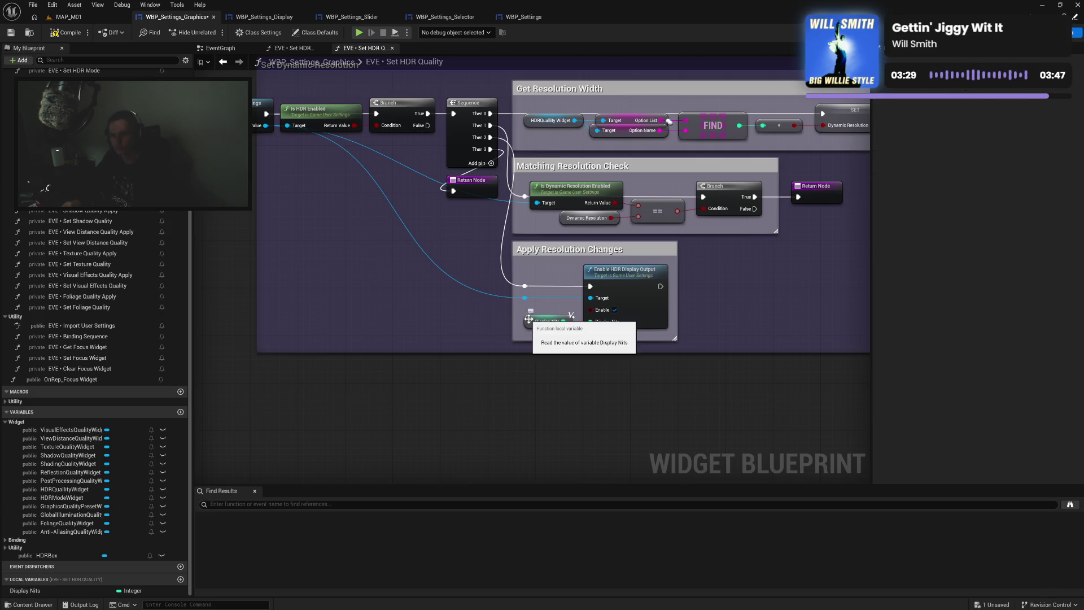
Try a 0-nit Enable HDR Display Output copy on the Branch False path, delete it, then compile
left_click(577, 279)
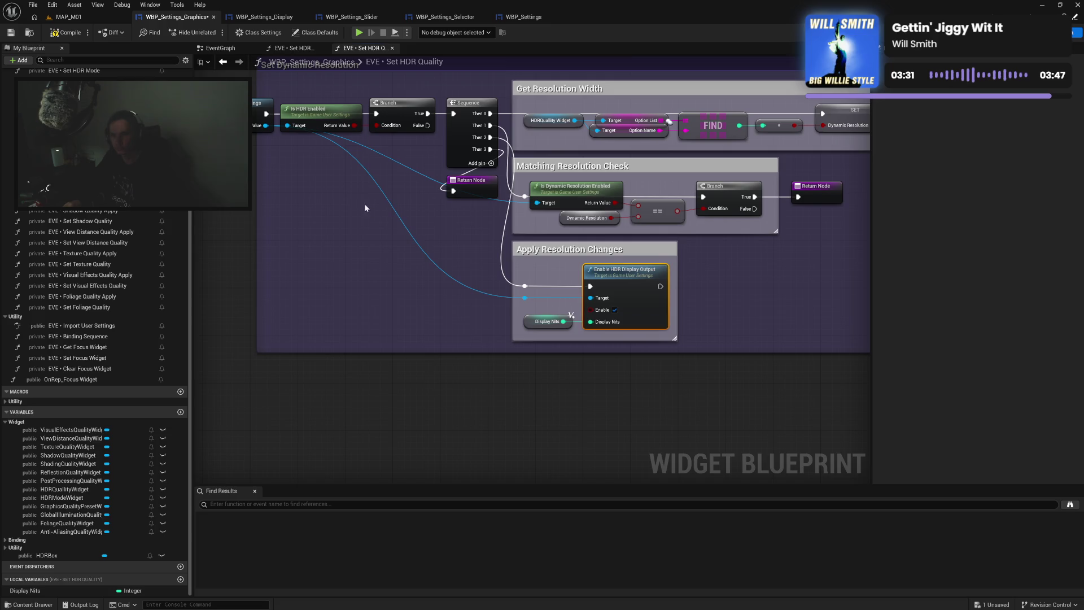
key("ctrl+v")
mouse_move(393, 208)
left_mouse_down()
mouse_move(387, 148)
mouse_move(409, 131)
mouse_move(358, 161)
left_mouse_up()
left_click(382, 187)
double_click(397, 200)
type("0")
left_click(387, 231)
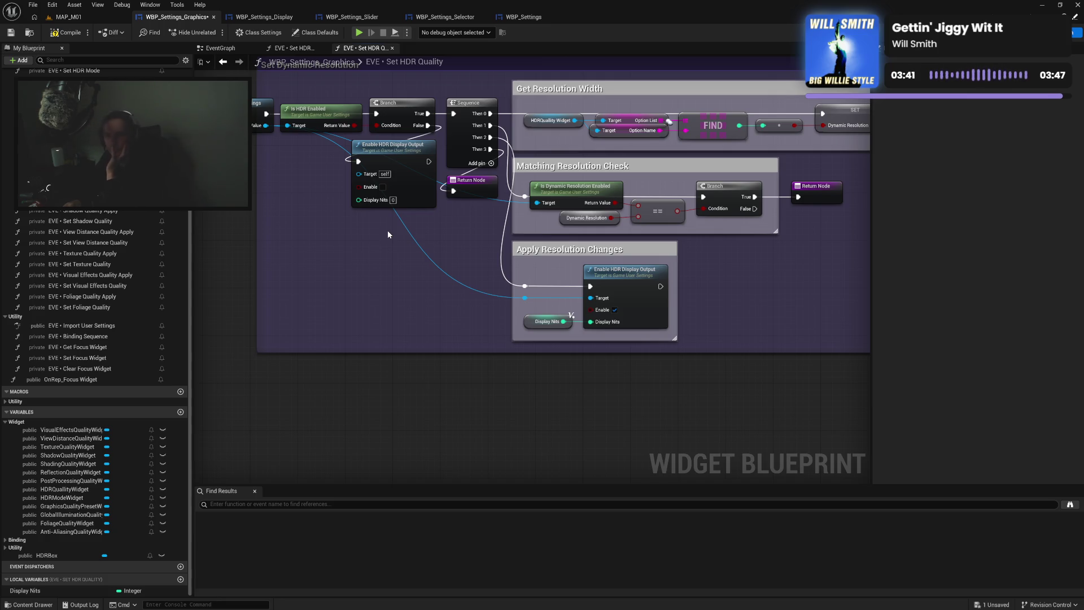
left_click(398, 162)
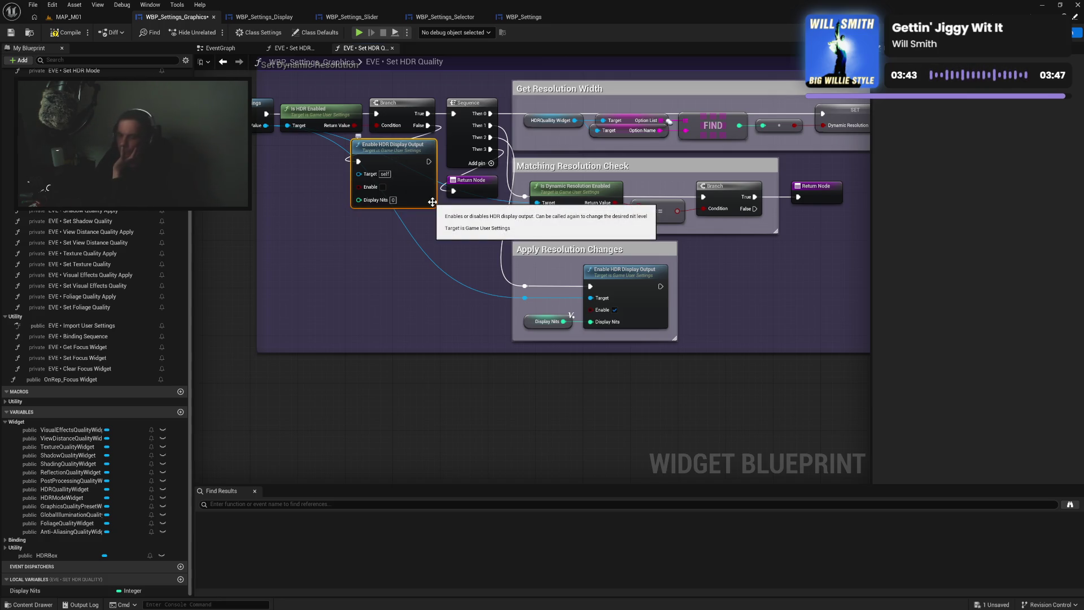
key("Delete")
mouse_move(354, 205)
left_mouse_down()
mouse_move(476, 181)
mouse_move(275, 178)
left_mouse_up()
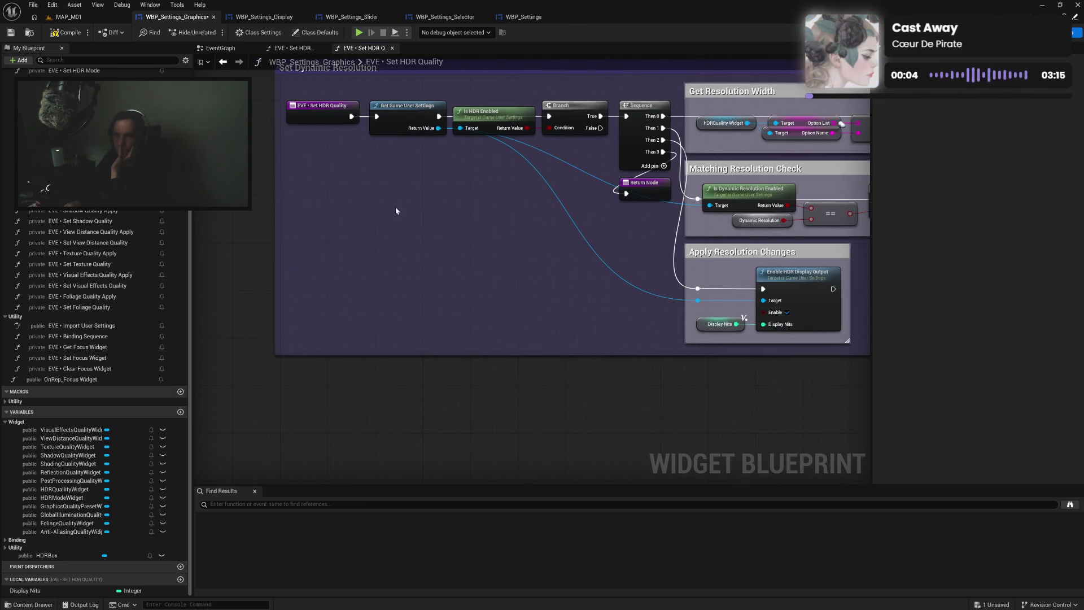
left_click(79, 35)
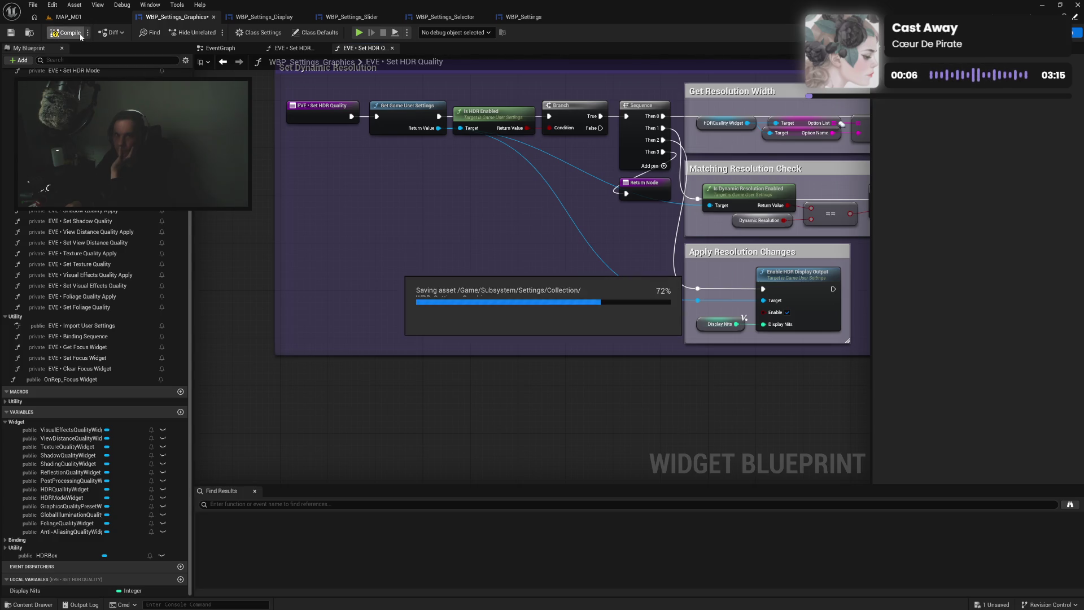
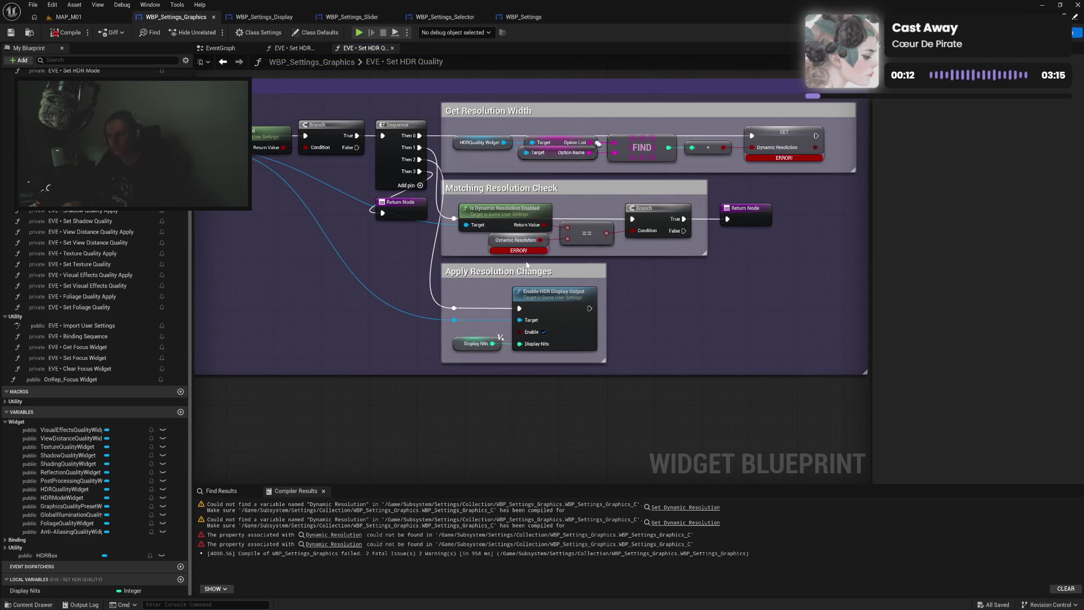
Copy the Switch on Int and four SET Display Nits nodes from Set HDR Mode
left_click(499, 213)
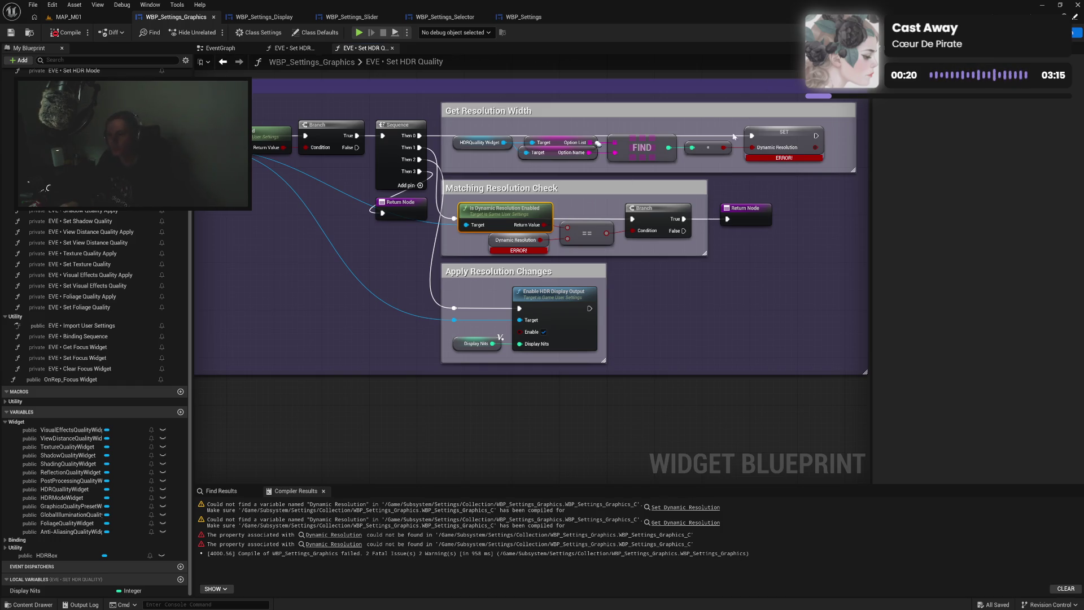
mouse_move(668, 147)
left_mouse_down()
mouse_move(791, 225)
mouse_move(743, 288)
left_mouse_up()
left_click(300, 49)
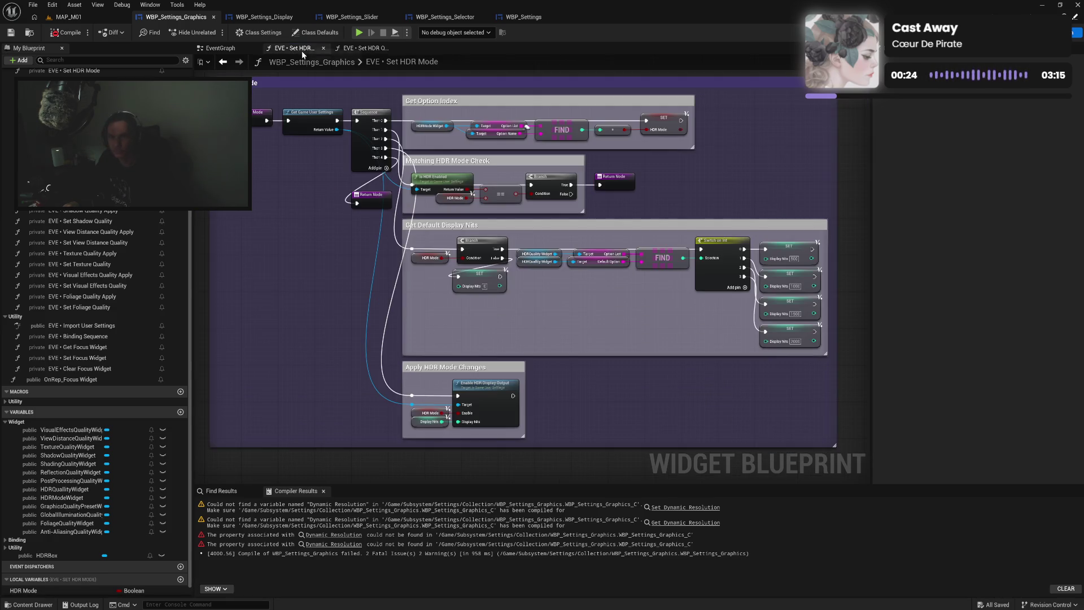
mouse_move(702, 237)
left_mouse_down()
mouse_move(820, 320)
mouse_move(832, 366)
left_mouse_up()
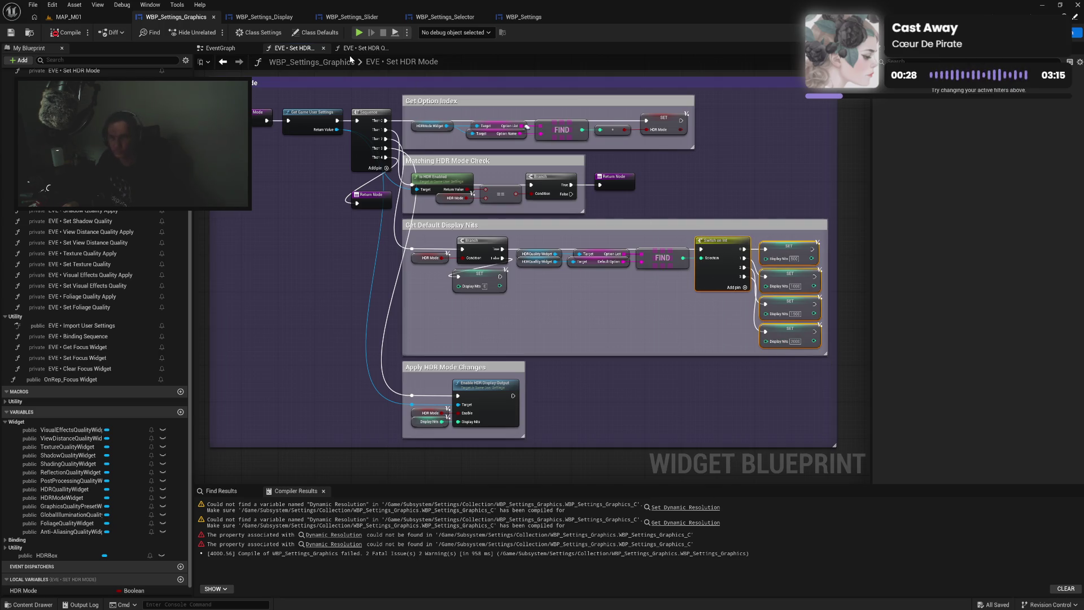
key("ctrl+c")
Paste them into Set HDR Quality and wire the FIND result into the switch Selection
left_click(361, 48)
scroll(564, 276, "up", 2)
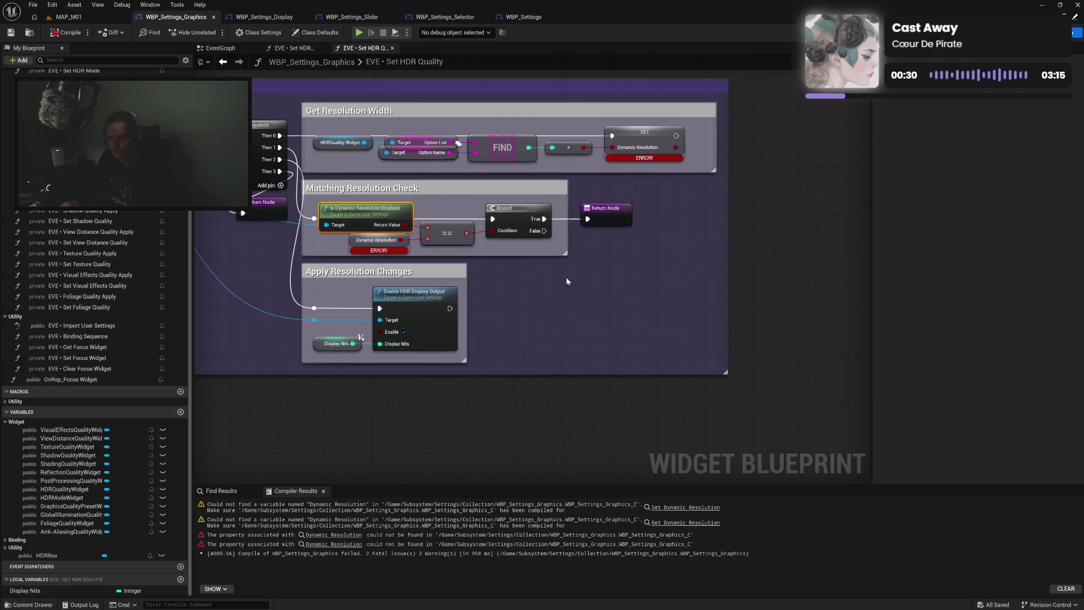
key("ctrl+v")
left_click_drag(607, 308, 661, 253)
mouse_move(529, 147)
left_mouse_down()
mouse_move(556, 164)
mouse_move(617, 255)
left_mouse_up()
left_click_drag(280, 135, 621, 243)
Delete SET Dynamic Resolution and move the Switch on Int into its place
left_click(626, 162)
key("Delete")
mouse_move(650, 265)
left_mouse_down()
mouse_move(649, 186)
mouse_move(591, 168)
left_mouse_up()
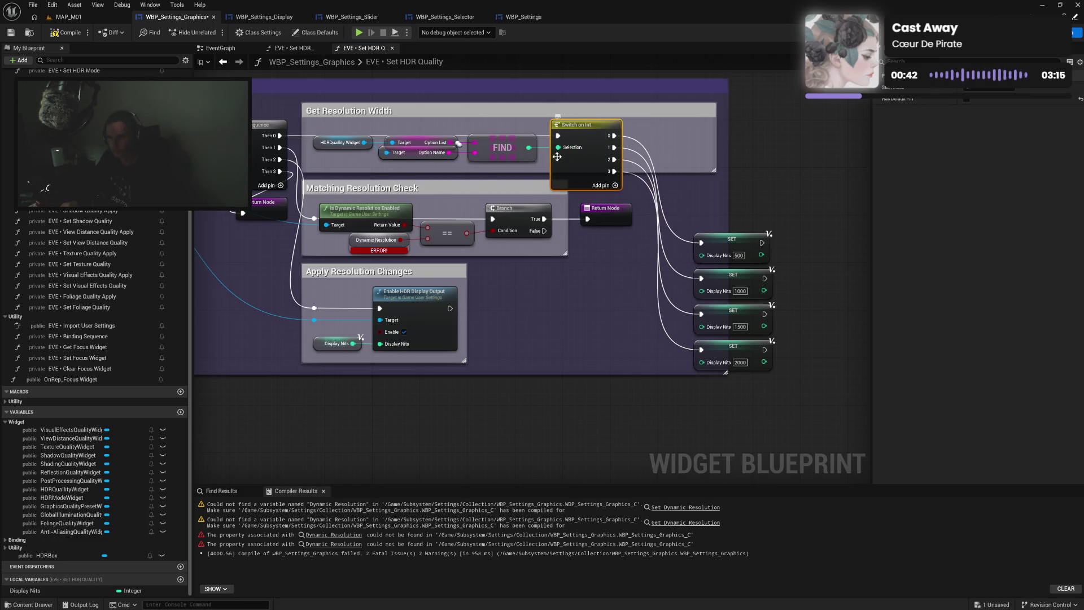
Line up the four SET Display Nits nodes beside the switch outputs
left_click_drag(688, 194, 749, 385)
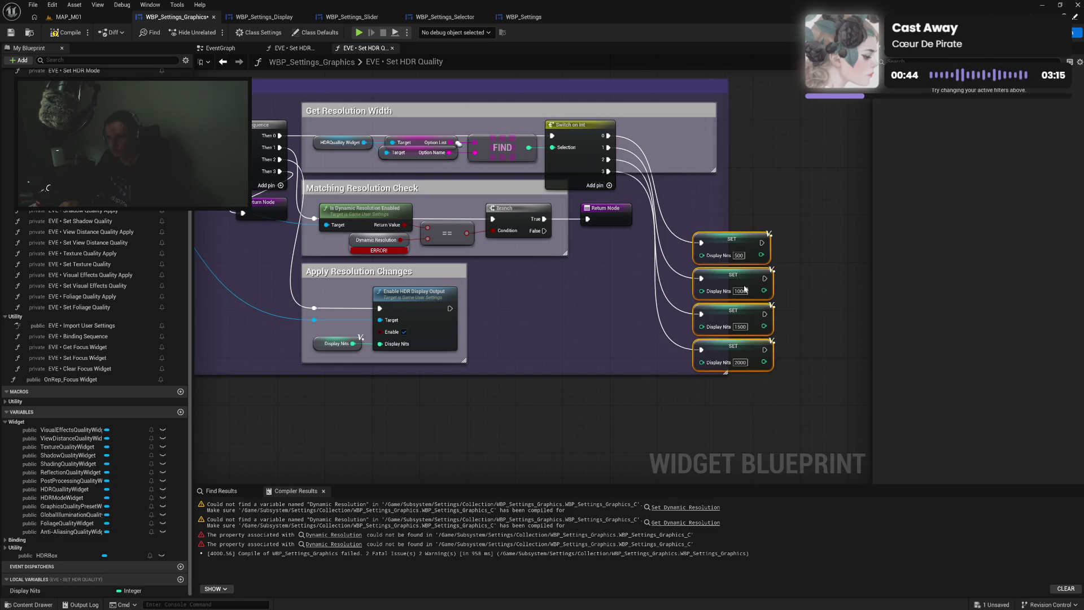
left_click_drag(736, 232, 673, 138)
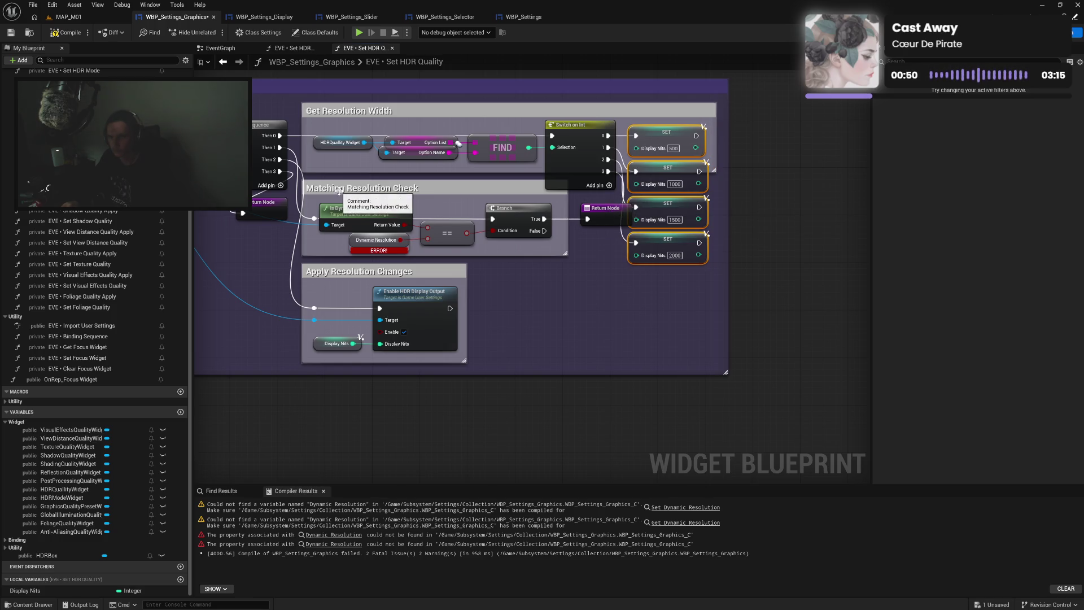
left_click(601, 216)
Move Matching Resolution Check aside and enlarge Get Resolution Width and the outer comment around the setters
left_click(372, 186)
mouse_move(380, 185)
left_mouse_down()
mouse_move(590, 297)
mouse_move(642, 339)
left_mouse_up()
left_click_drag(526, 173, 539, 271)
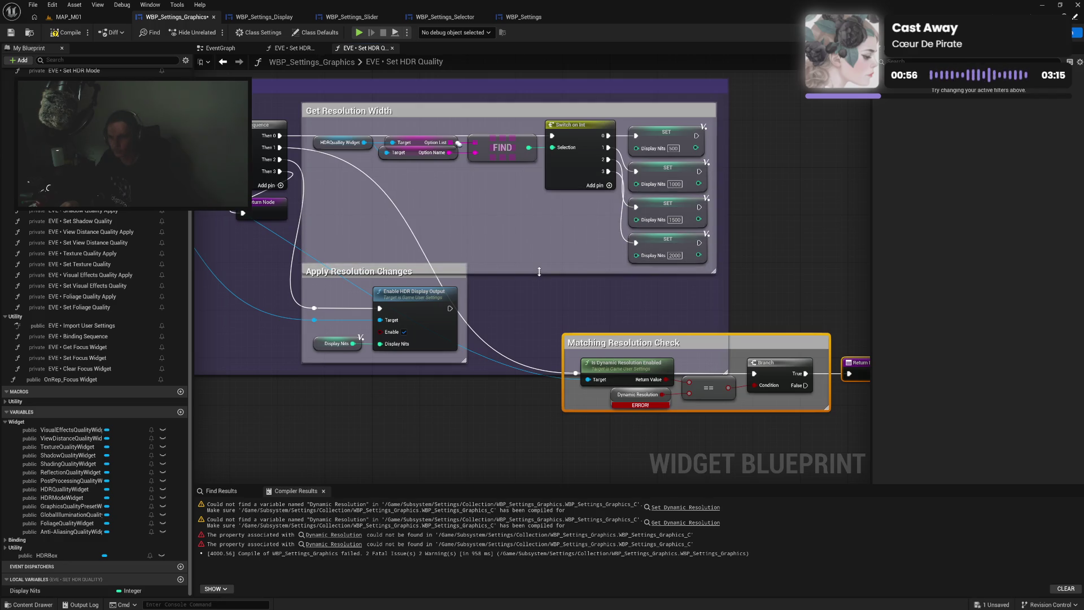
left_click_drag(421, 271, 421, 290)
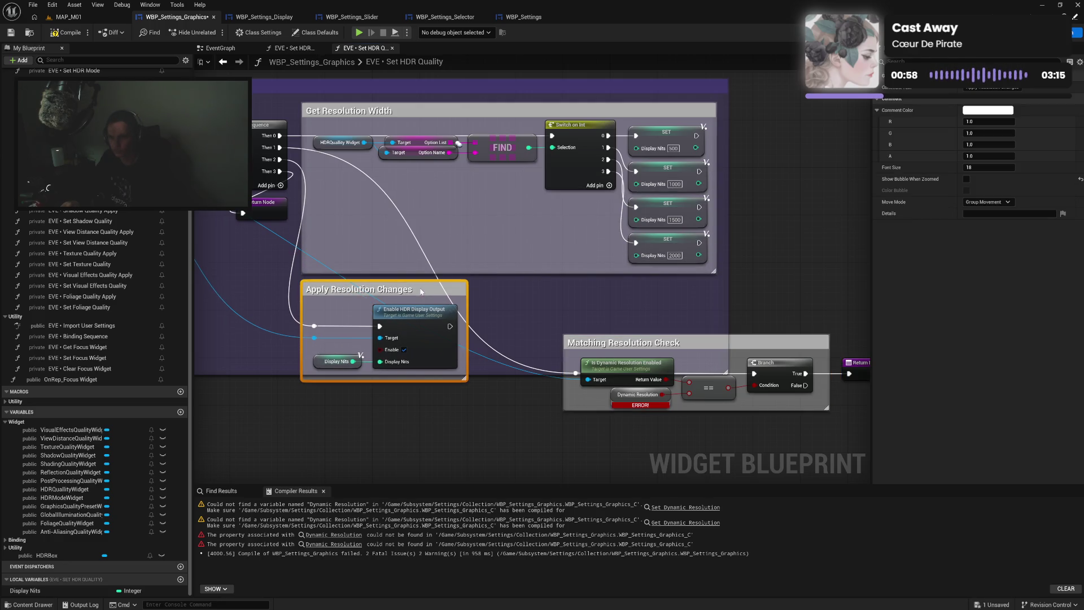
left_click(503, 243)
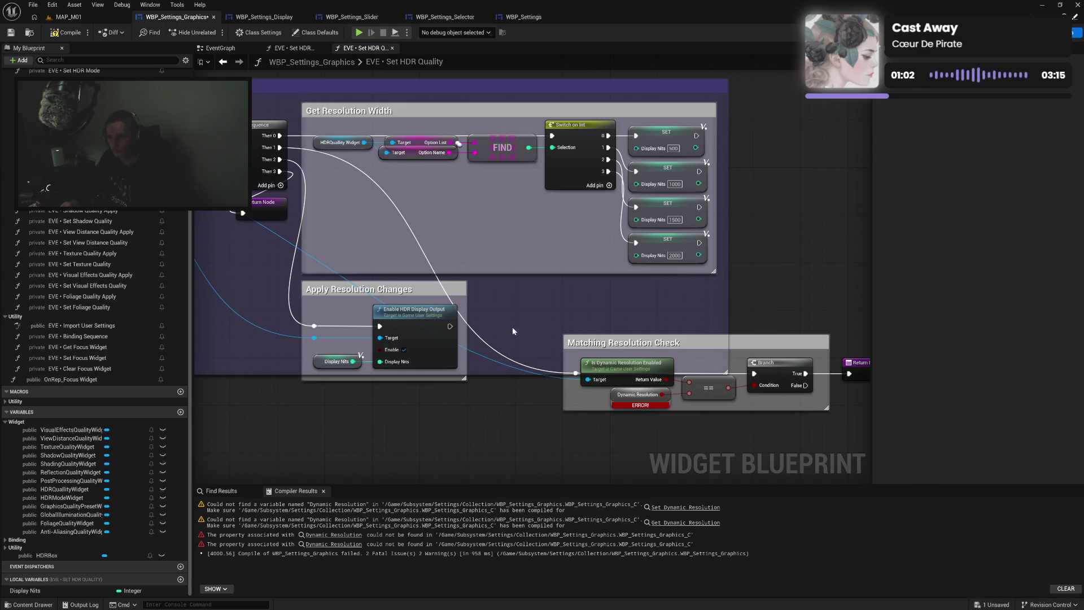
left_click_drag(489, 374, 487, 390)
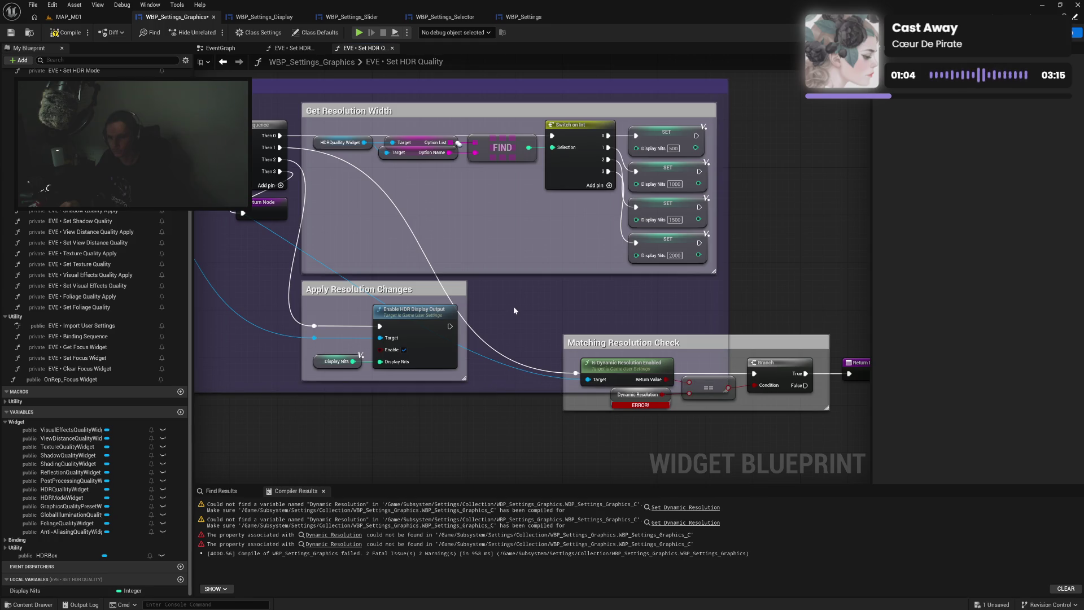
mouse_move(460, 247)
left_mouse_down()
mouse_move(706, 212)
mouse_move(598, 195)
left_mouse_up()
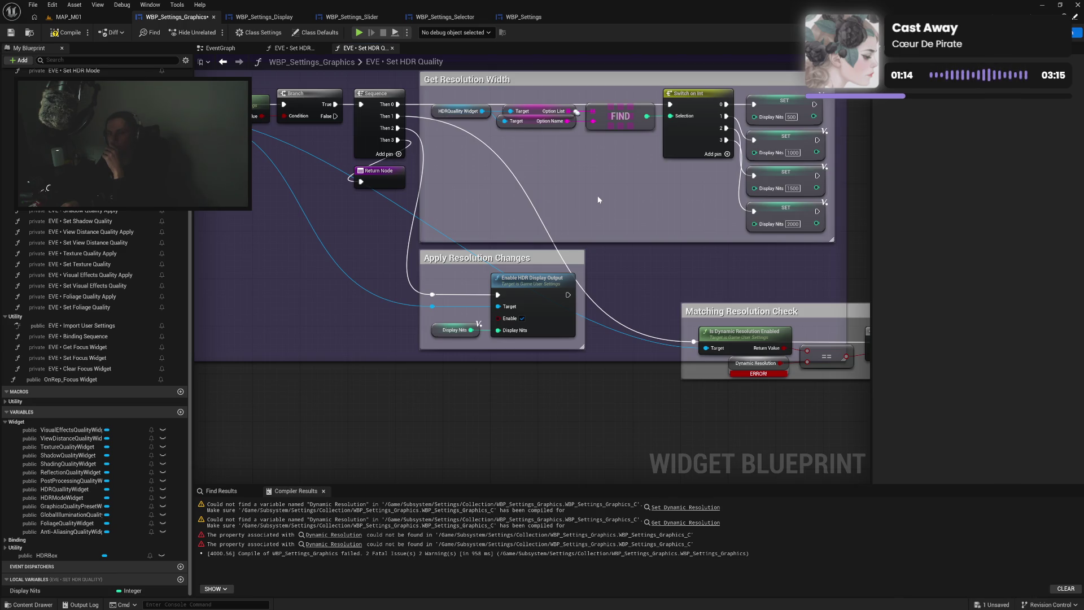
Box-select the Matching Resolution Check comment with its nodes, delete them, and pan back over the graph
mouse_move(554, 196)
left_mouse_down()
mouse_move(680, 208)
mouse_move(574, 203)
left_mouse_up()
mouse_move(646, 299)
left_mouse_down()
mouse_move(751, 382)
mouse_move(896, 405)
mouse_move(821, 410)
mouse_move(808, 366)
left_mouse_up()
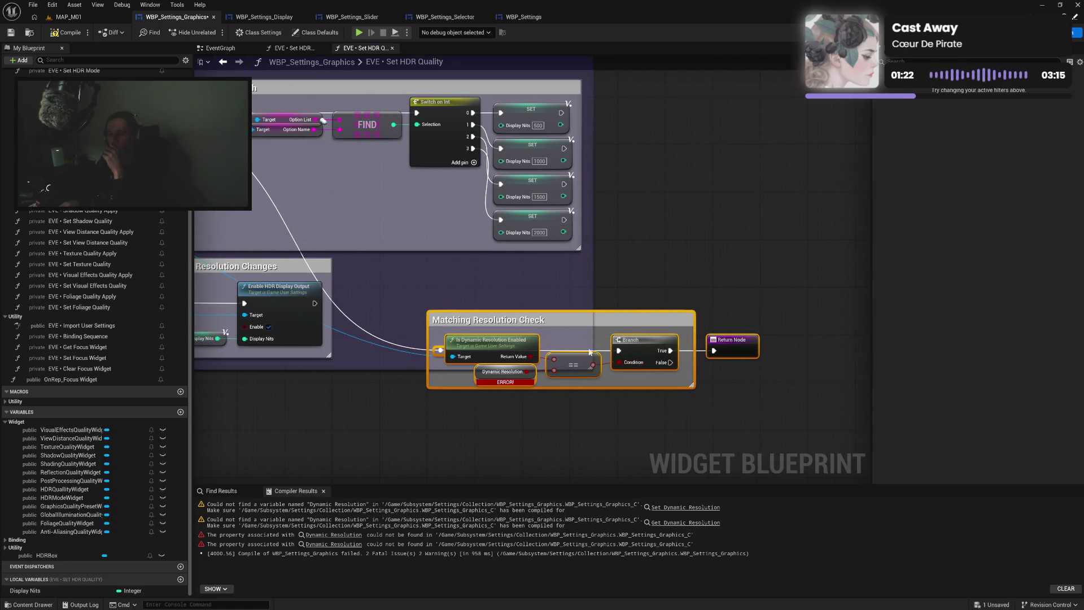
key("Delete")
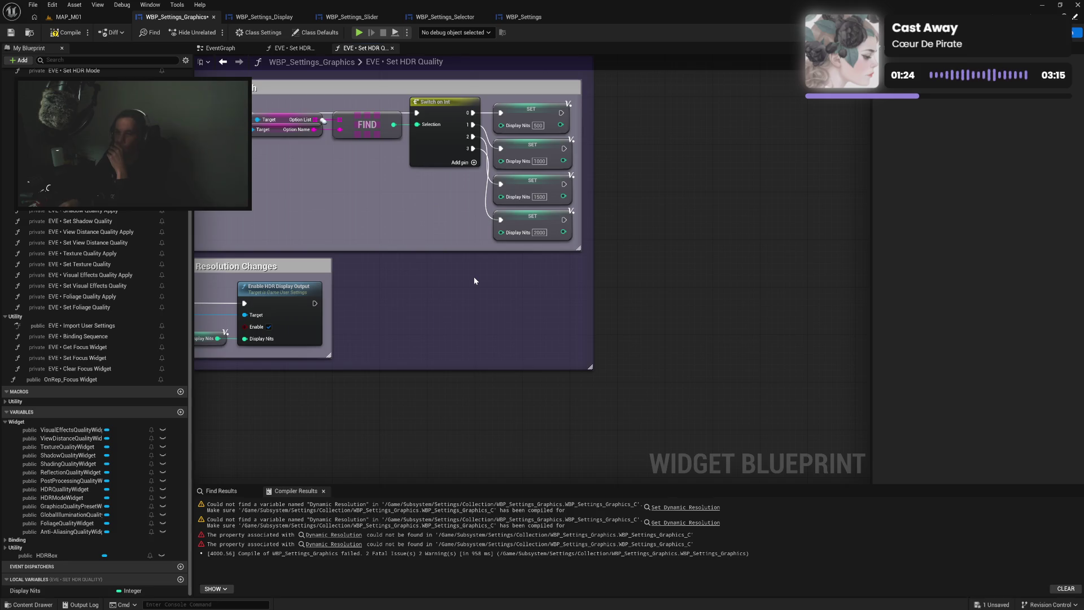
left_click_drag(474, 277, 816, 323)
mouse_move(429, 175)
left_mouse_down()
mouse_move(402, 210)
mouse_move(451, 237)
left_mouse_up()
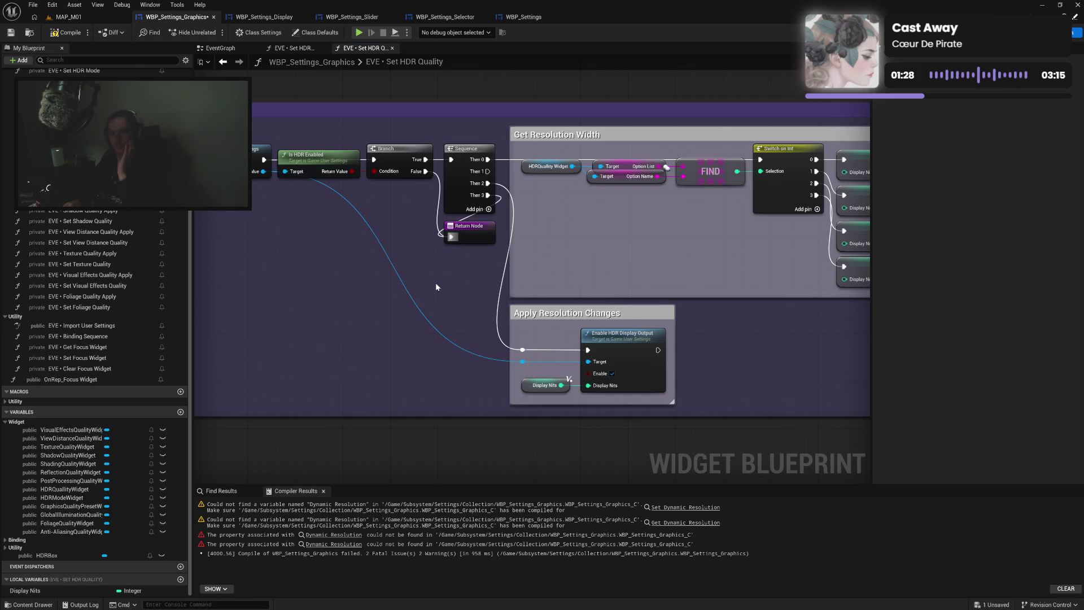
mouse_move(373, 294)
left_mouse_down()
mouse_move(476, 308)
mouse_move(473, 283)
left_mouse_up()
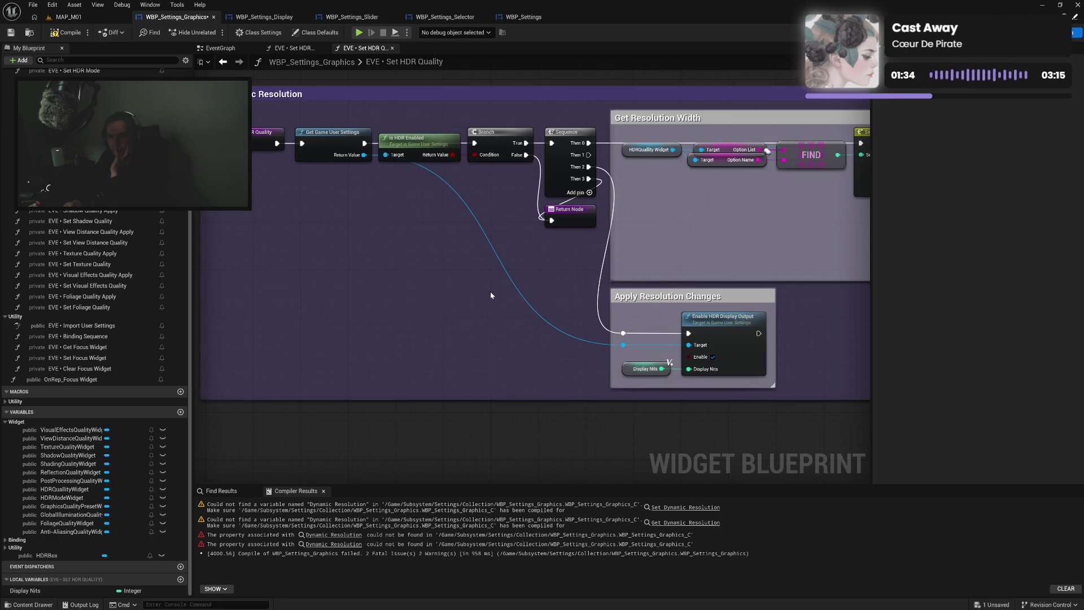
left_click_drag(751, 252, 552, 246)
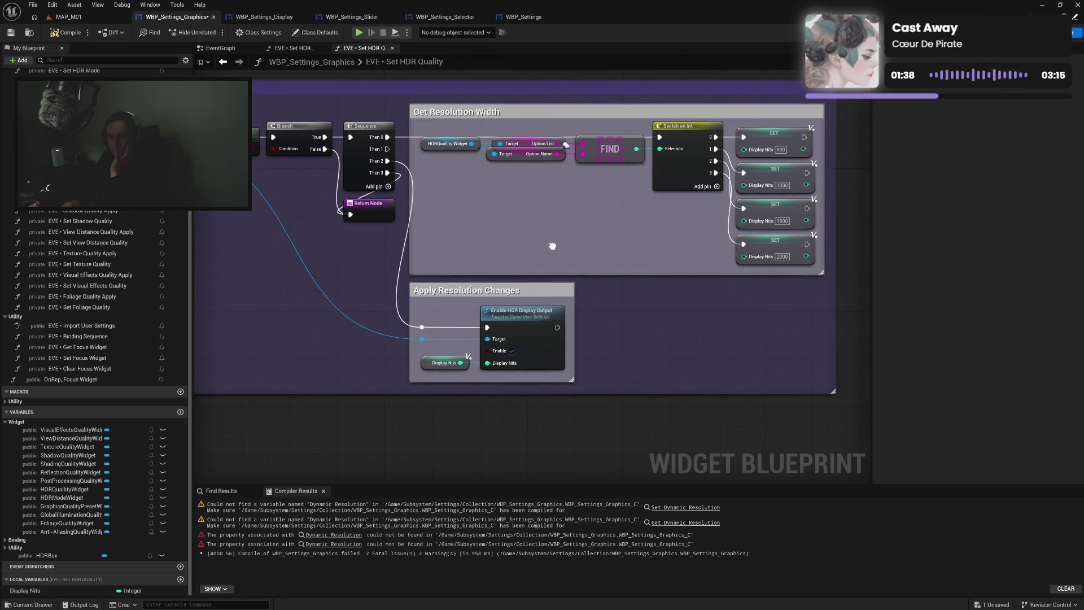
Remove the Sequence's unused Then 1 output, move the Return Node under it, and compile
right_click(387, 149)
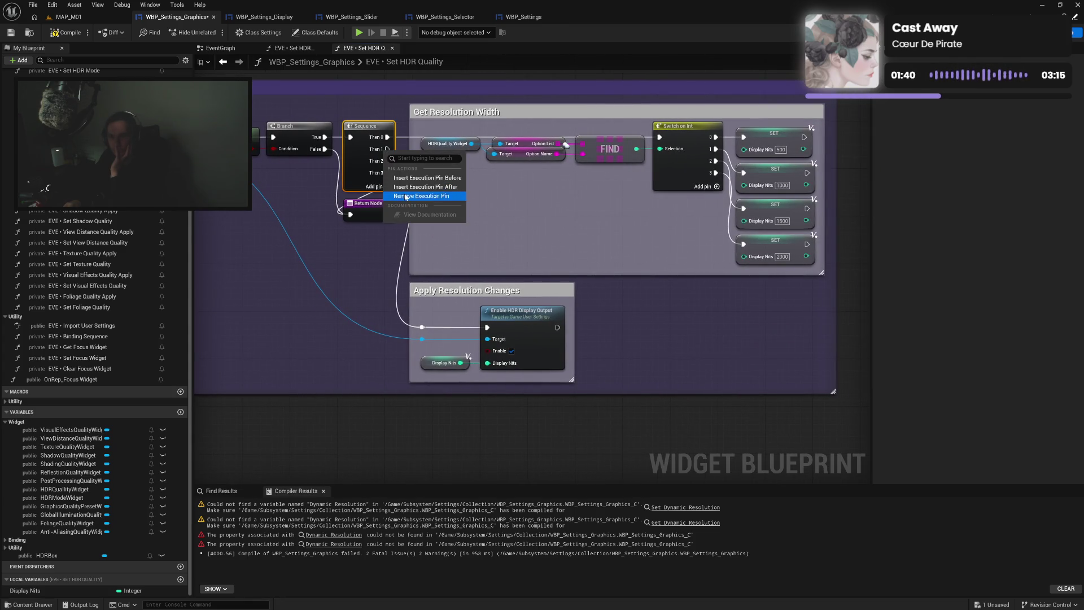
left_click(408, 196)
left_click_drag(384, 213, 385, 201)
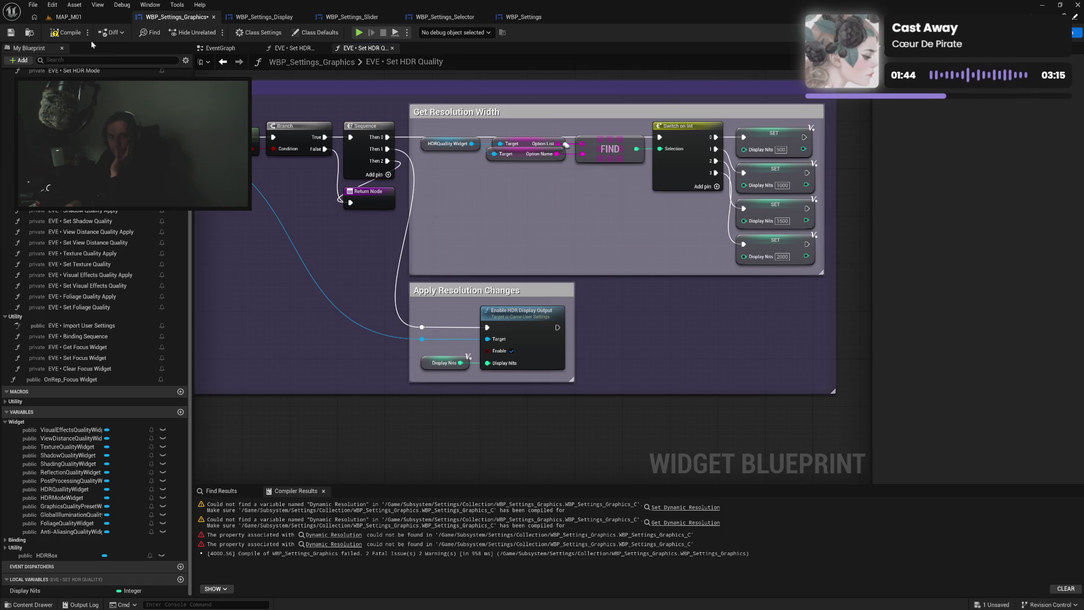
left_click(67, 32)
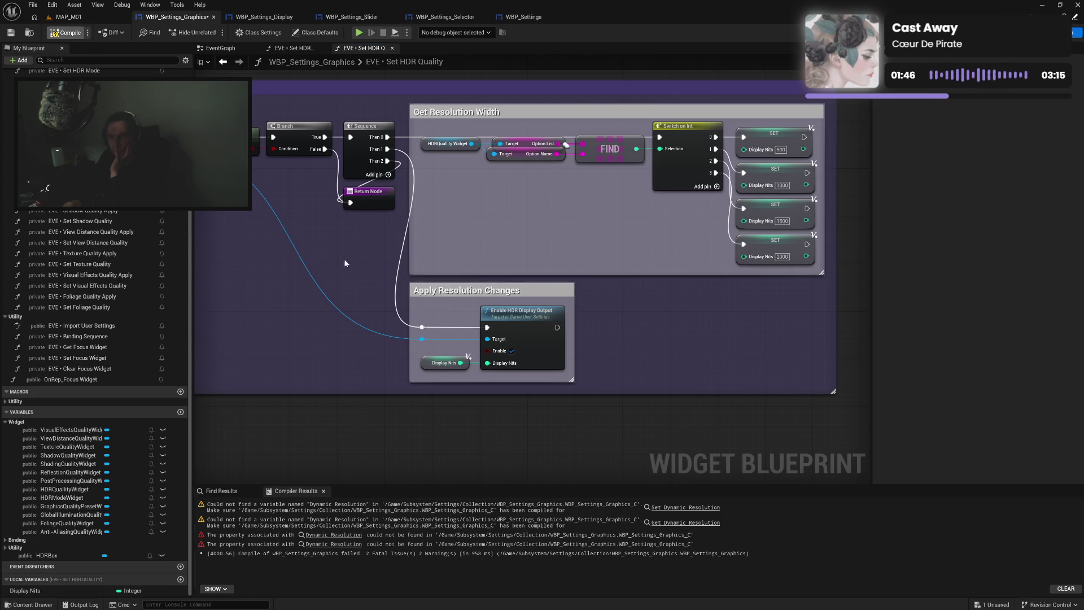
mouse_move(323, 282)
left_mouse_down()
mouse_move(580, 287)
mouse_move(528, 283)
left_mouse_up()
Wrap Is HDR Enabled and Branch in an 'HDR Enabled Check' comment and position it
mouse_move(429, 119)
left_mouse_down()
mouse_move(479, 149)
mouse_move(453, 252)
left_mouse_up()
type("c")
type("HDR")
type(" Enabl")
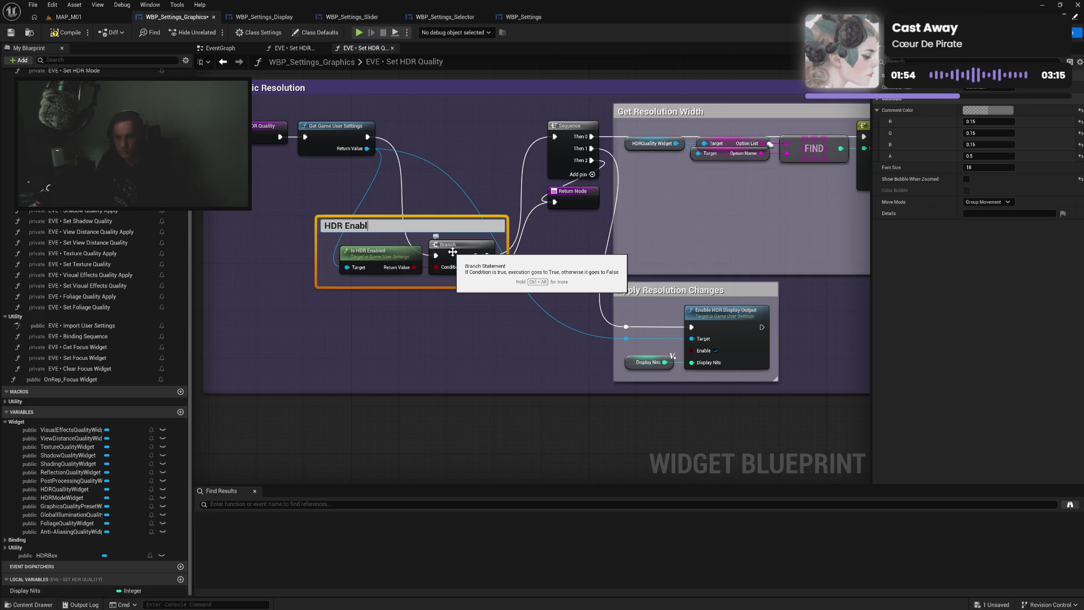
type(" Check")
key("Return")
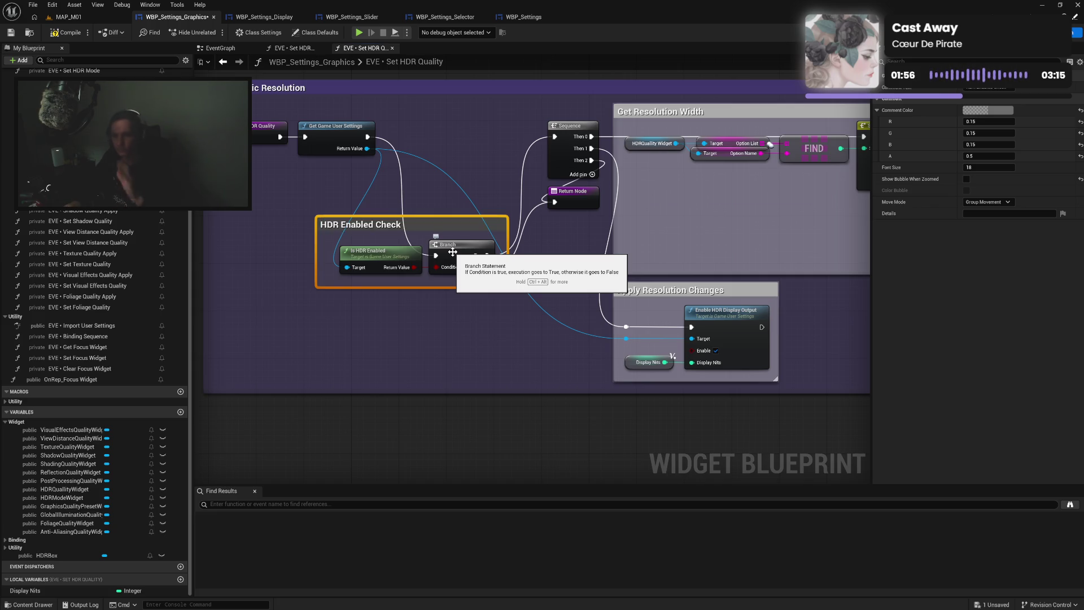
left_click_drag(318, 250, 393, 197)
mouse_move(270, 112)
left_mouse_down()
mouse_move(378, 157)
mouse_move(294, 199)
mouse_move(287, 222)
left_mouse_up()
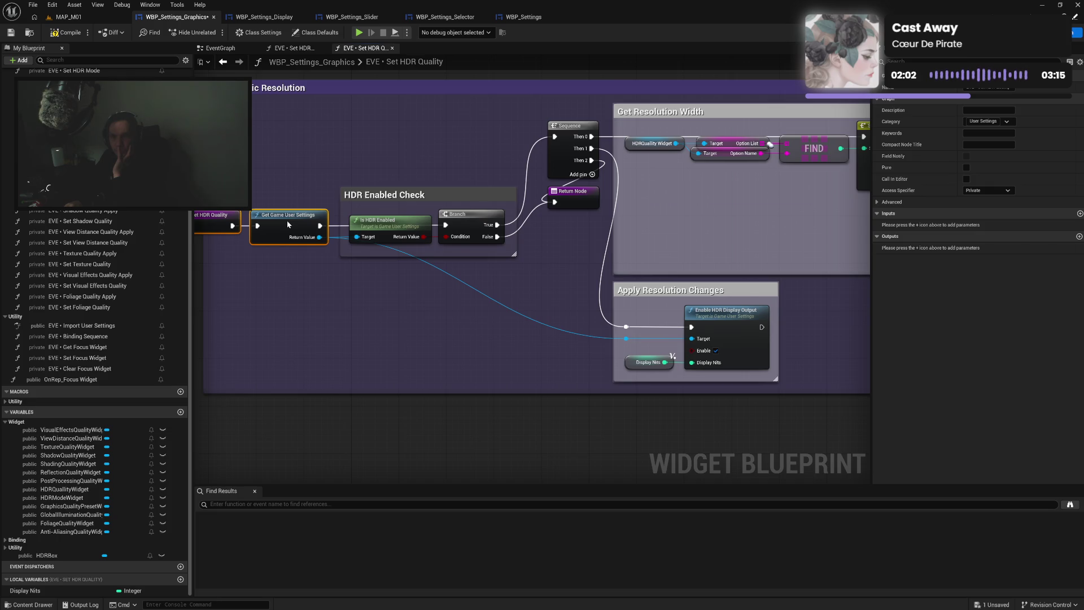
left_click(502, 206)
mouse_move(502, 207)
left_mouse_down()
mouse_move(518, 114)
mouse_move(581, 160)
mouse_move(568, 122)
mouse_move(276, 173)
left_mouse_up()
left_click(419, 168)
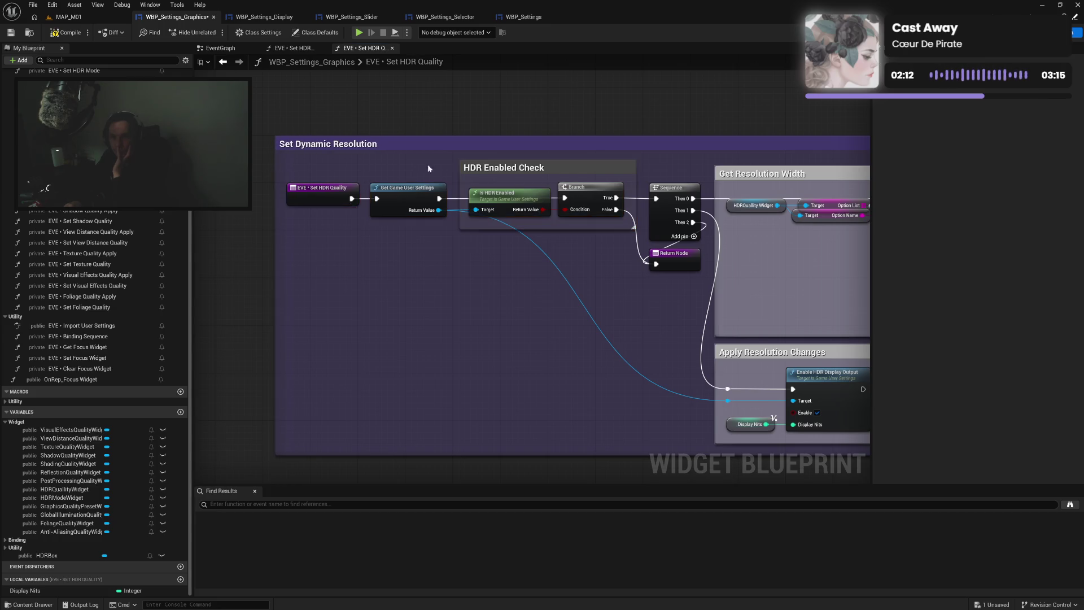
Tidy the check nodes and shift the Set Dynamic Resolution comment into place
left_click(484, 193)
left_click(590, 198, "ctrl")
left_click_drag(590, 198, 591, 199)
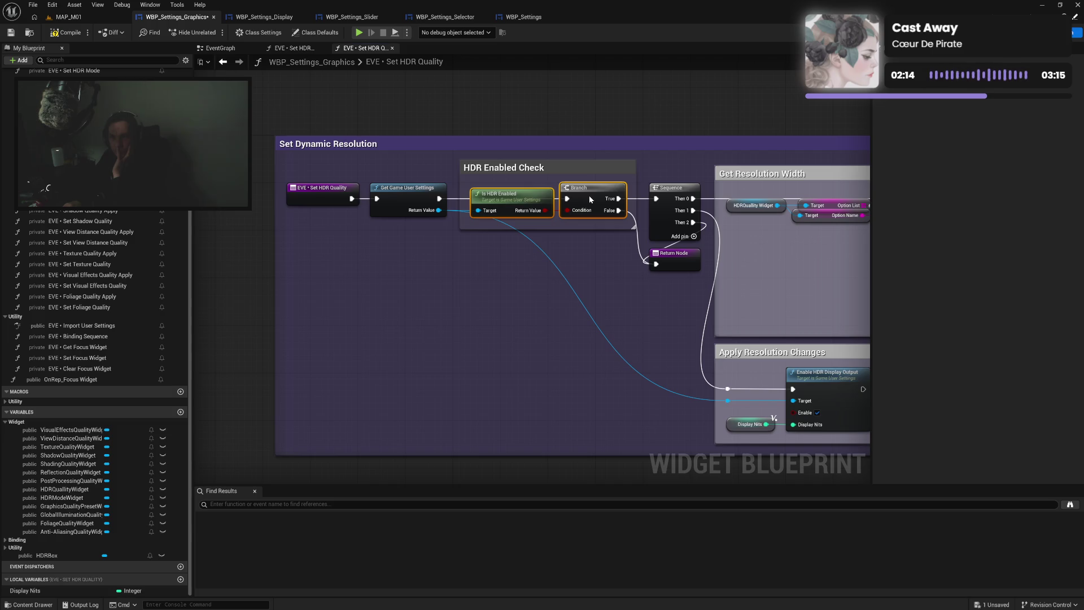
left_click(410, 151)
mouse_move(399, 145)
left_mouse_down()
mouse_move(436, 168)
mouse_move(610, 202)
mouse_move(594, 157)
mouse_move(578, 150)
left_mouse_up()
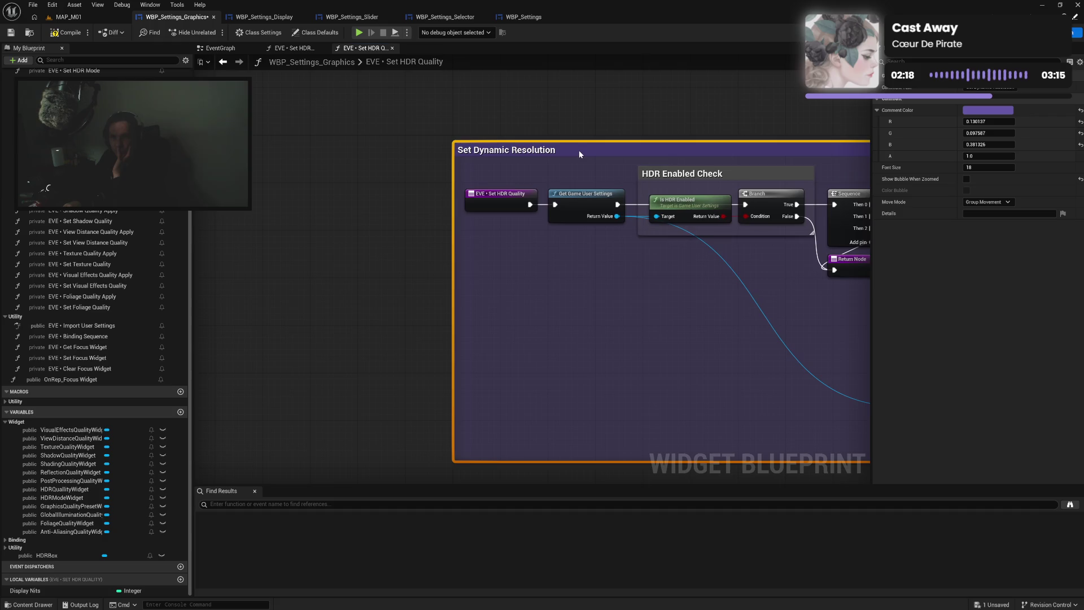
left_click(696, 140)
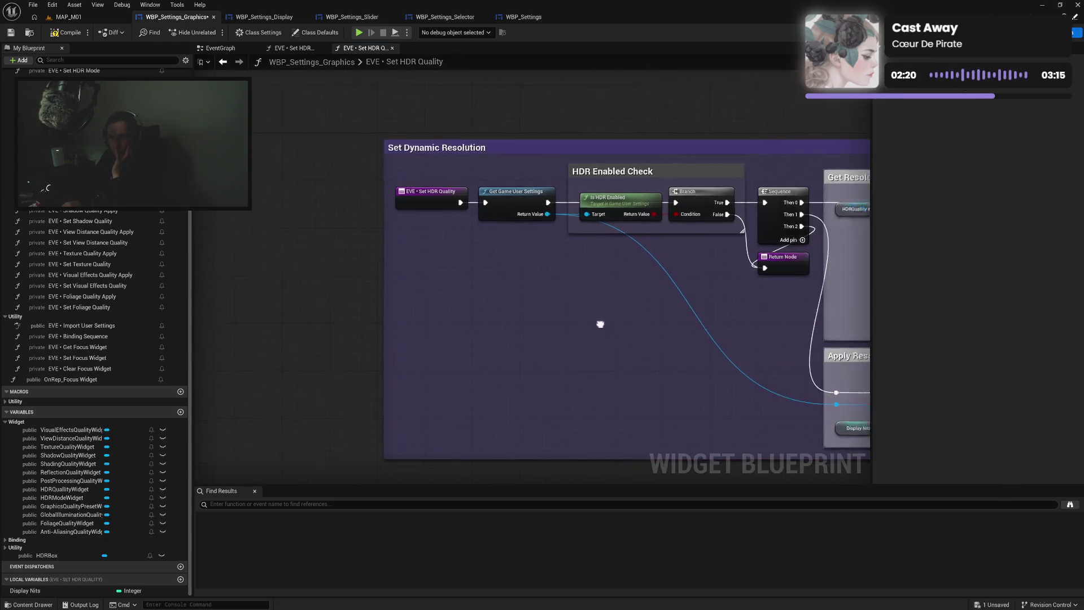
left_click_drag(627, 322, 383, 296)
Set the HDR Enabled Check comment colour to white
left_click(523, 147)
left_click(973, 110)
left_click(889, 280)
left_click(910, 301)
left_click(597, 329)
left_click_drag(597, 329, 445, 316)
Compile and save the blueprint, then close the Set HDR Quality graph
left_click(69, 32)
key("ctrl+s")
mouse_move(560, 234)
left_mouse_down()
mouse_move(414, 240)
mouse_move(569, 243)
mouse_move(745, 267)
mouse_move(501, 293)
mouse_move(579, 292)
left_mouse_up()
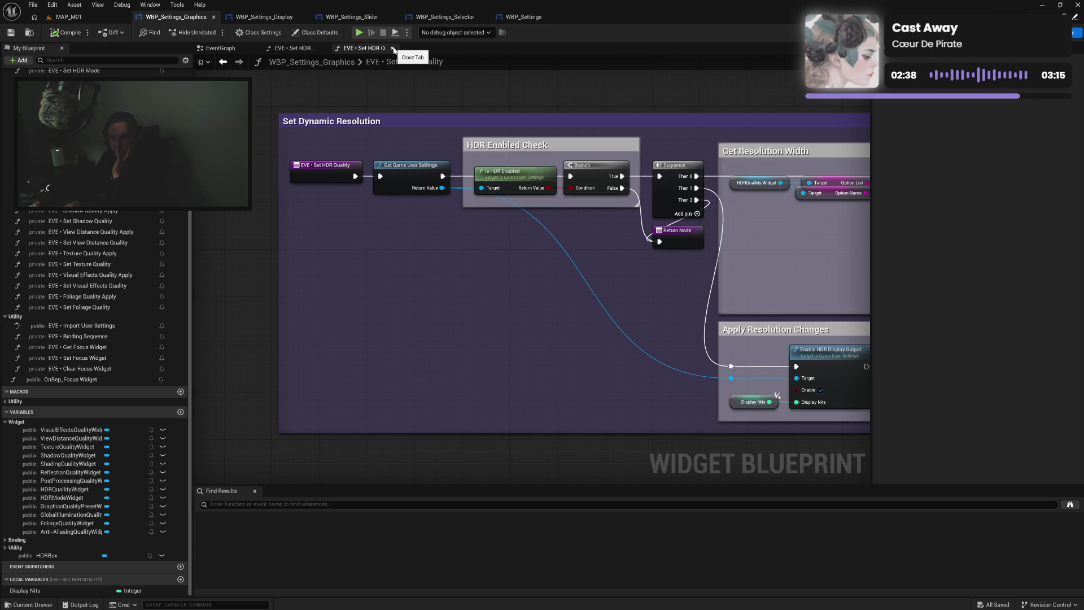
left_click_drag(666, 264, 418, 267)
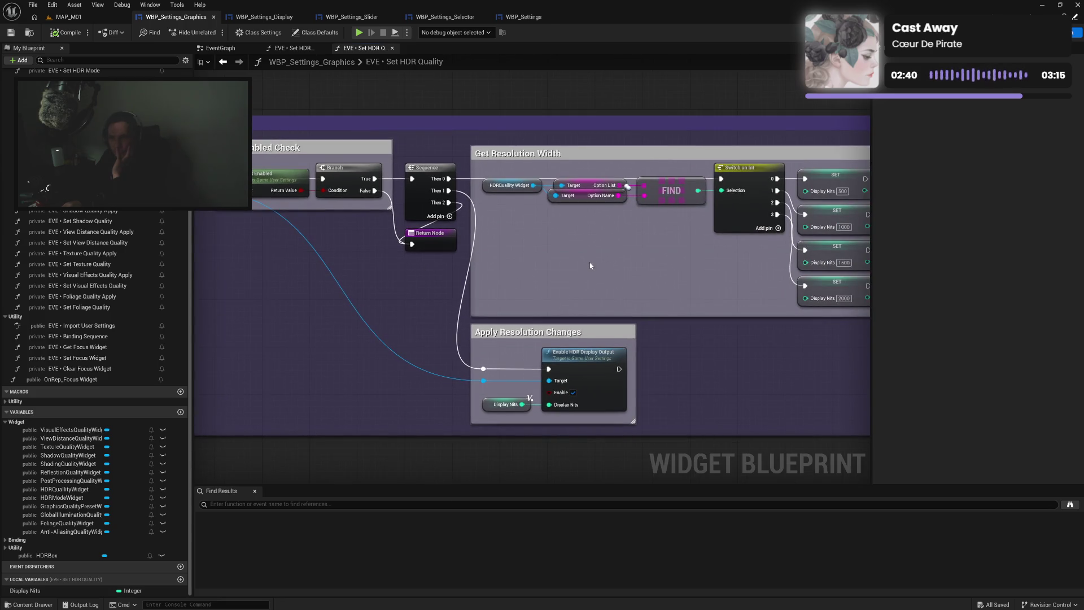
mouse_move(644, 259)
left_mouse_down()
mouse_move(554, 252)
mouse_move(652, 223)
left_mouse_up()
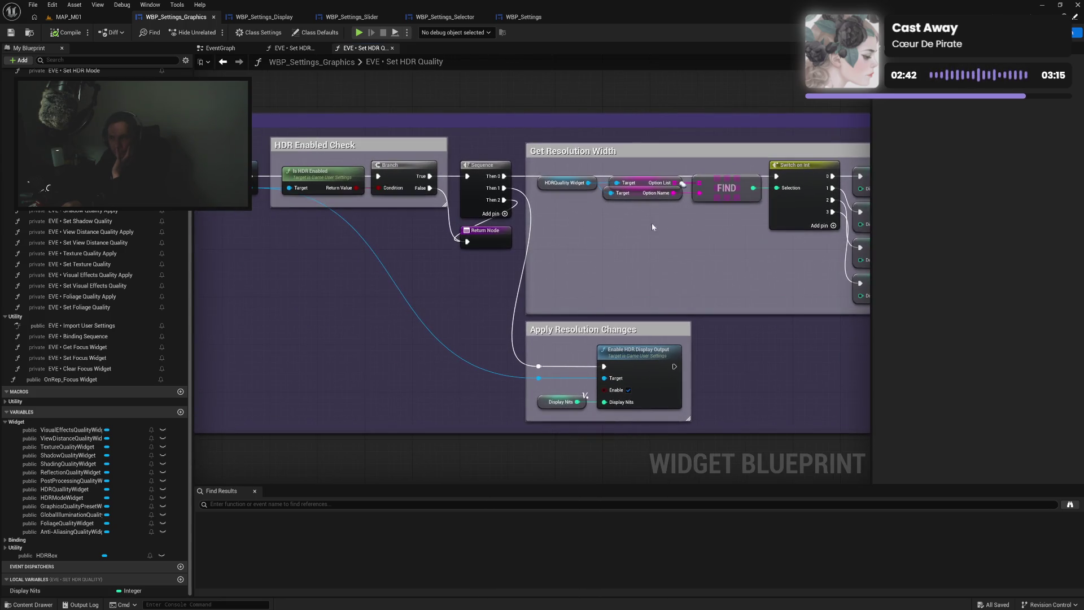
left_click(392, 48)
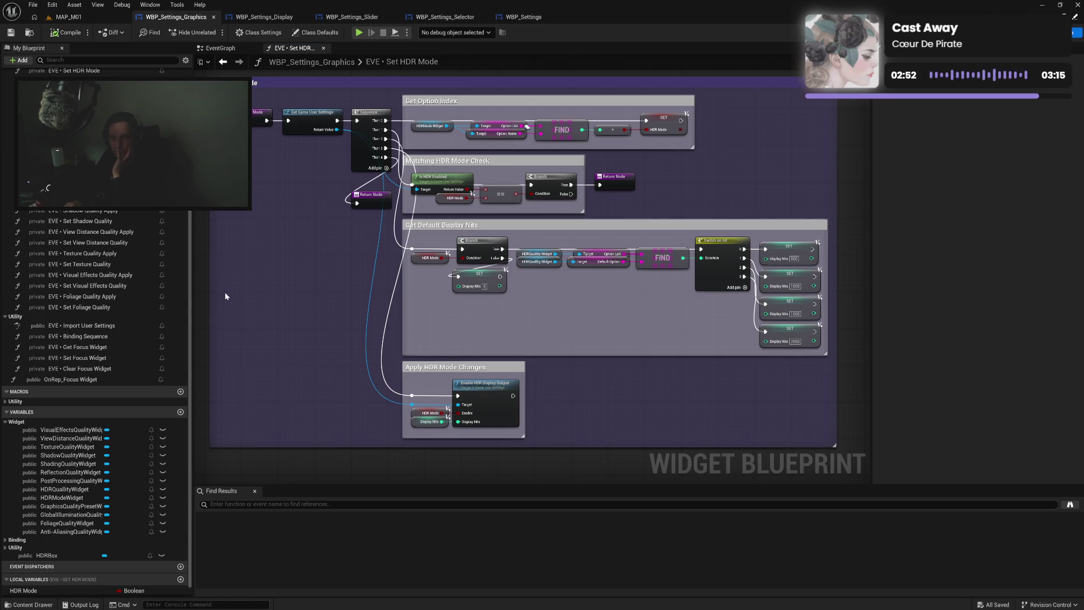
Reopen Set HDR Quality and look over its Display Nits setters
scroll(127, 294, "up", 2)
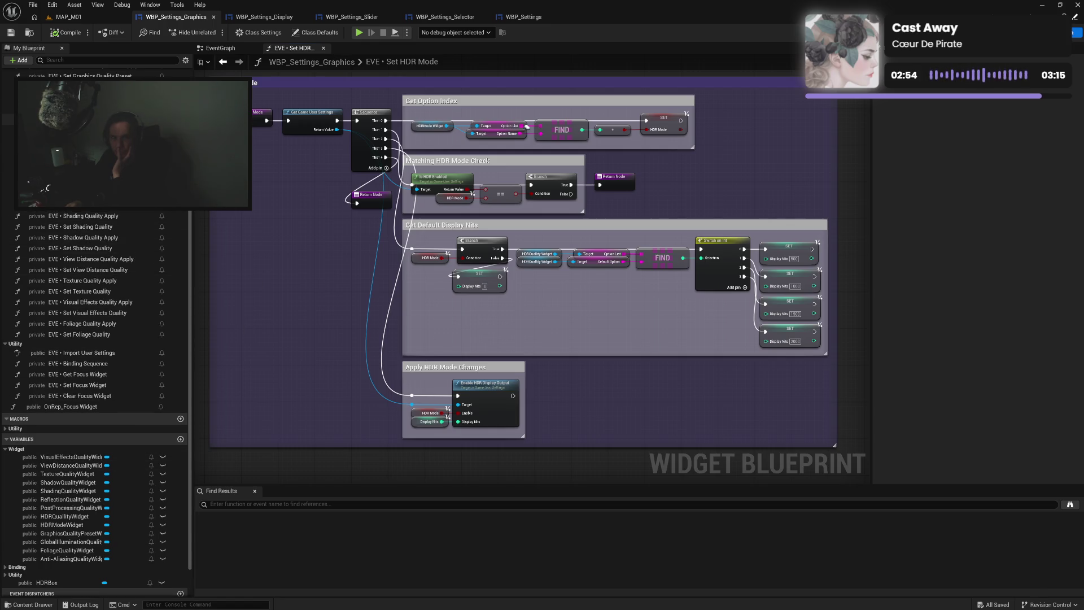
double_click(84, 119)
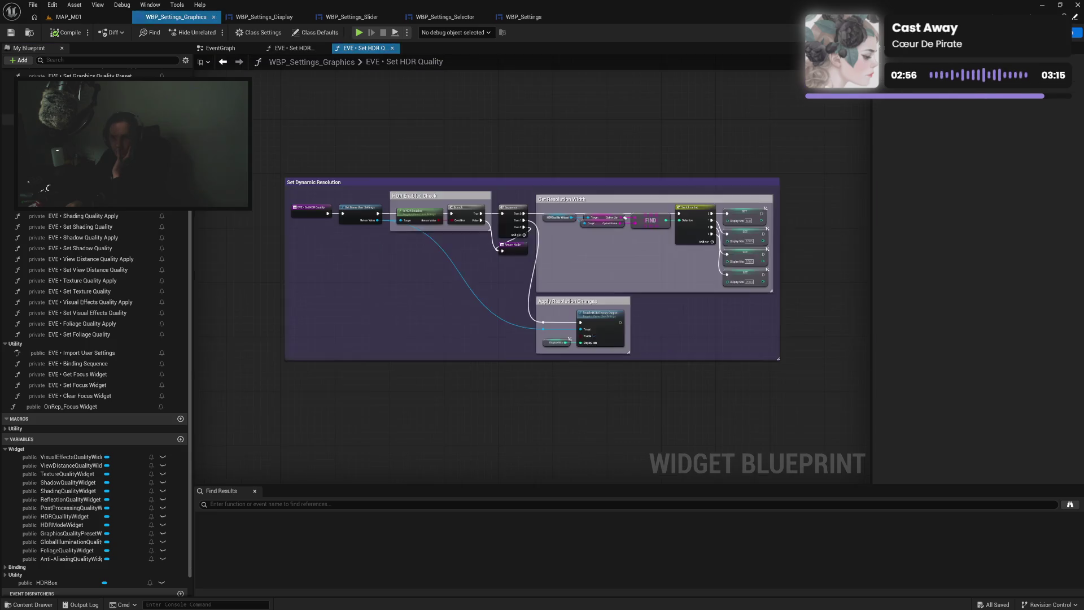
left_click_drag(652, 245, 570, 249)
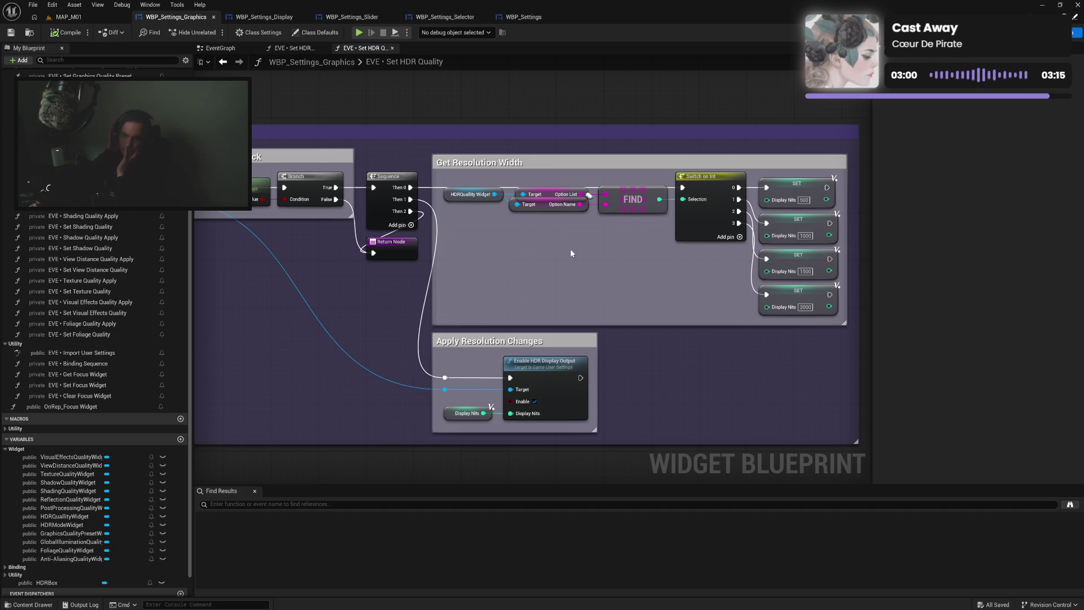
Close both Set HDR graphs and open the Set Anti-Aliasing Quality function
left_click(298, 49)
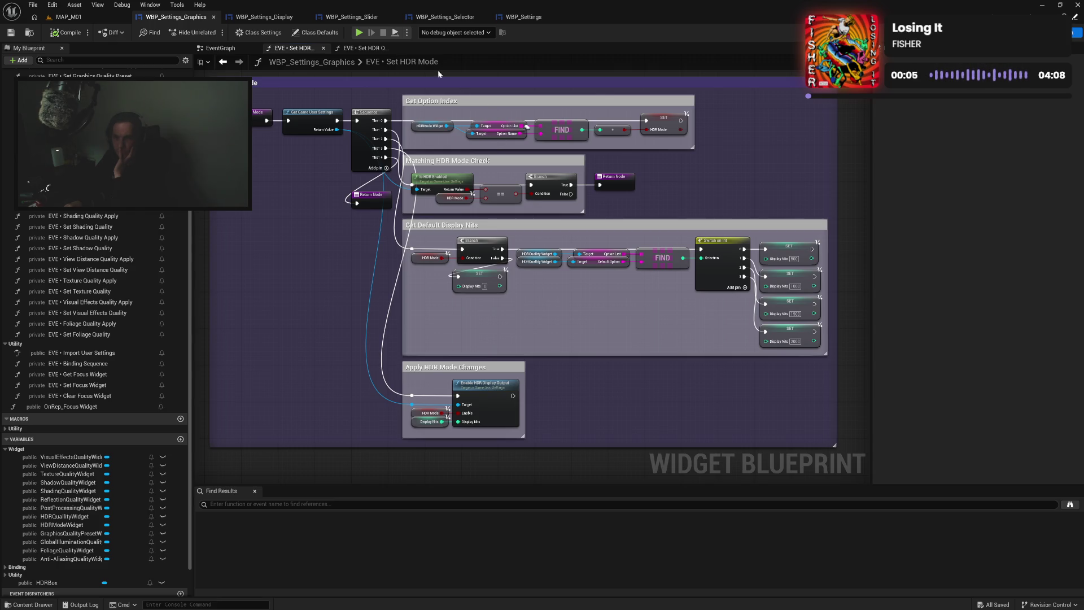
middle_click(370, 50)
left_click(325, 49)
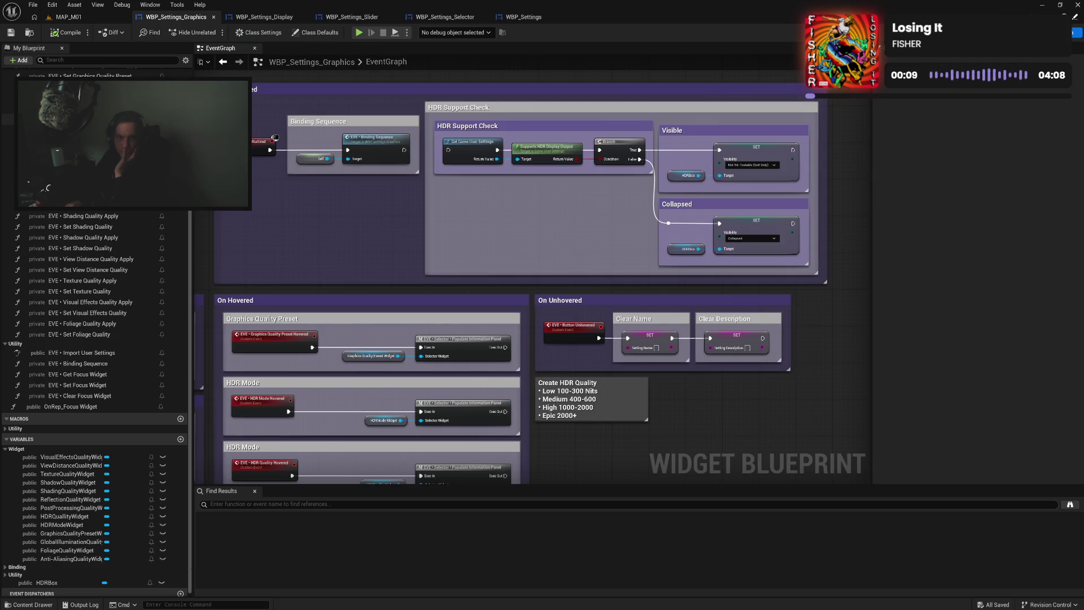
double_click(79, 97)
Select the whole Set Display Mode graph in WBP_Settings_Display for copying
left_click_drag(487, 259, 508, 276)
left_click(321, 125)
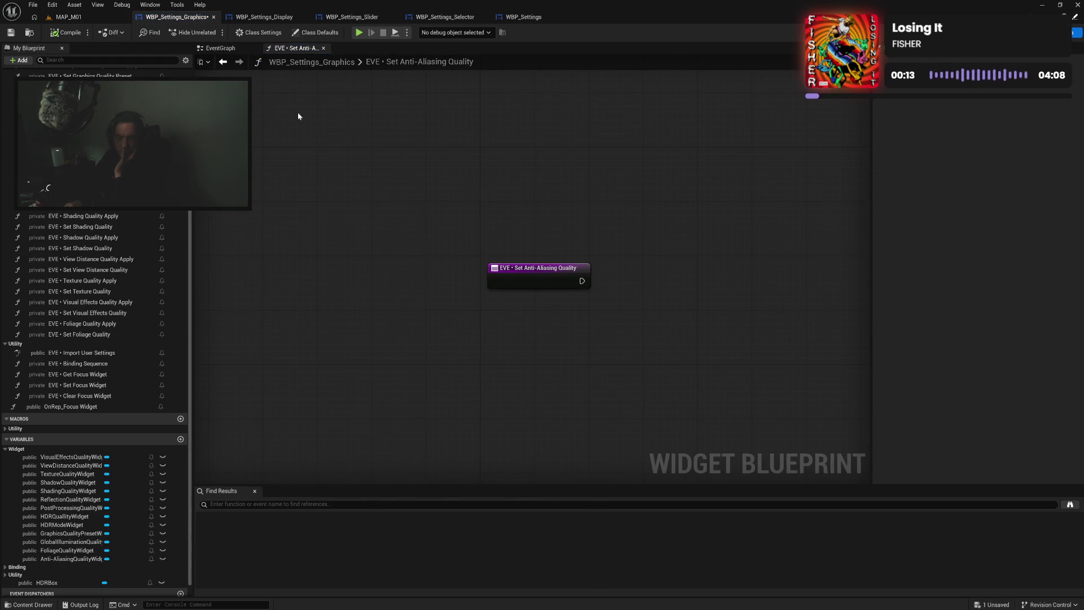
left_click(68, 34)
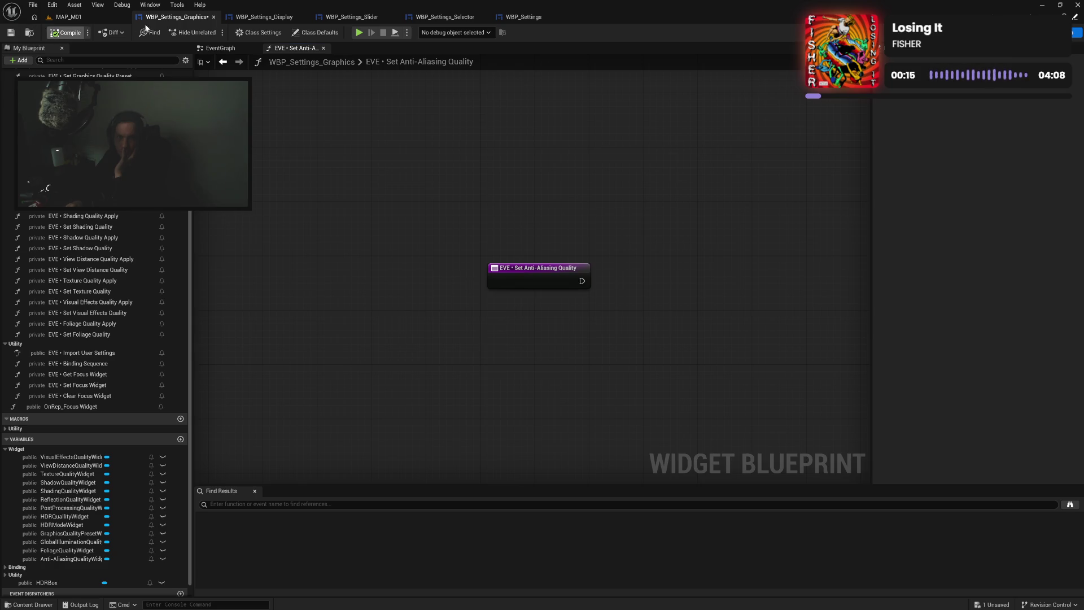
left_click(262, 17)
mouse_move(348, 293)
left_mouse_down()
mouse_move(347, 264)
mouse_move(375, 273)
mouse_move(344, 231)
mouse_move(340, 241)
mouse_move(349, 236)
left_mouse_up()
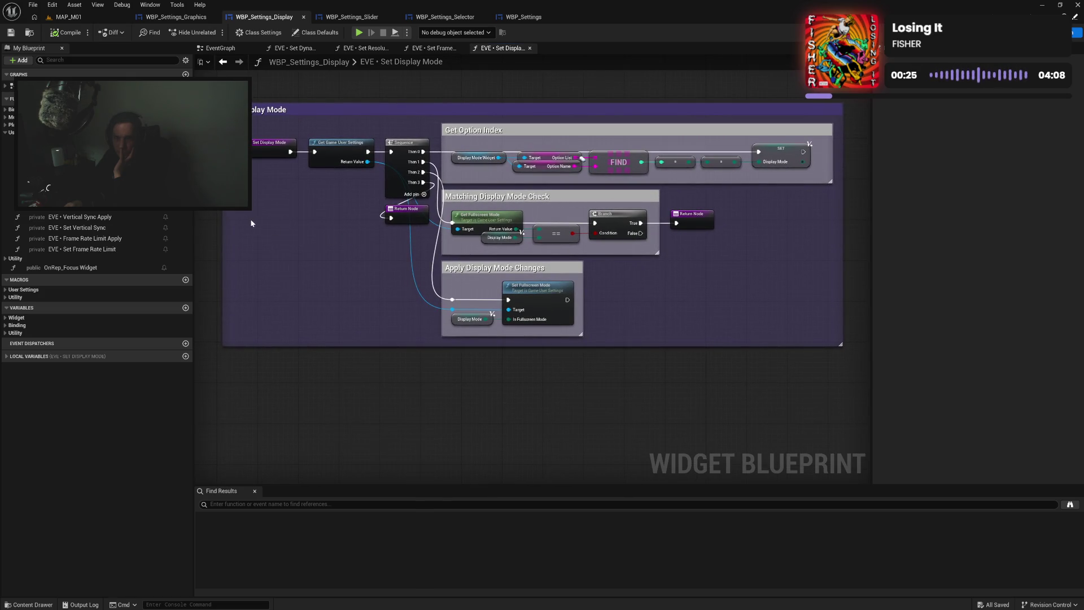
mouse_move(362, 93)
left_mouse_down()
mouse_move(650, 271)
mouse_move(808, 331)
left_mouse_up()
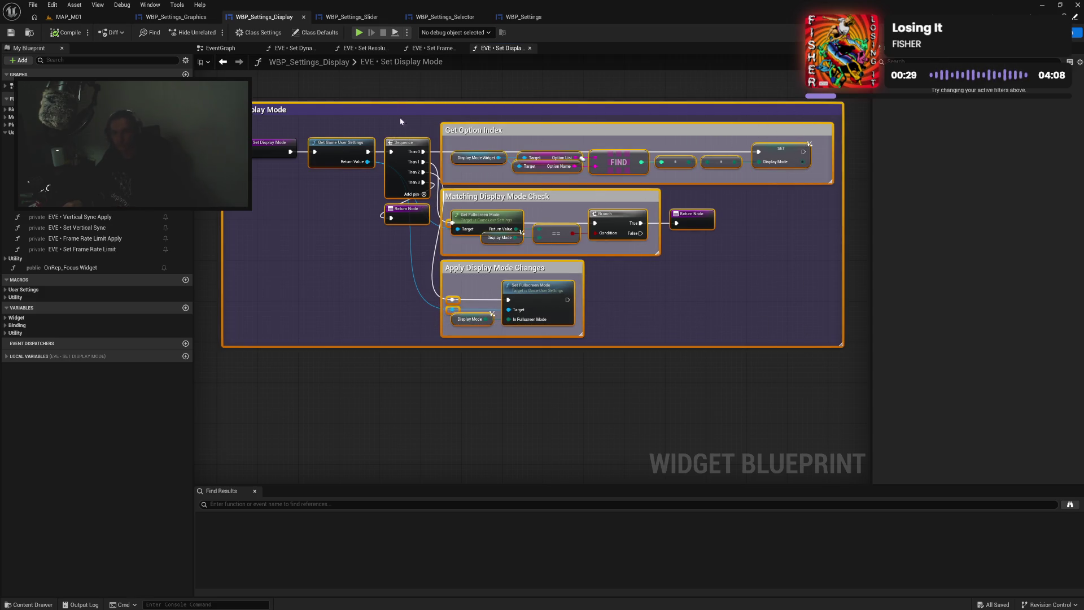
Paste the block into Set Anti-Aliasing Quality and wire the entry to Get Game User Settings
left_click(176, 17)
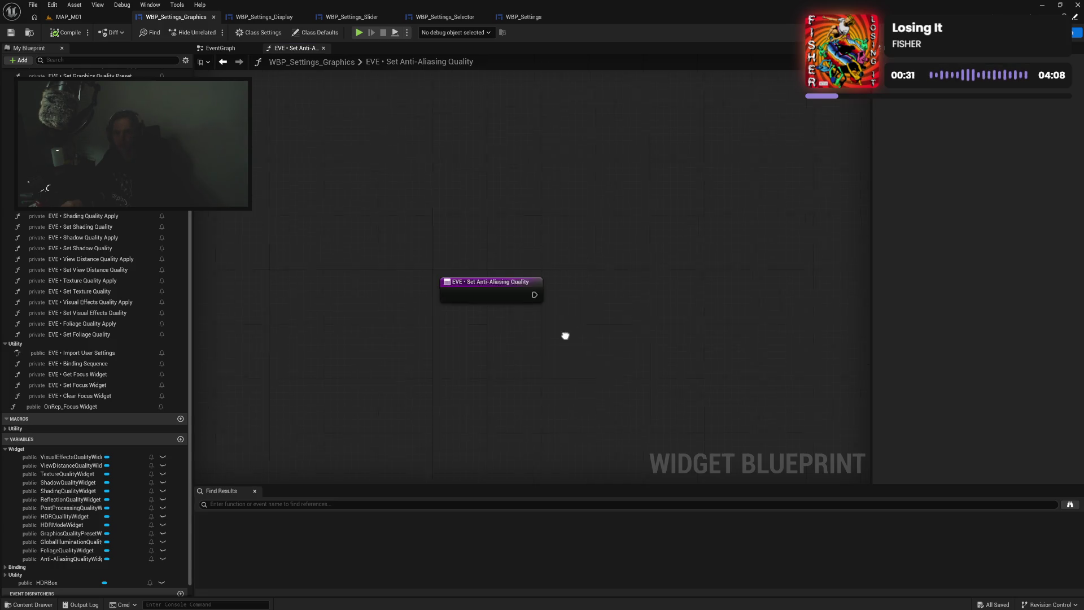
key("ctrl+v")
mouse_move(503, 244)
left_mouse_down()
mouse_move(596, 126)
mouse_move(623, 151)
left_mouse_up()
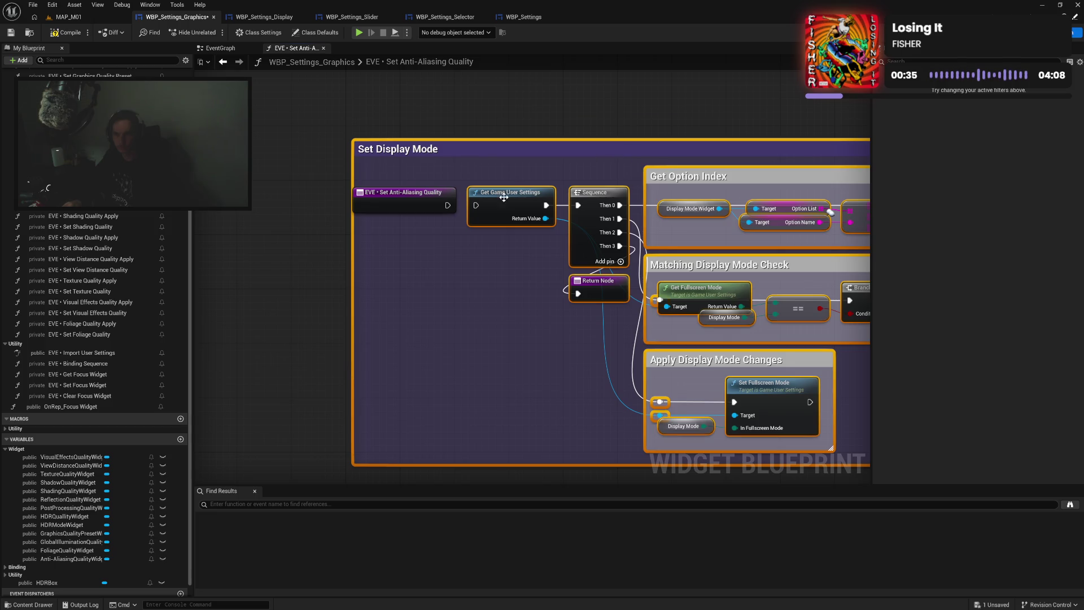
left_click_drag(449, 206, 477, 209)
left_click(468, 245)
mouse_move(354, 182)
left_mouse_down()
mouse_move(338, 183)
mouse_move(367, 160)
mouse_move(376, 198)
left_mouse_up()
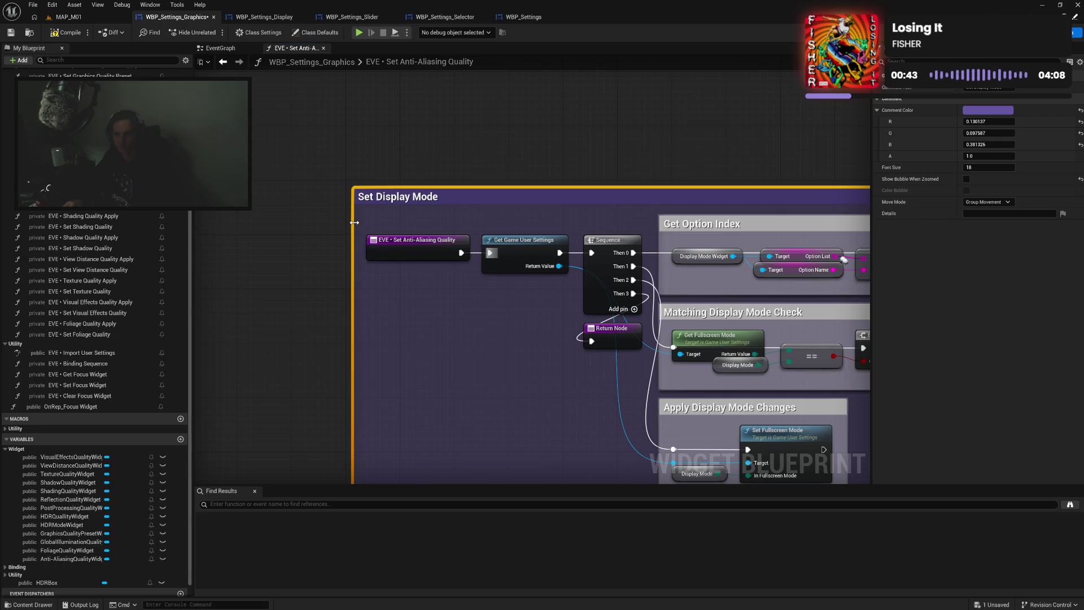
scroll(329, 204, "down", 3)
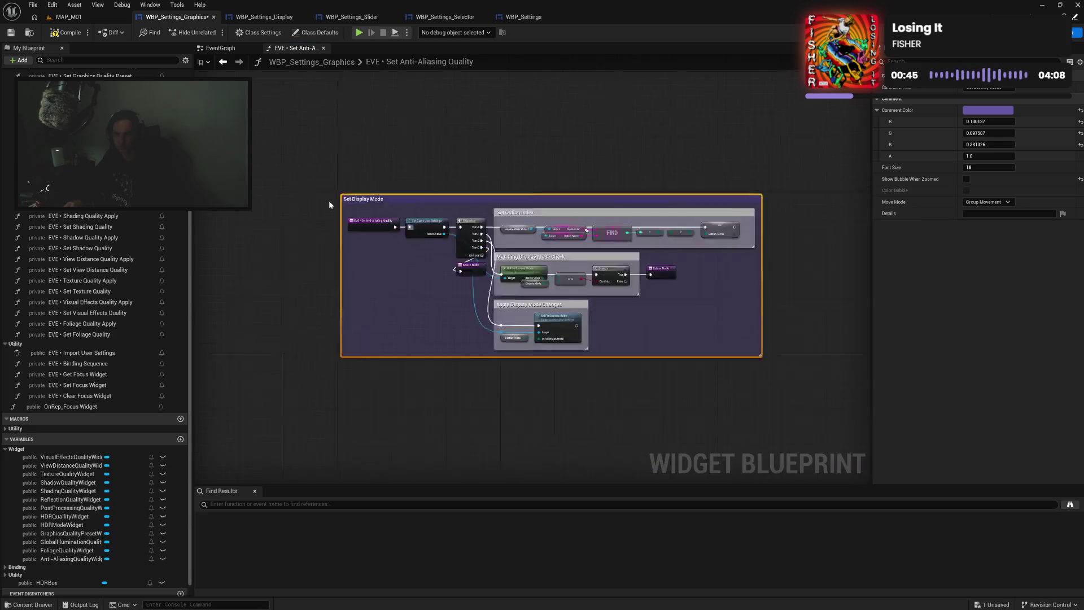
scroll(329, 201, "down", 2)
scroll(354, 213, "up", 4)
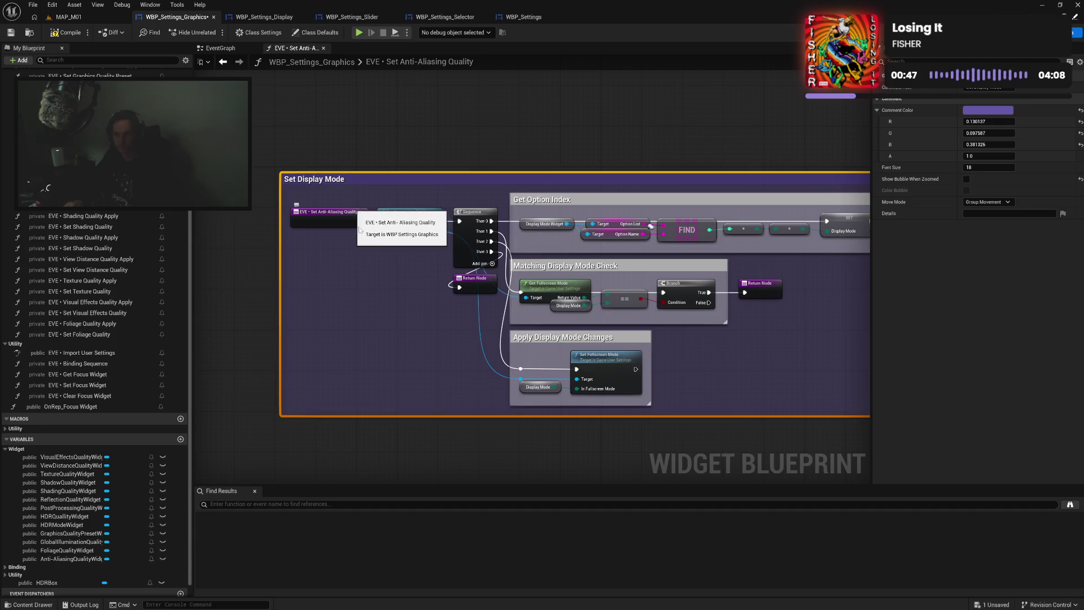
Compile and replace the Display Mode Widget getter with Anti-AliasingQualityWidget
left_click(65, 32)
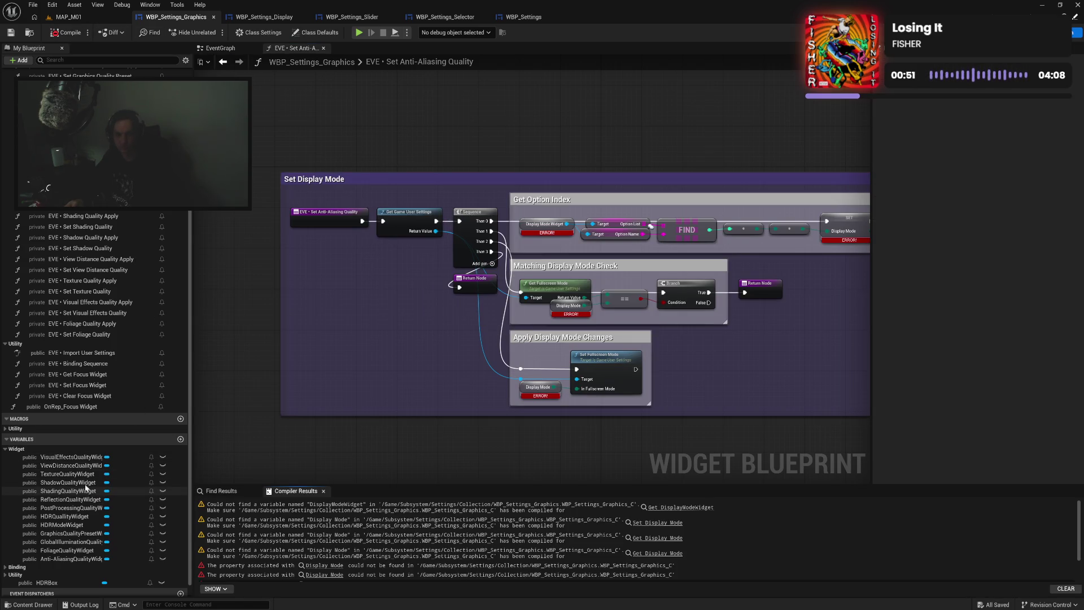
mouse_move(63, 559)
left_mouse_down()
mouse_move(271, 489)
mouse_move(523, 229)
mouse_move(615, 248)
mouse_move(824, 254)
mouse_move(838, 266)
left_mouse_up()
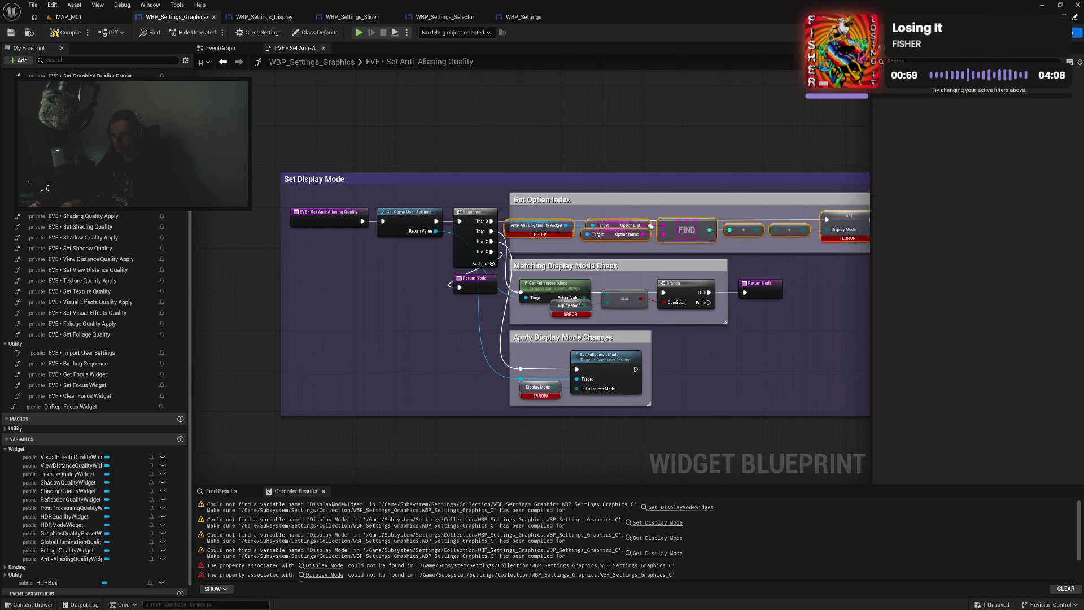
left_click_drag(734, 235, 748, 236)
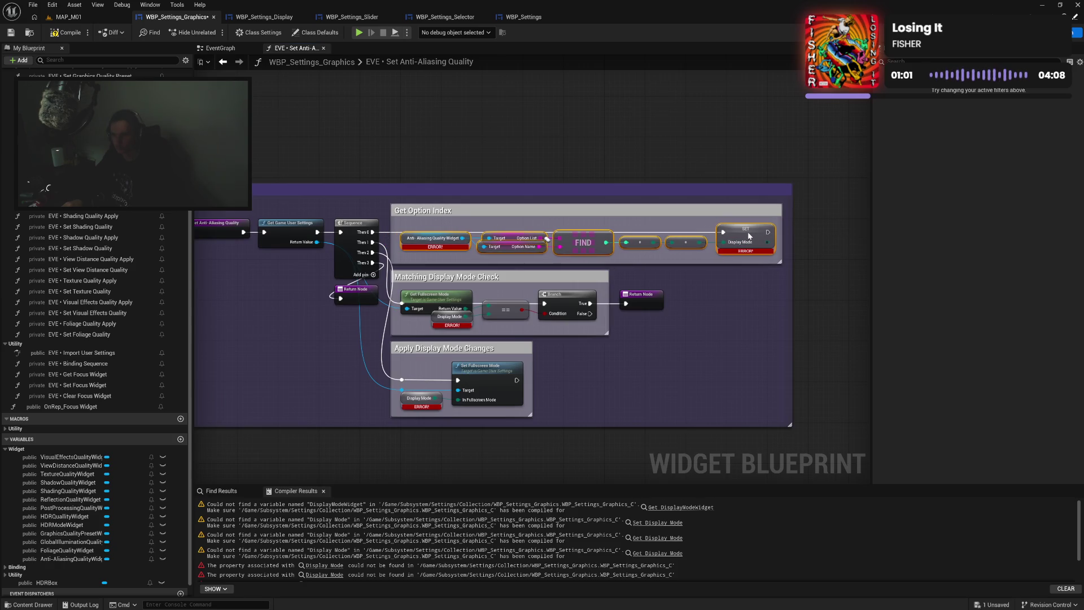
left_click(705, 297)
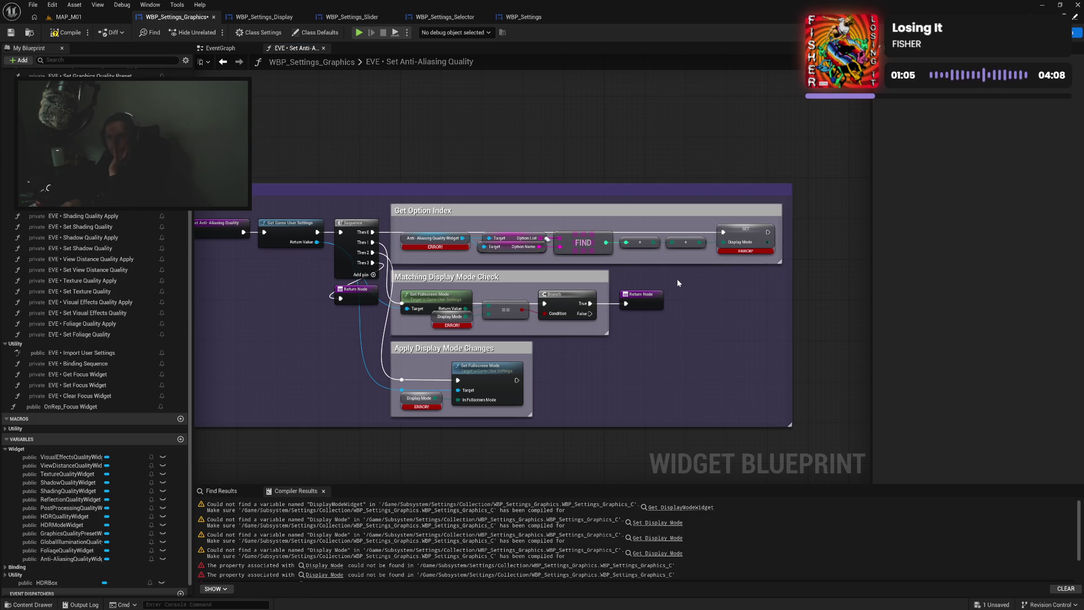
Add a Set Anti Aliasing Quality node below the Return Node
left_click_drag(317, 242, 330, 330)
type("anti")
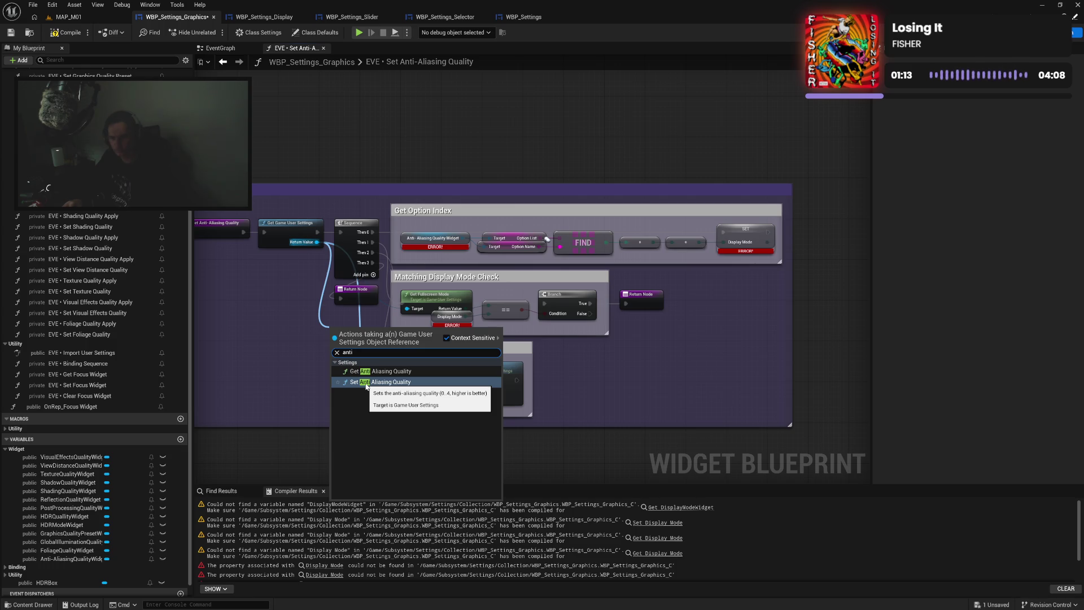
left_click(367, 384)
mouse_move(361, 334)
left_mouse_down()
mouse_move(337, 388)
mouse_move(649, 396)
mouse_move(664, 369)
left_mouse_up()
left_click_drag(649, 231, 747, 252)
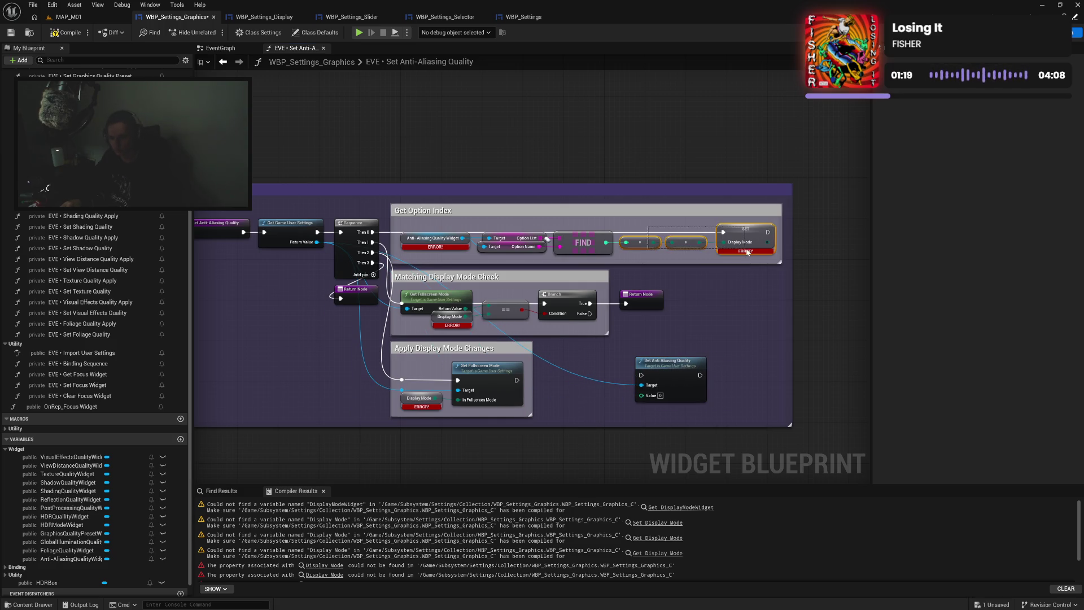
Promote the FIND result to a local variable named 'Anti-Aliasing Quality'
right_click(607, 245)
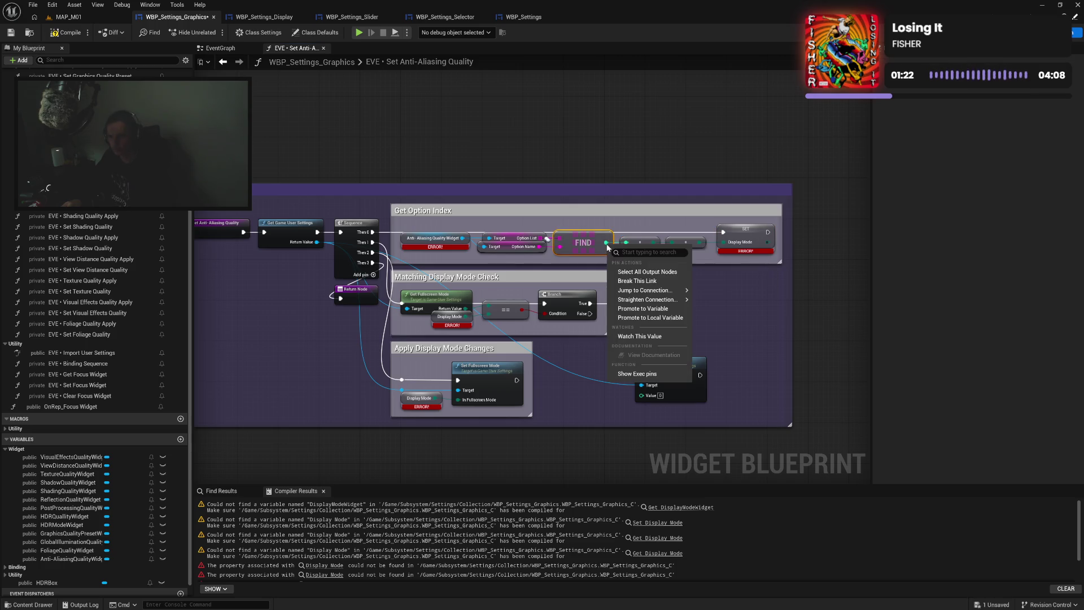
left_click(647, 318)
type("Anti-Aliasi")
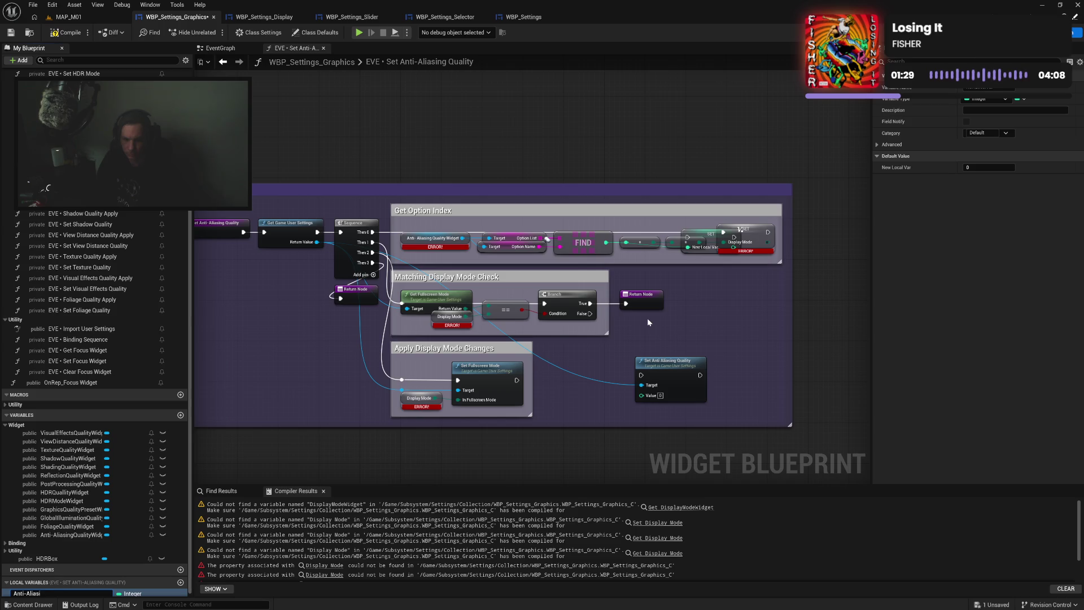
type("y")
key("Return")
mouse_move(716, 234)
left_mouse_down()
mouse_move(649, 218)
mouse_move(670, 223)
mouse_move(652, 248)
mouse_move(728, 248)
left_mouse_up()
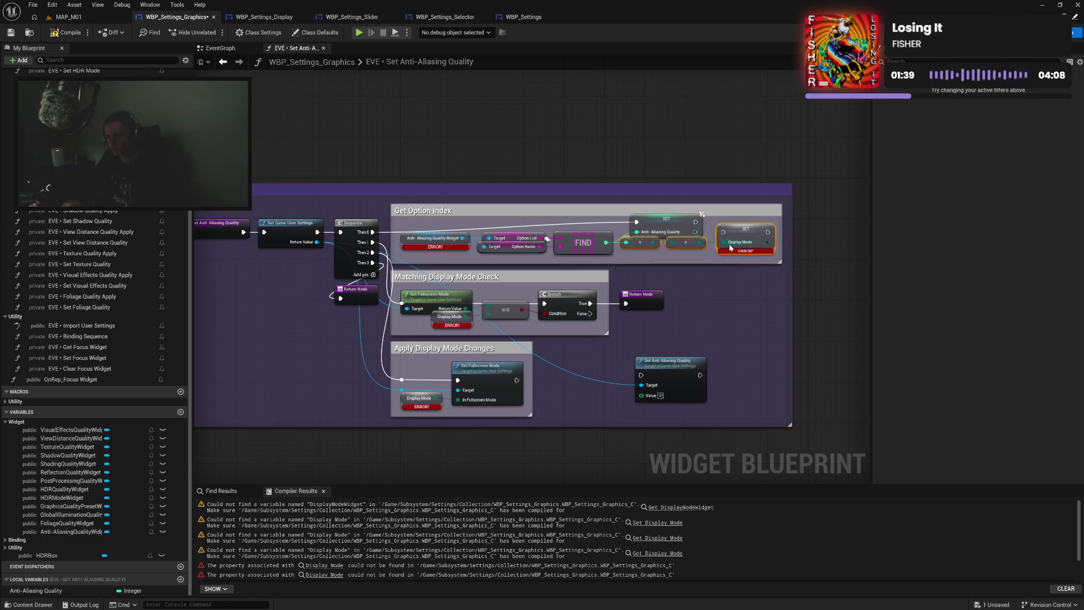
Delete the reroutes and old Display Mode setter, then shrink the Get Option Index comment
key("Delete")
left_click_drag(664, 223, 653, 232)
left_click_drag(783, 232, 701, 235)
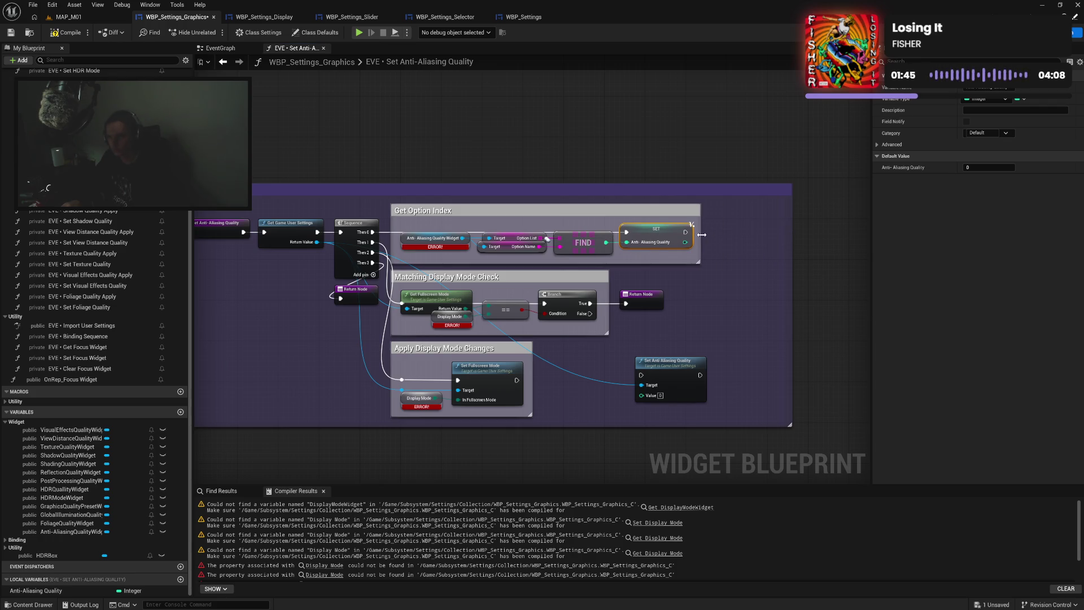
left_click(720, 244)
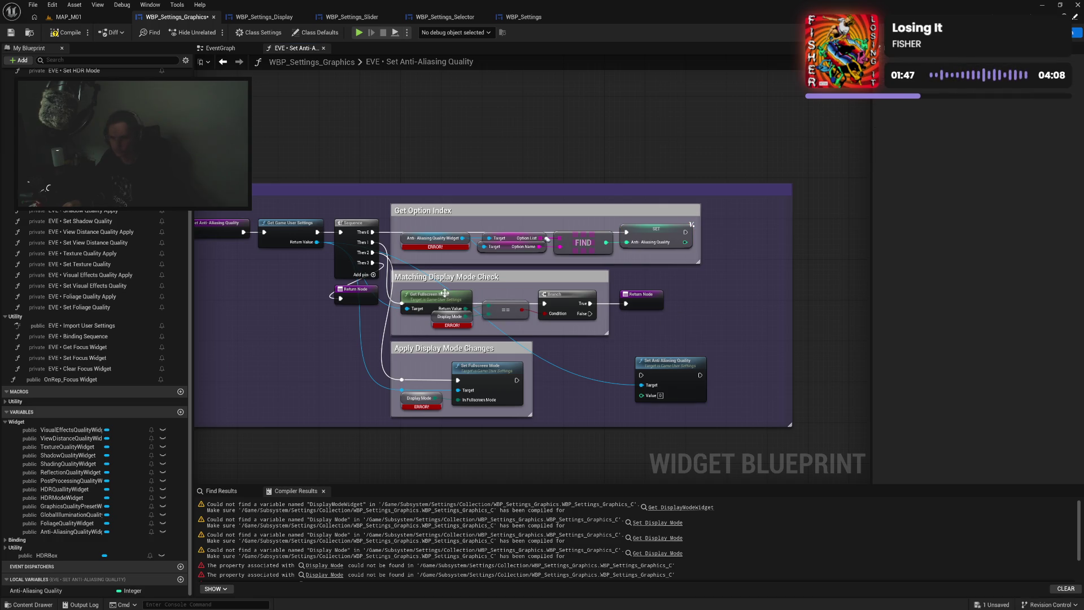
Add a Get Anti Aliasing Quality node from the game user settings
mouse_move(317, 242)
left_mouse_down()
mouse_move(330, 322)
mouse_move(350, 328)
left_mouse_up()
type("anti")
left_click(374, 364)
Delete Get Fullscreen Mode, its == and Display Mode, and move in Get Anti Aliasing Quality
left_click(434, 290)
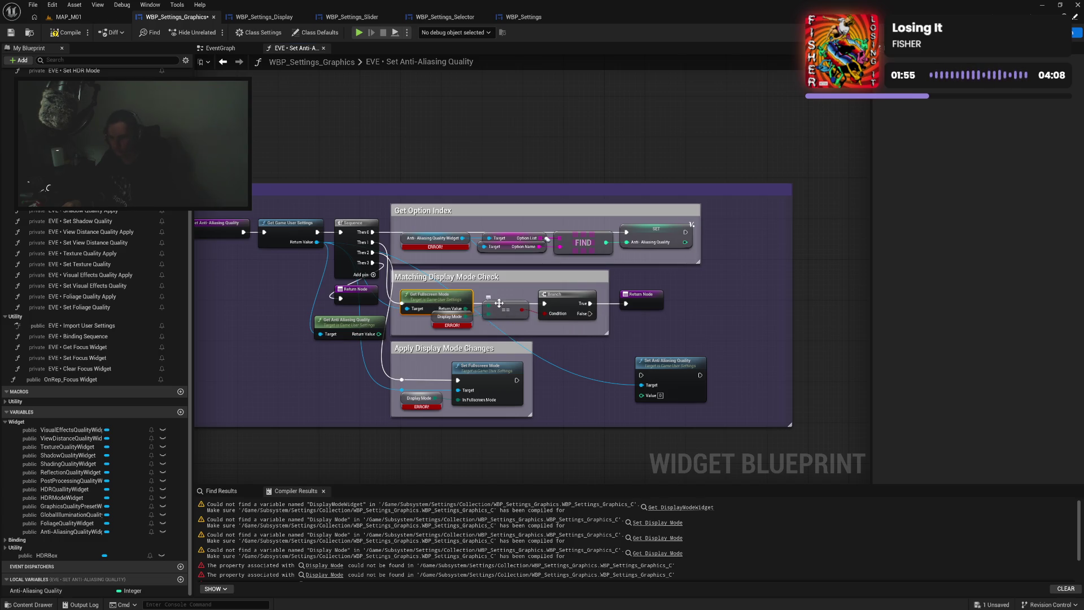
left_click_drag(395, 286, 499, 318)
key("Delete")
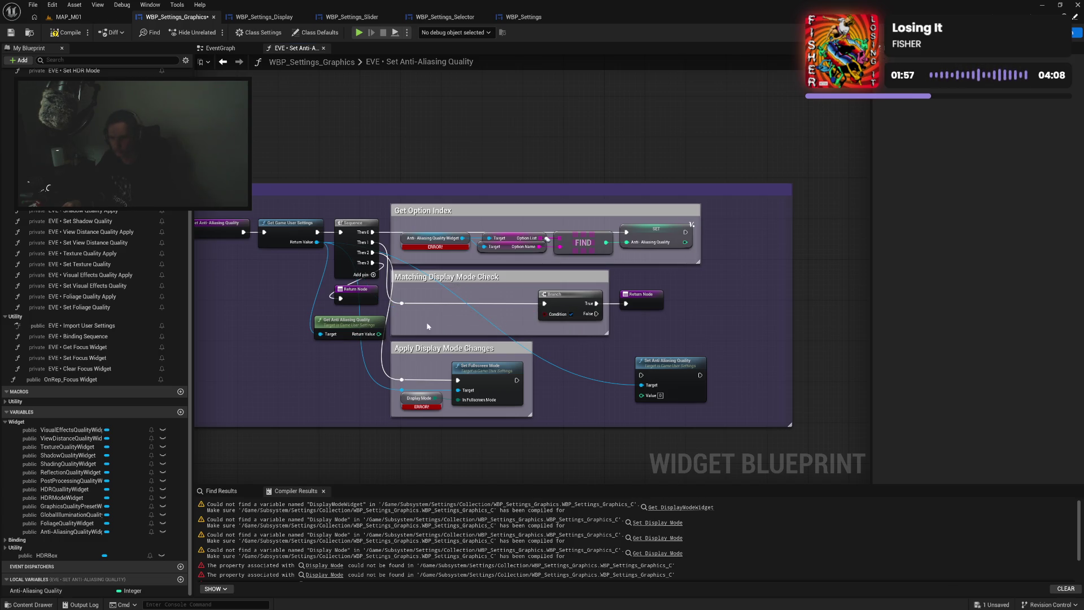
mouse_move(363, 328)
left_mouse_down()
mouse_move(453, 301)
mouse_move(545, 314)
left_mouse_up()
Compare the returned quality with the Anti-Aliasing Quality variable using an == node feeding the Branch
type("==")
left_click(523, 351)
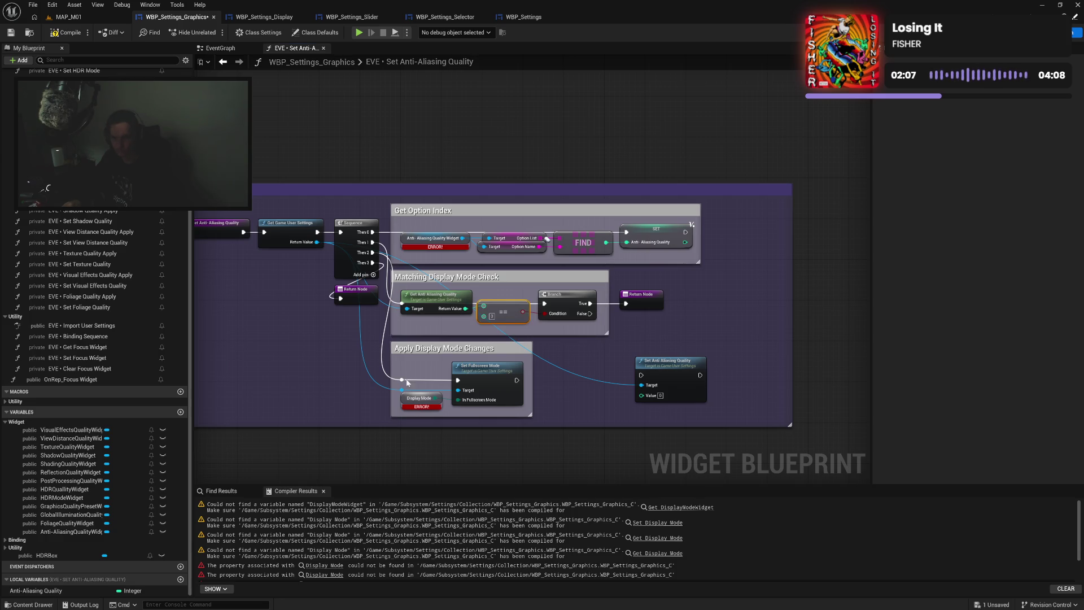
mouse_move(36, 591)
left_mouse_down()
mouse_move(495, 315)
mouse_move(484, 315)
mouse_move(569, 289)
left_mouse_up()
key("q")
key("q")
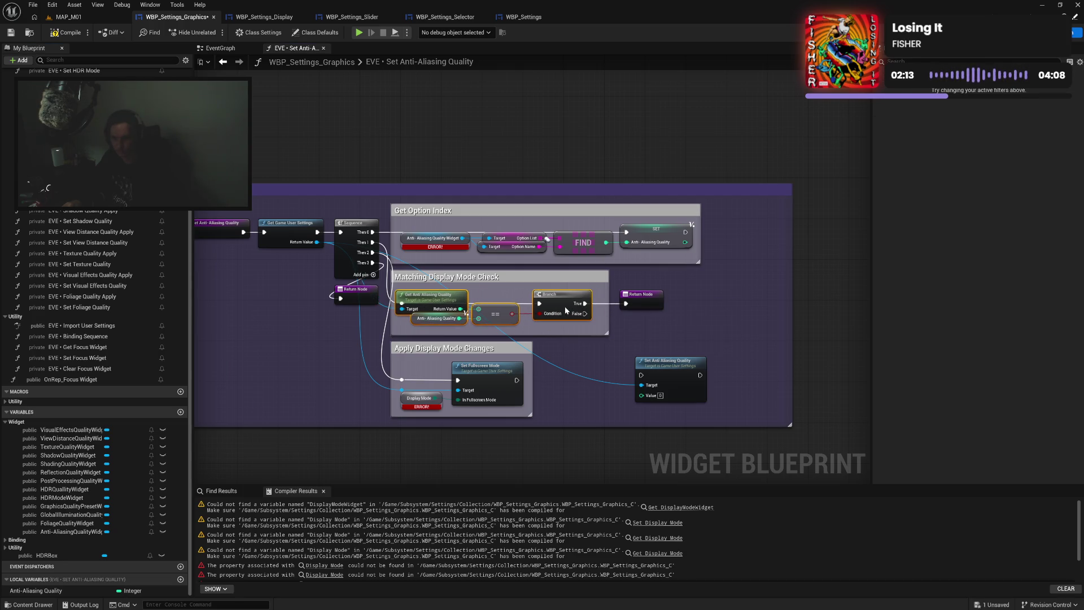
left_click(564, 308)
left_click_drag(565, 307, 601, 316)
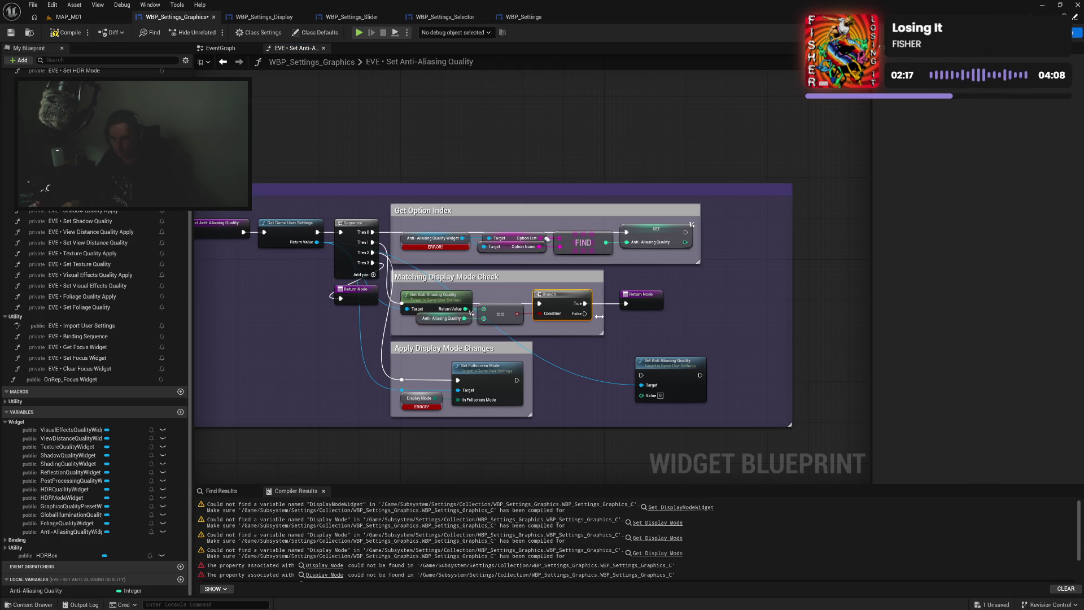
left_click(637, 304)
left_click_drag(574, 372, 627, 331)
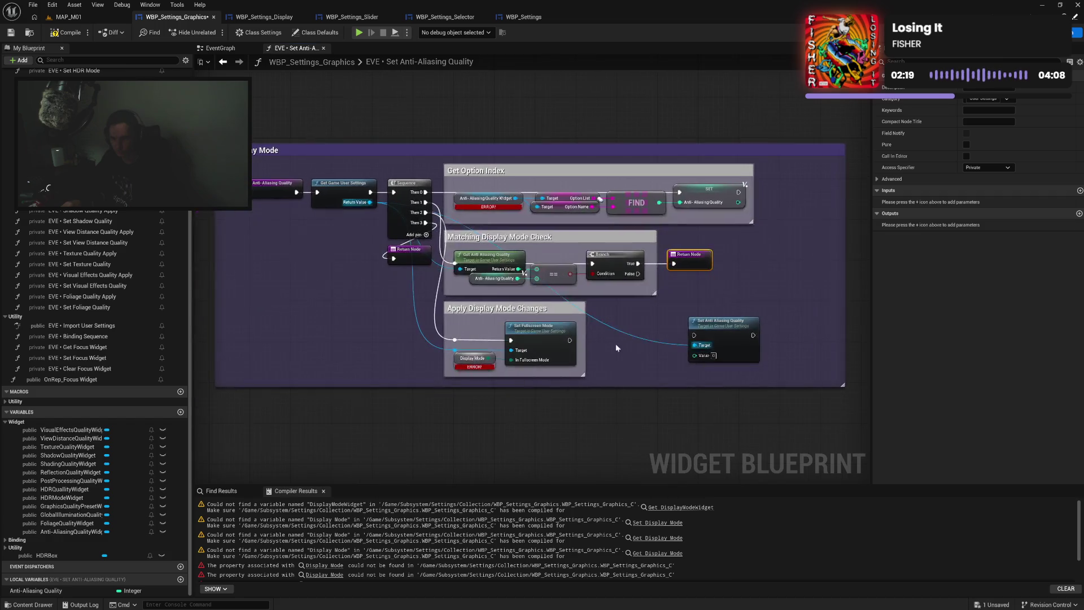
Replace Set Fullscreen Mode with Set Anti Aliasing Quality, wiring game user settings and Anti-Aliasing Quality
left_click_drag(710, 332, 570, 340)
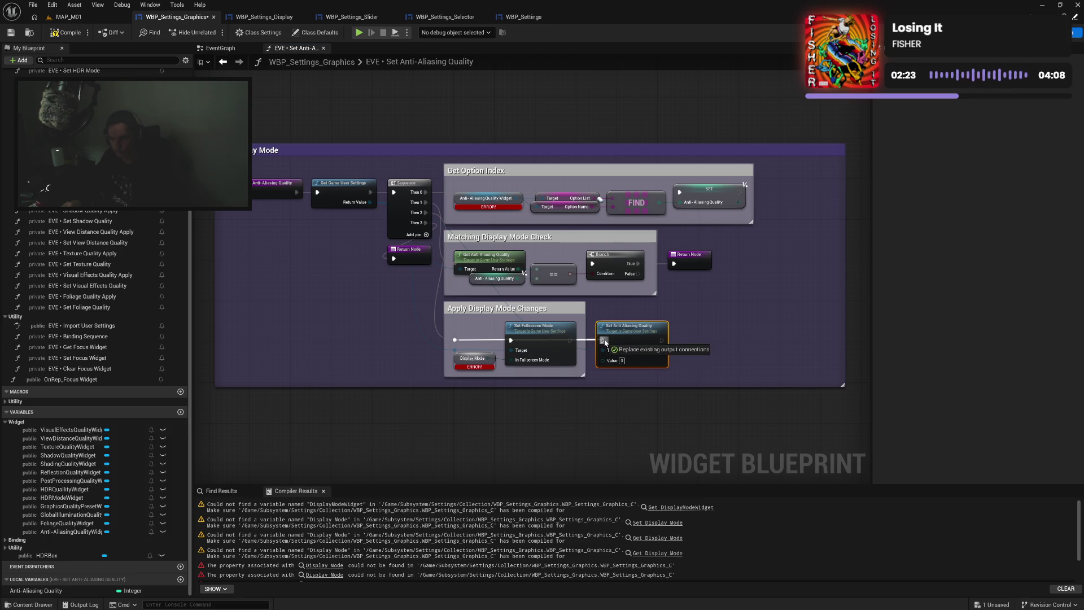
left_click_drag(497, 359, 536, 377)
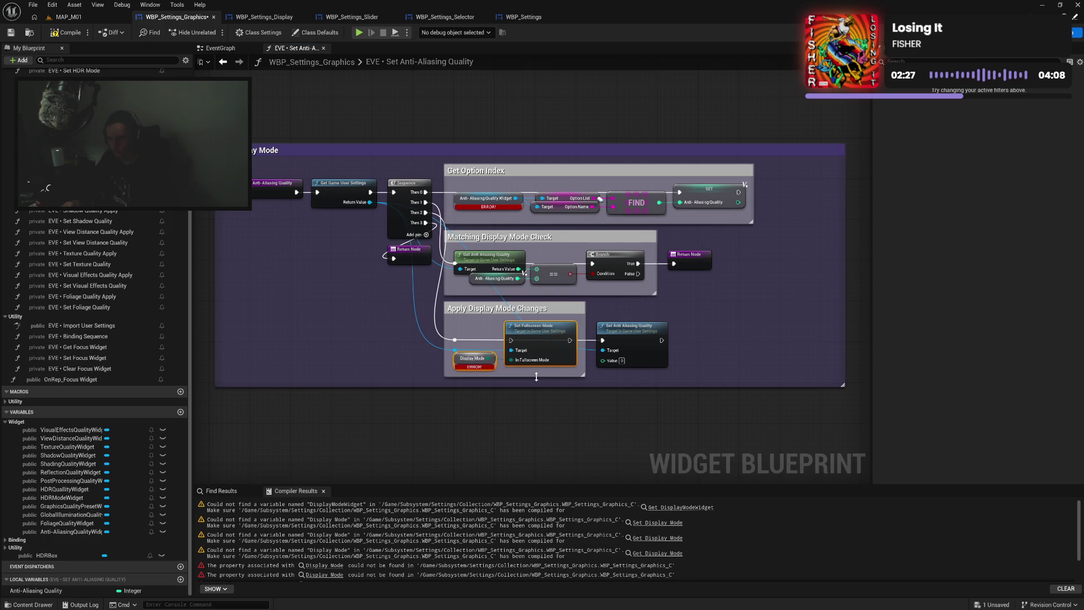
key("Delete")
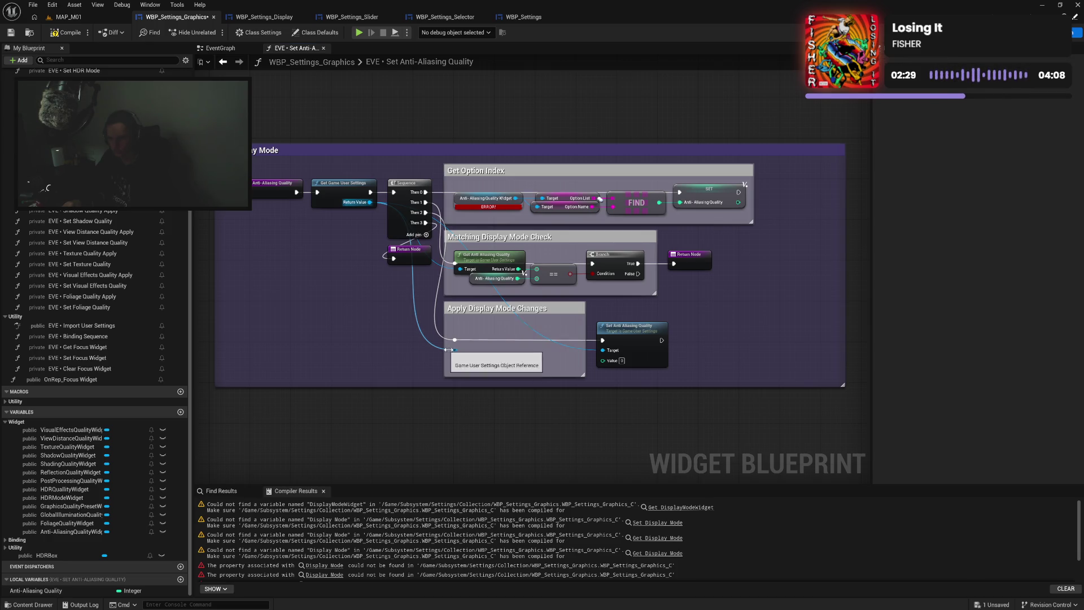
left_click(600, 351, "alt")
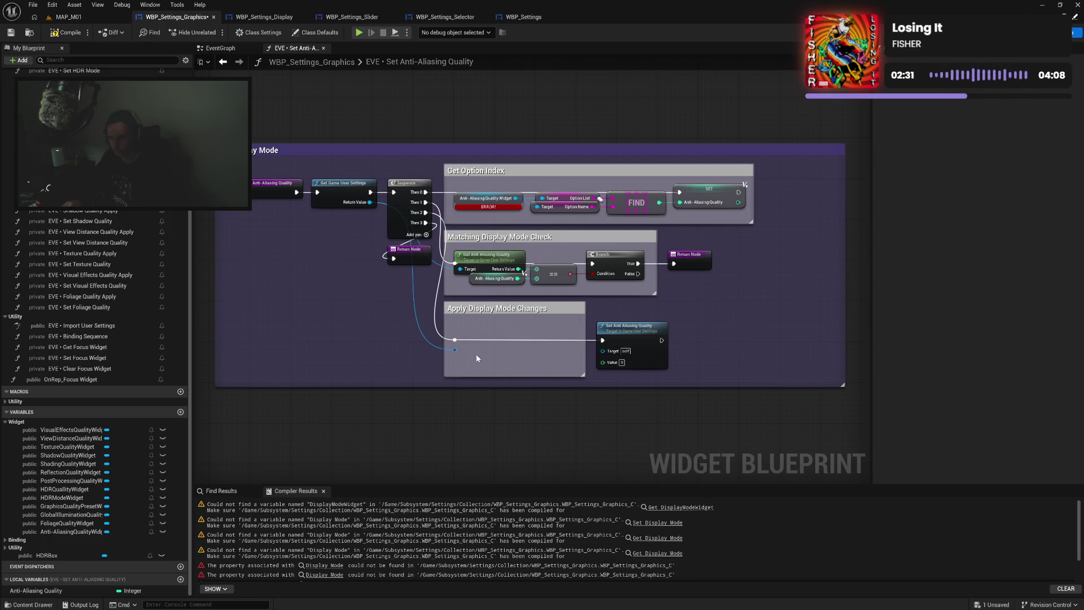
left_click_drag(456, 350, 602, 350)
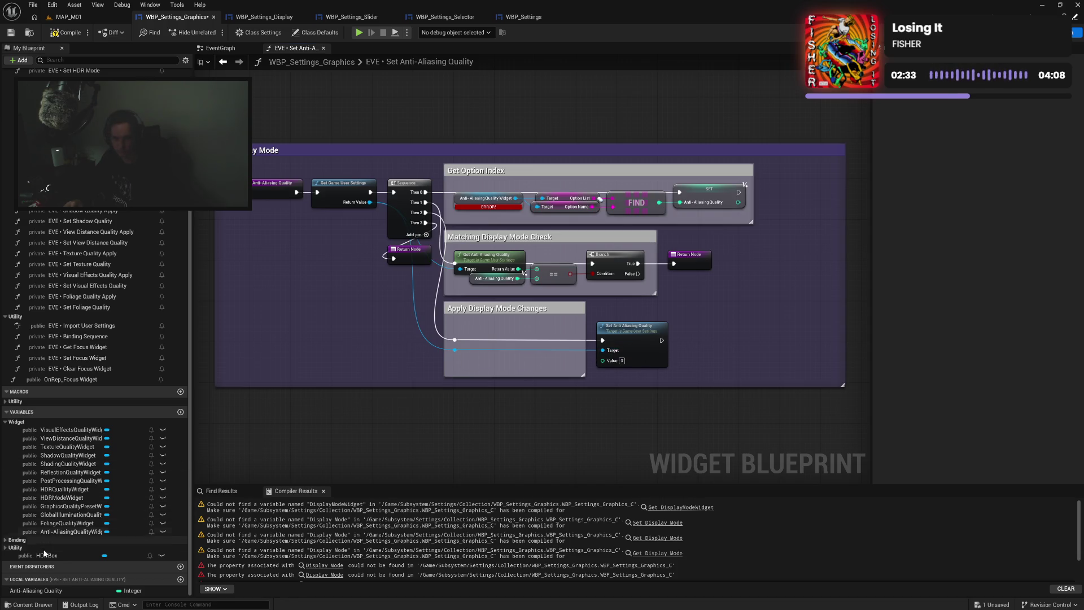
mouse_move(37, 591)
left_mouse_down()
mouse_move(555, 410)
mouse_move(672, 387)
mouse_move(560, 353)
mouse_move(666, 382)
left_mouse_up()
mouse_move(626, 341)
left_mouse_down()
mouse_move(550, 340)
mouse_move(599, 320)
left_mouse_up()
Retitle the outer comment to 'Set Anti-Aliasing Quality'
left_click(637, 326)
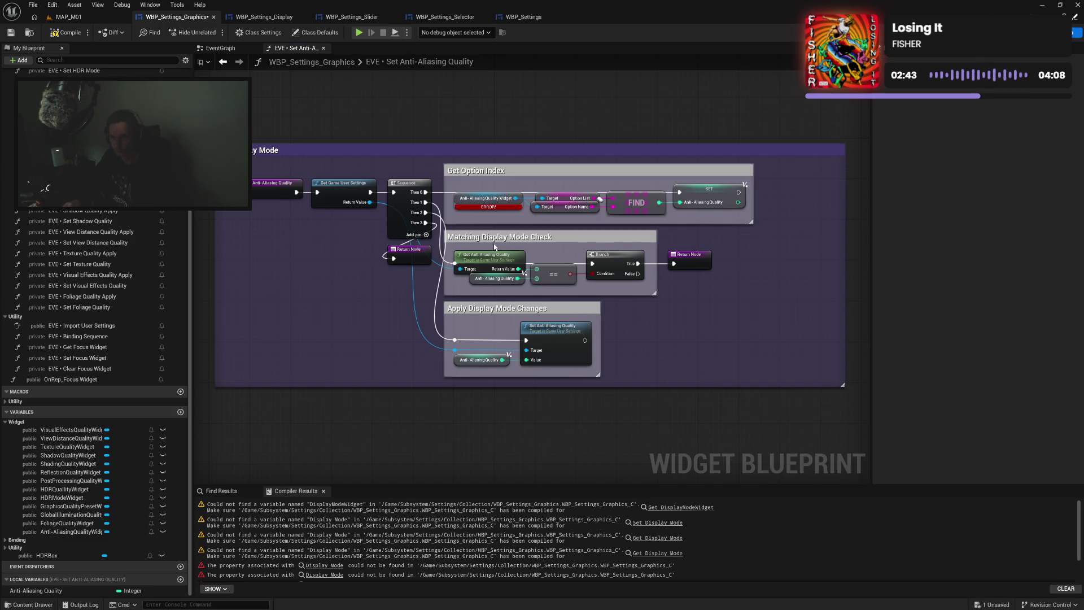
double_click(265, 152)
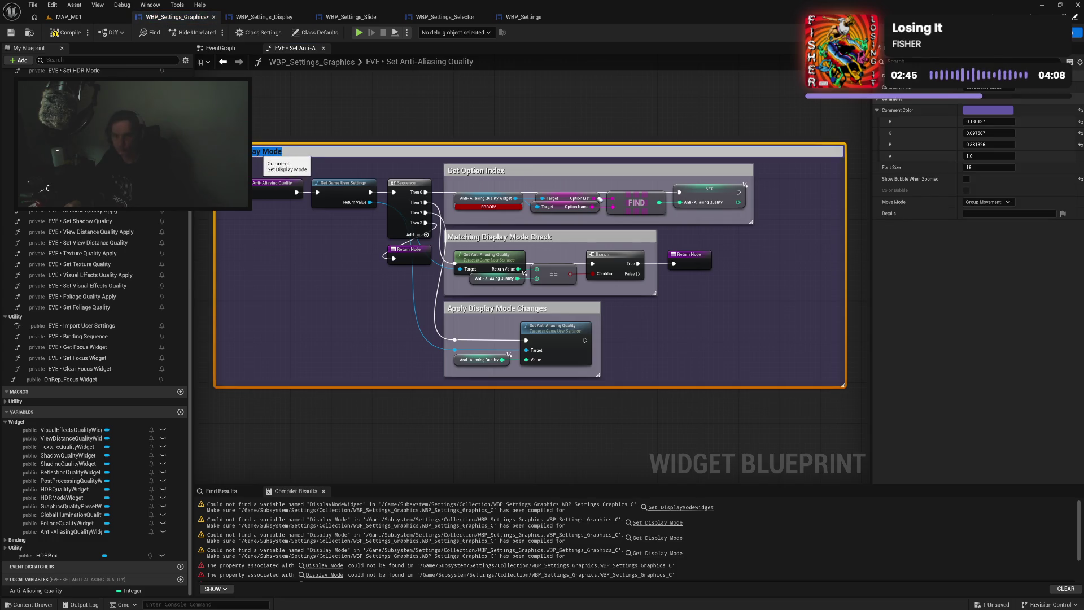
key("BackSpace")
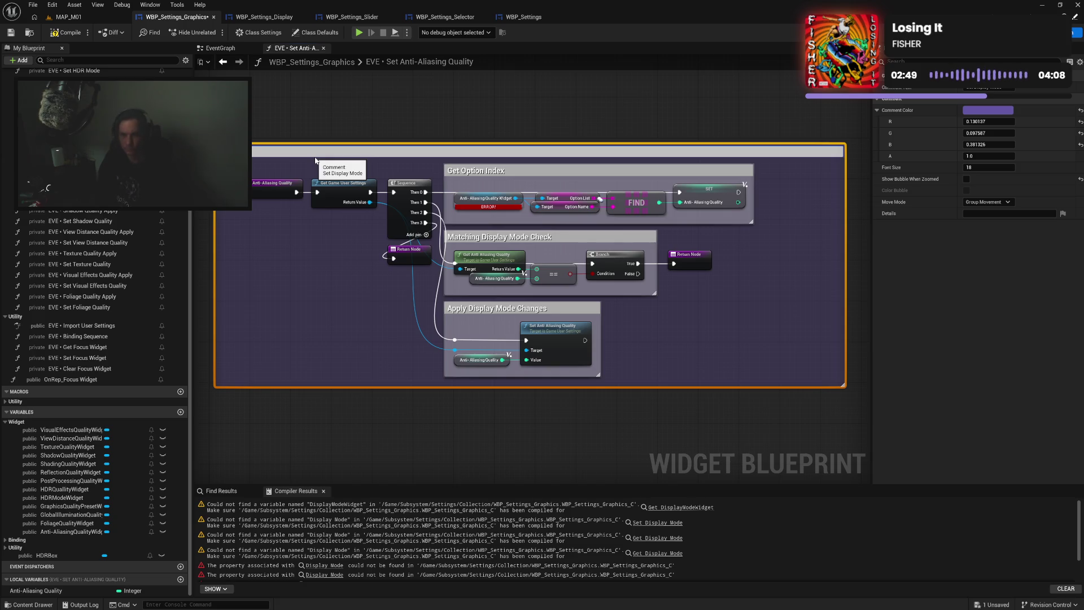
type("ing Quality")
key("Return")
left_click(484, 170)
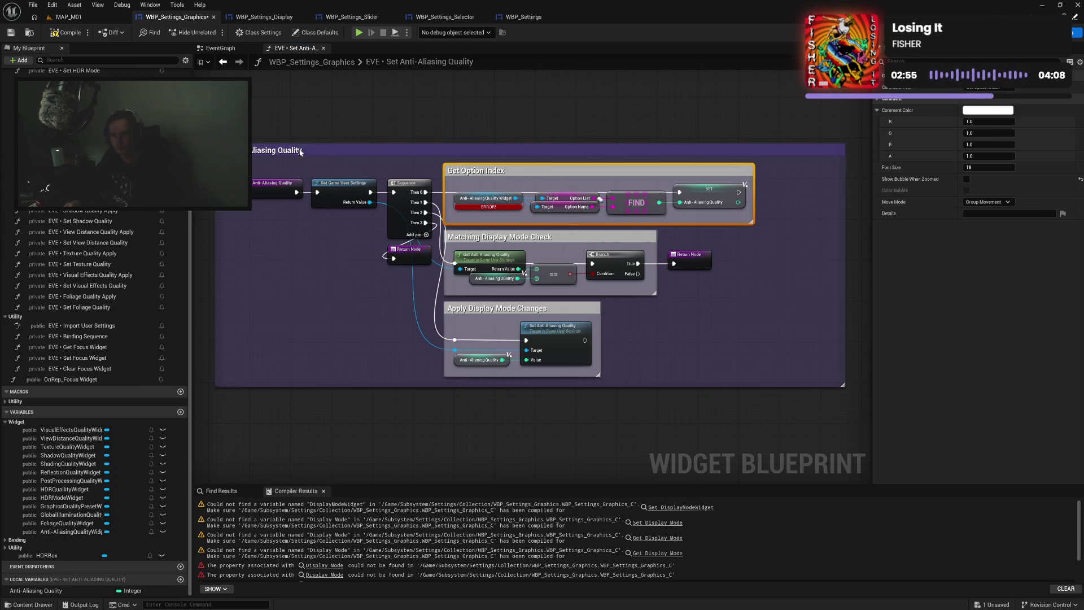
double_click(306, 151)
left_click_drag(306, 151, 265, 151)
key("ctrl+a")
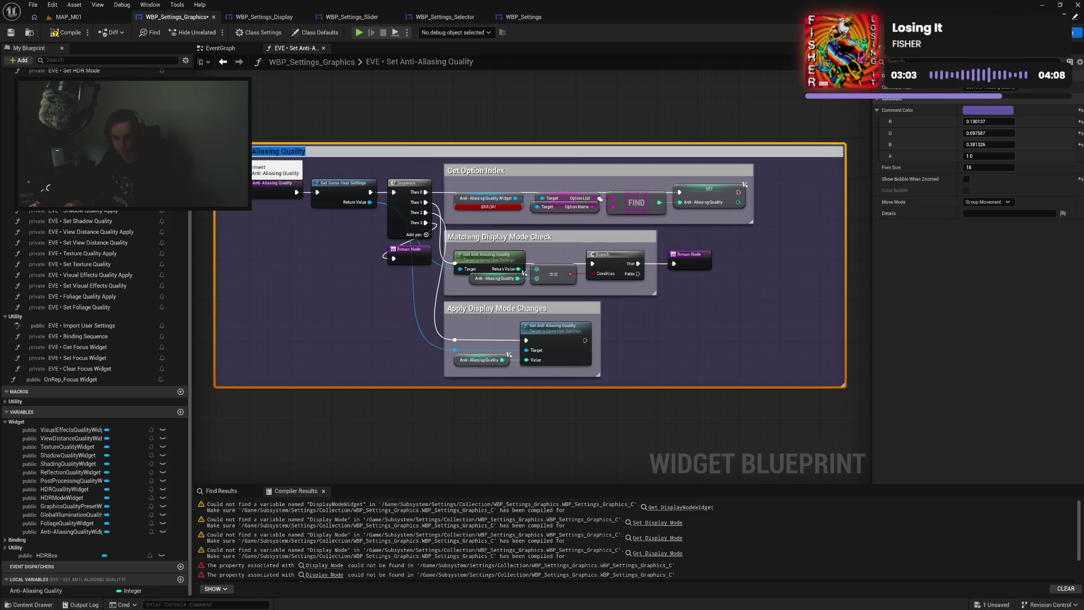
Replace Display Mode with Anti-Aliasing Quality in the Matching Check and Apply Changes comment titles
double_click(504, 237)
left_click_drag(532, 238, 484, 238)
type("Anti-Aliasing Quality")
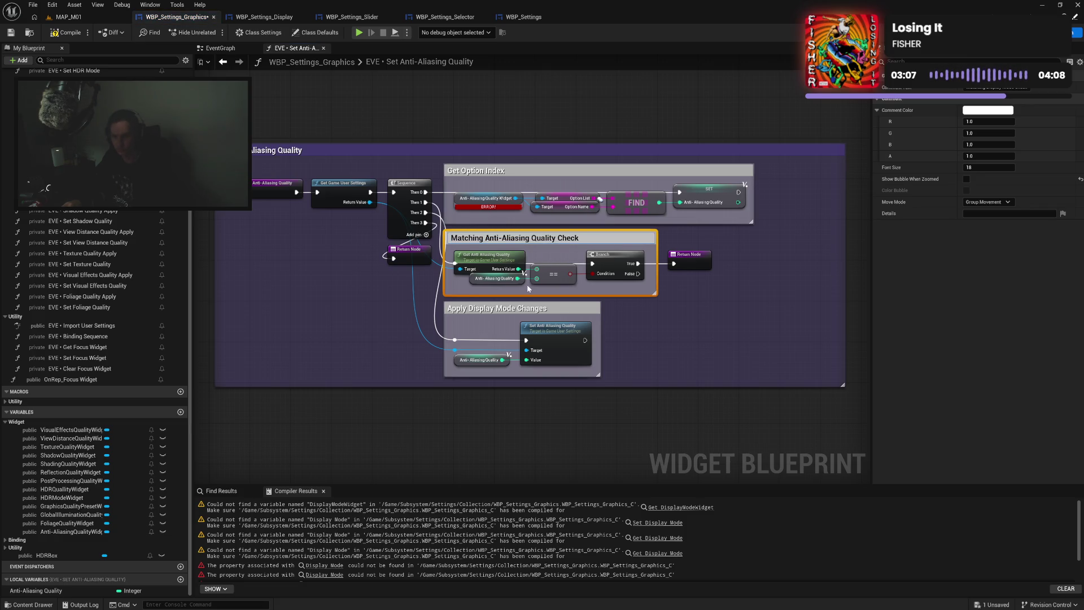
left_click(495, 308)
double_click(495, 309)
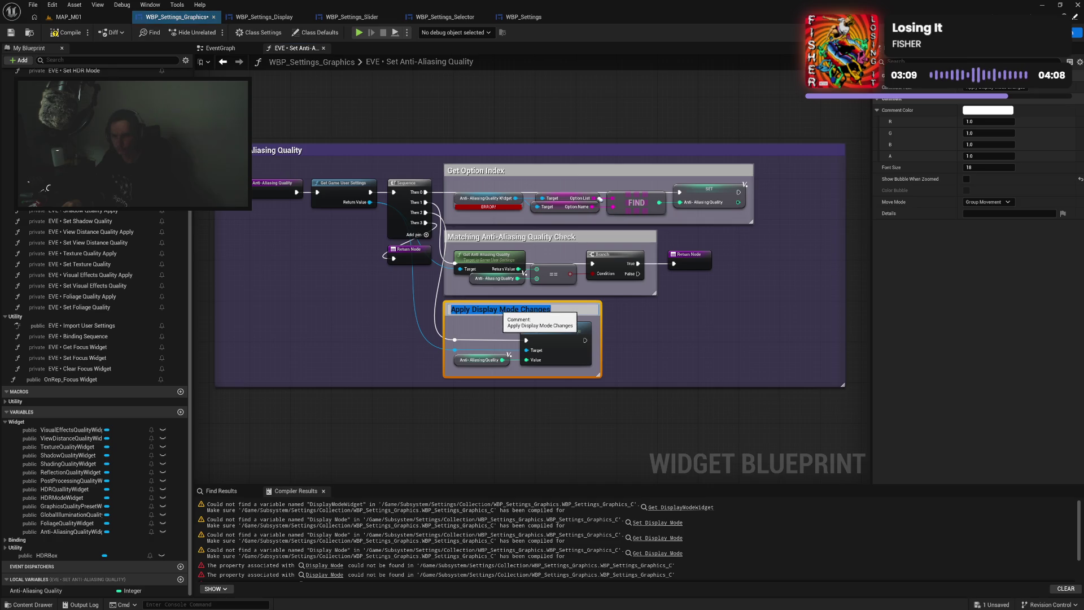
left_click_drag(518, 309, 472, 309)
type("Anti-Aliasing Quality")
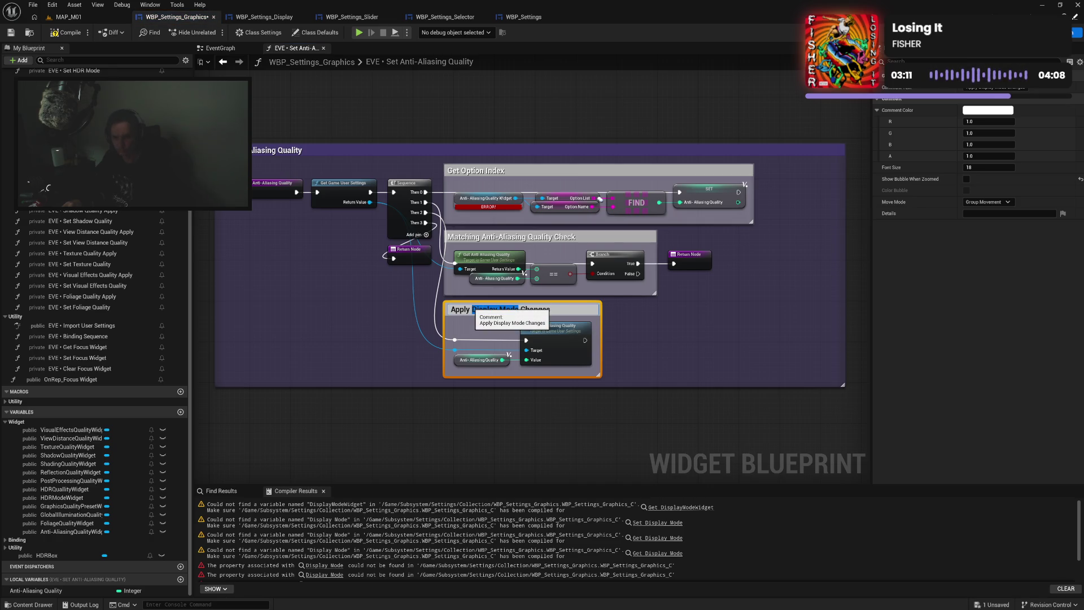
left_click(552, 228)
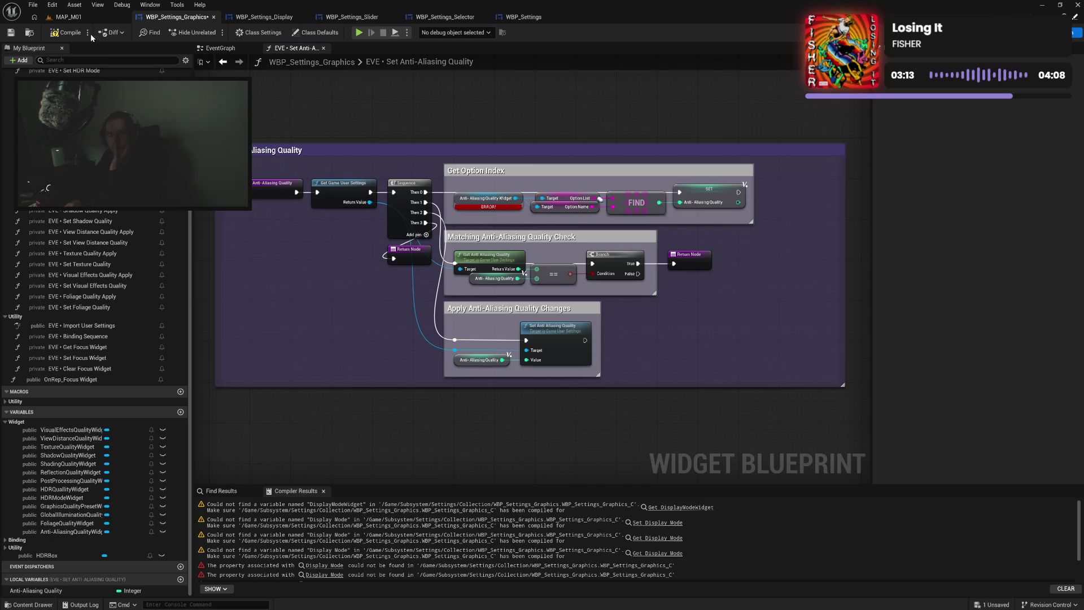
Save, narrow the outer comment box around its nodes, and compile the blueprint
key("ctrl+s")
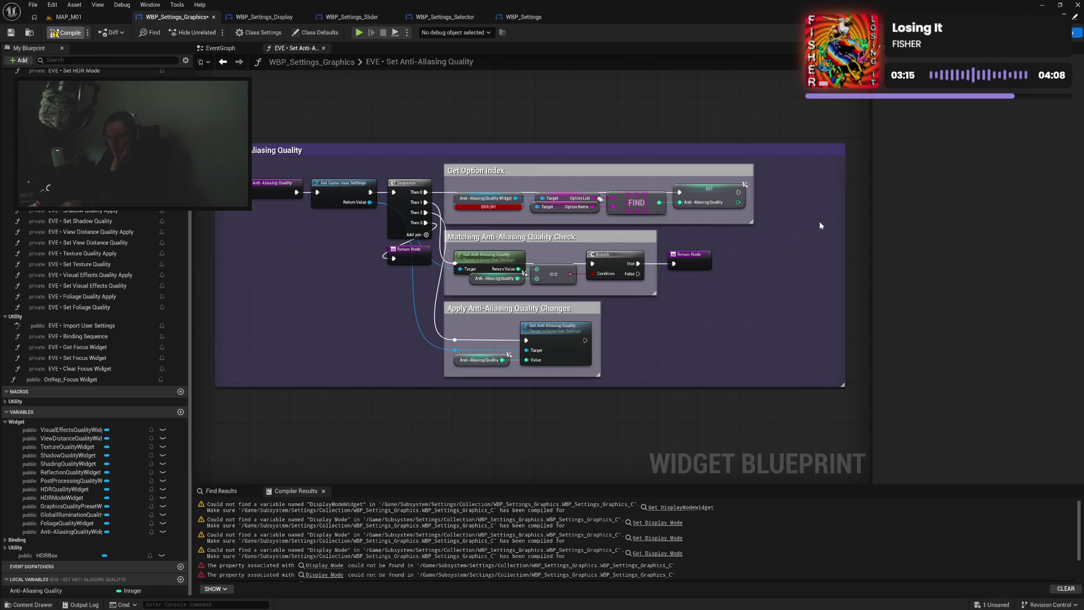
left_click_drag(844, 216, 766, 216)
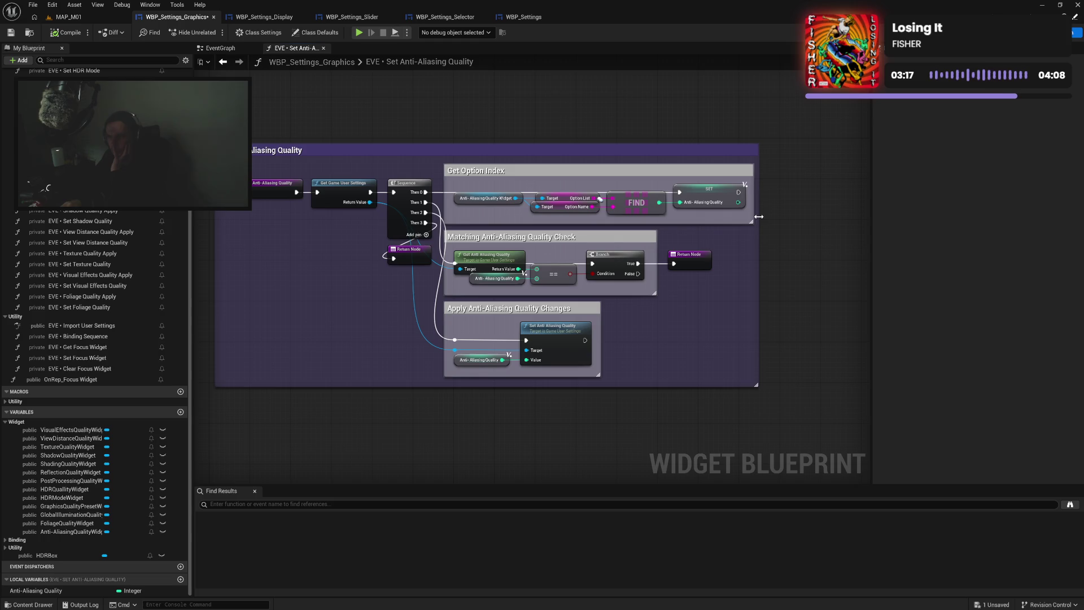
left_click_drag(330, 285, 382, 291)
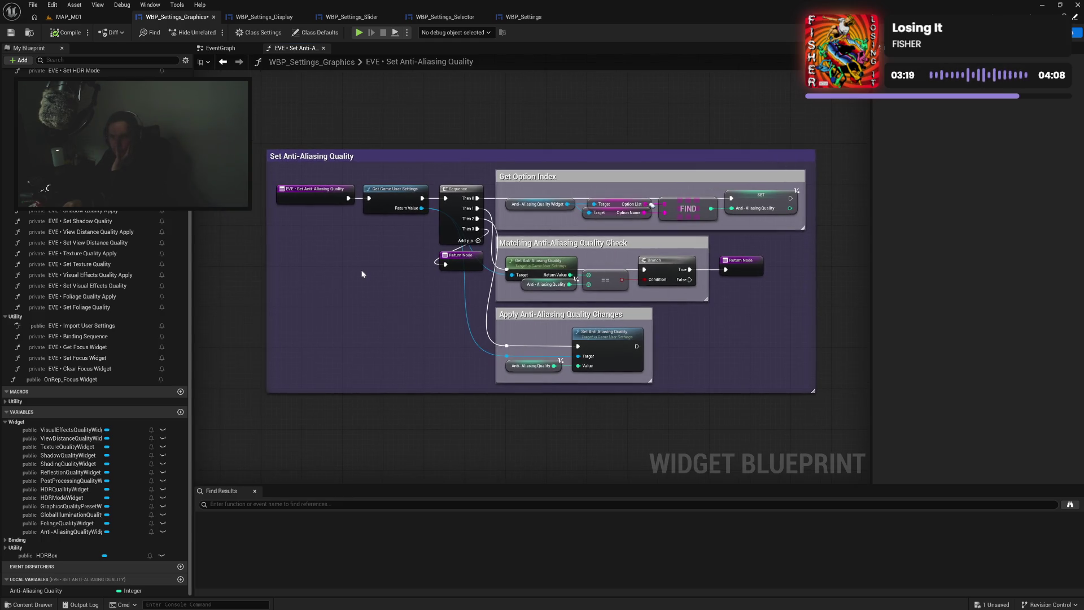
left_click(58, 33)
Save the graphics settings widget blueprint
mouse_move(561, 198)
left_mouse_down()
mouse_move(732, 219)
mouse_move(749, 198)
left_mouse_up()
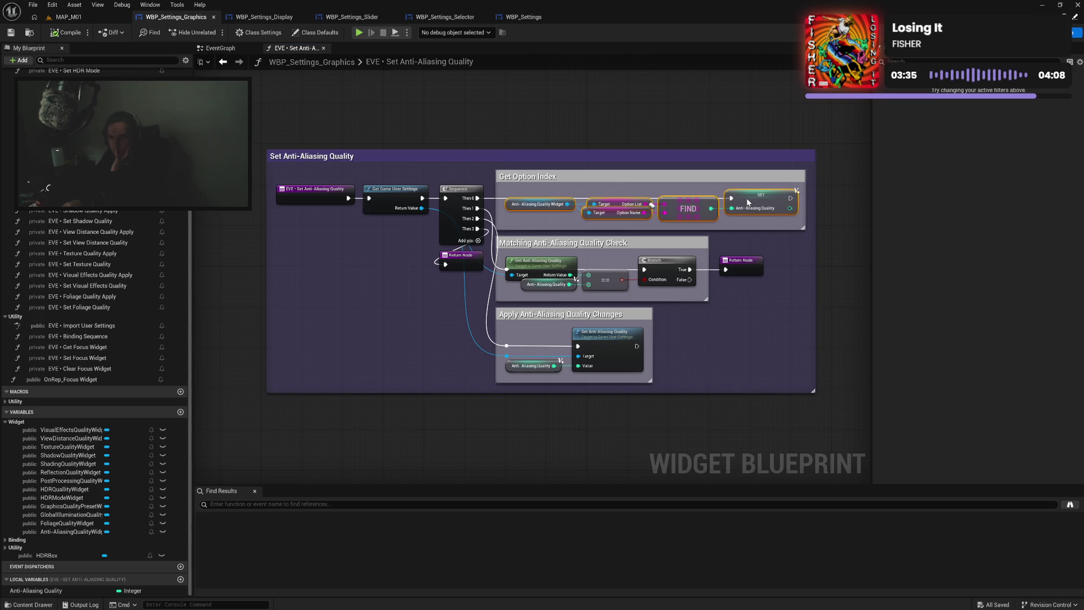
left_click(784, 251)
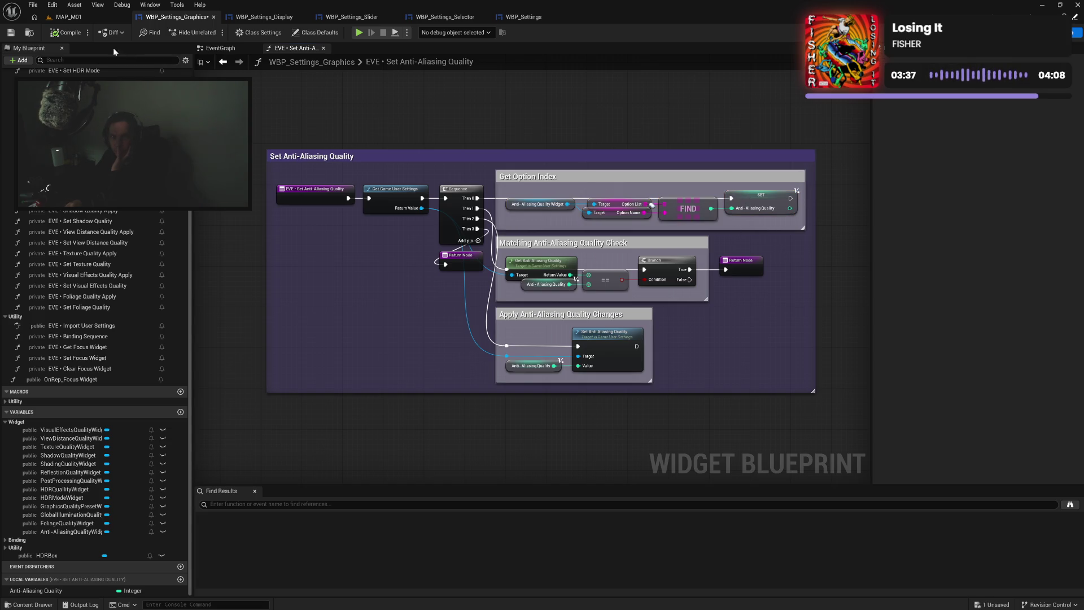
left_click(11, 32)
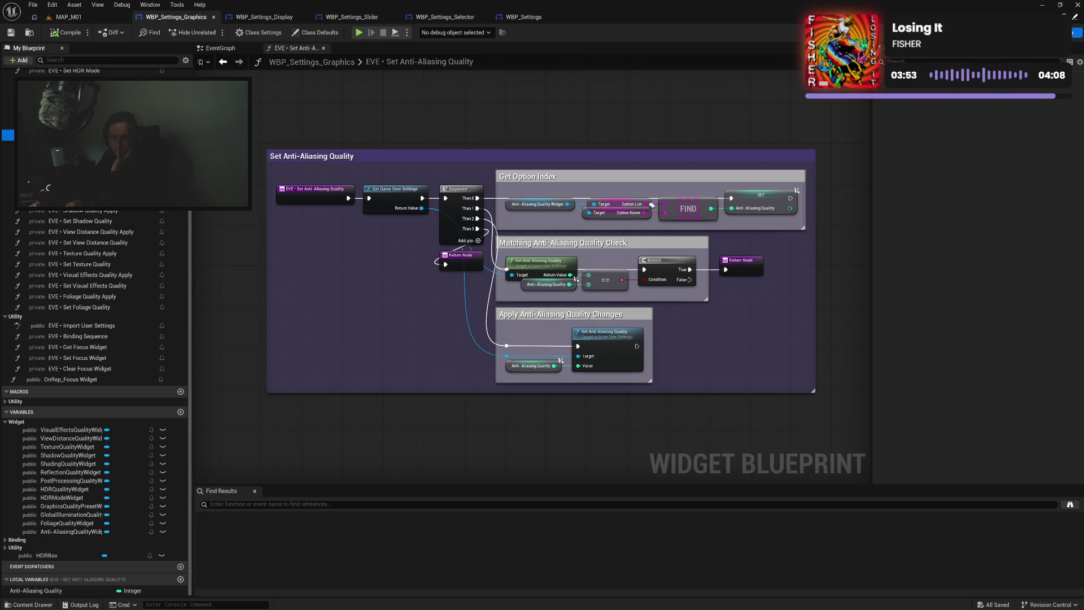
Open the Set Post Processing Quality graph, then select the whole anti-aliasing comment block
double_click(85, 145)
left_click(286, 49)
mouse_move(396, 141)
left_mouse_down()
mouse_move(508, 254)
mouse_move(771, 390)
left_mouse_up()
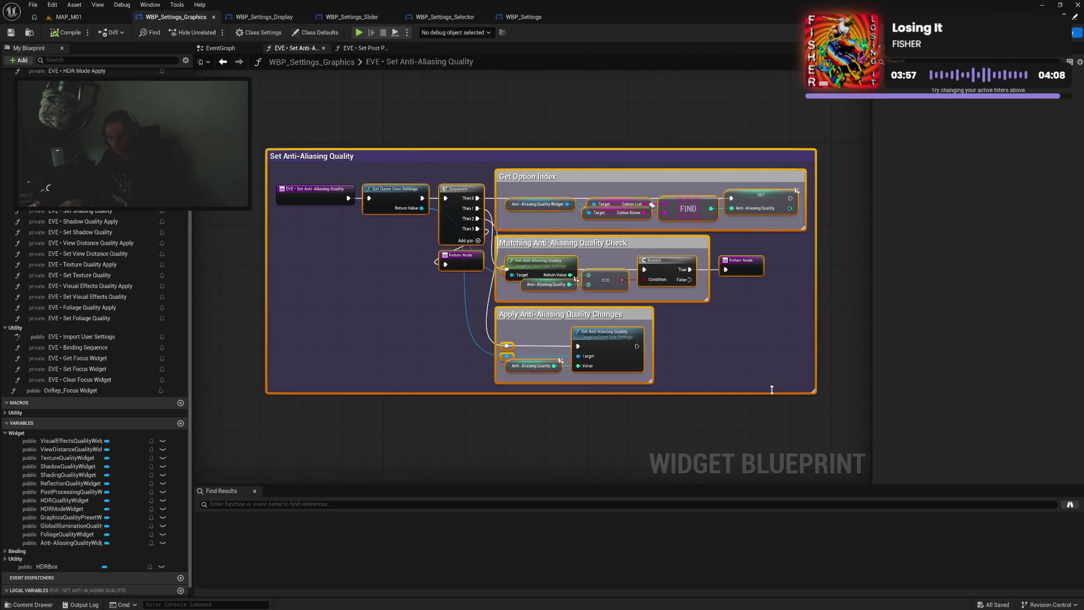
Paste the anti-aliasing logic into the post-processing graph and wire the entry event to it
left_click(366, 48)
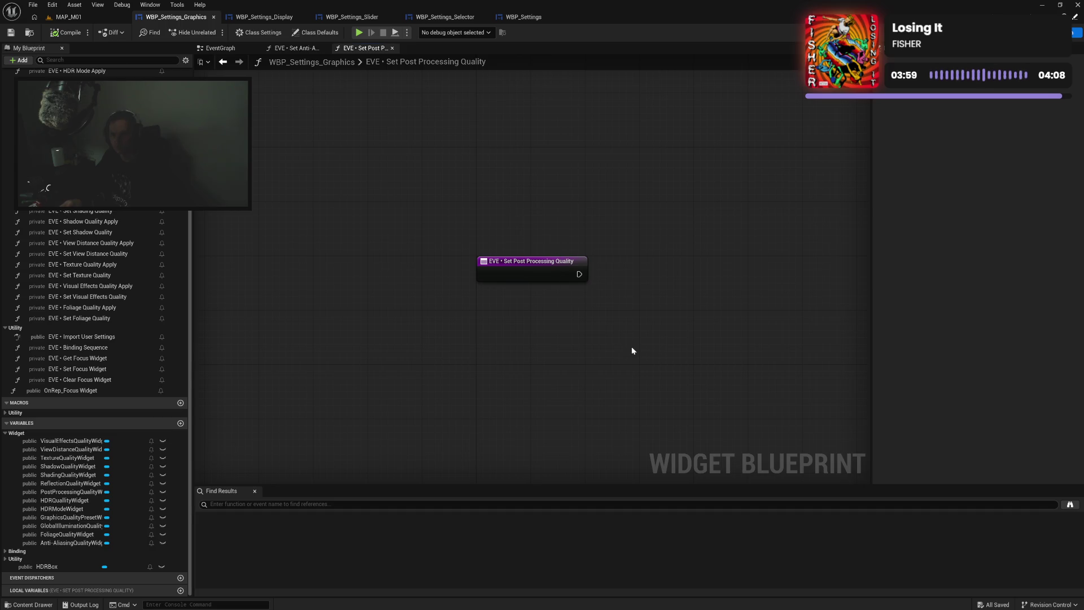
key("ctrl+v")
mouse_move(511, 162)
left_mouse_down()
mouse_move(542, 160)
mouse_move(571, 224)
left_mouse_up()
left_click_drag(461, 270, 489, 271)
left_click_drag(350, 300, 347, 300)
left_click_drag(414, 231, 309, 142)
Add Get and Set Post Processing Quality nodes from game user settings, placing the setter in Apply
left_click_drag(453, 194, 428, 308)
type("post")
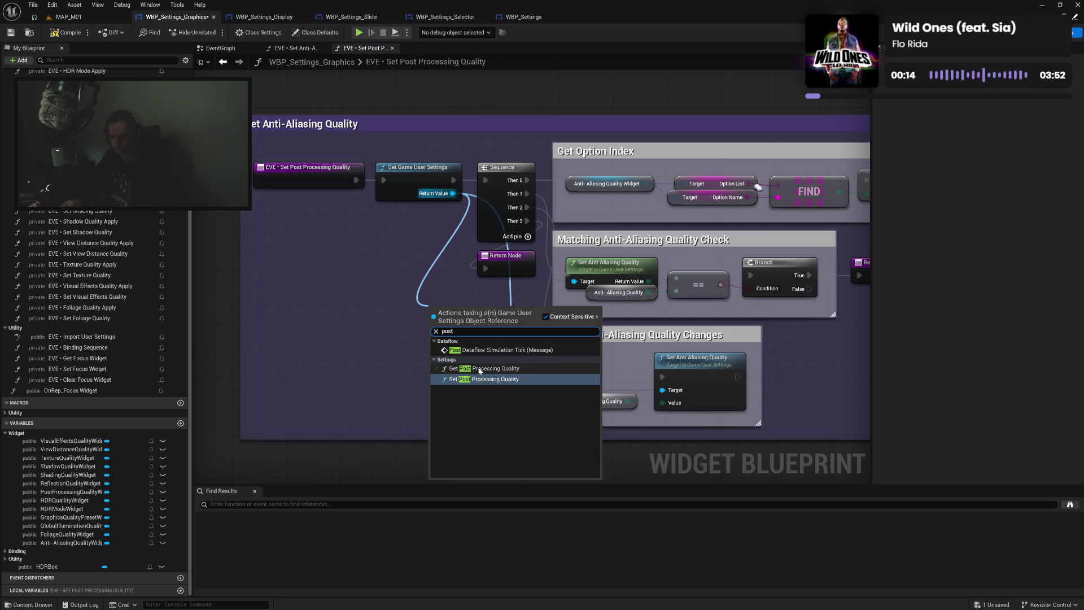
left_click(479, 369)
mouse_move(453, 193)
left_mouse_down()
mouse_move(471, 376)
mouse_move(420, 373)
left_mouse_up()
type("post")
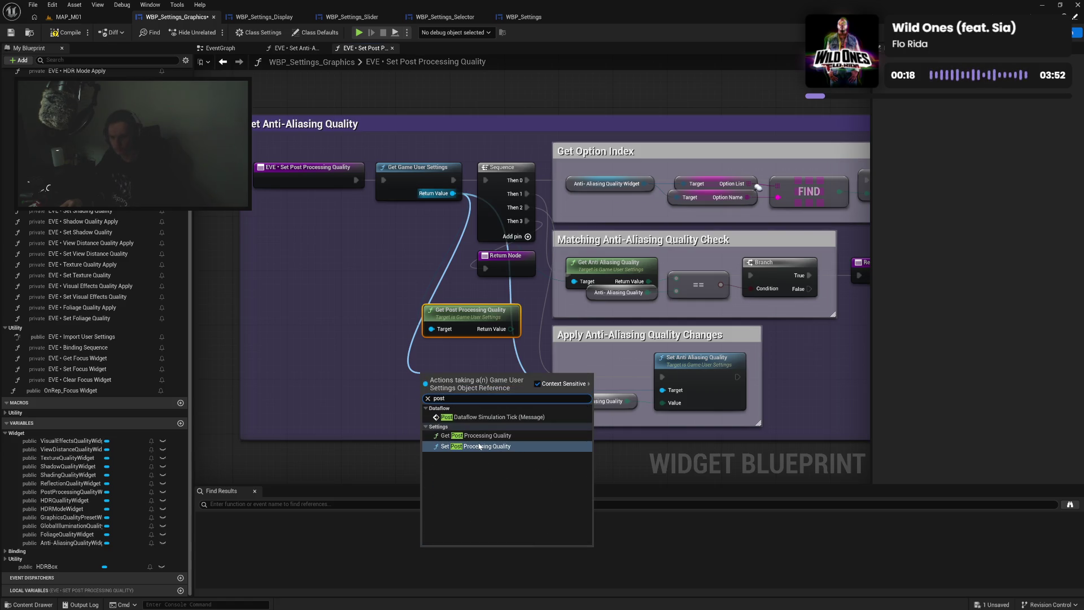
left_click(478, 447)
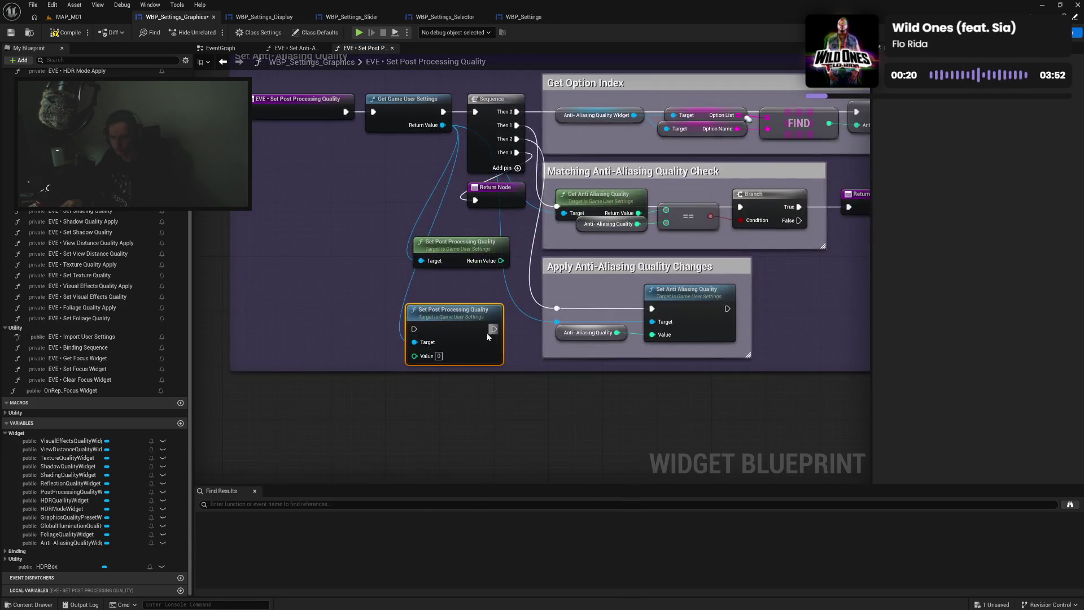
left_click_drag(471, 330, 702, 375)
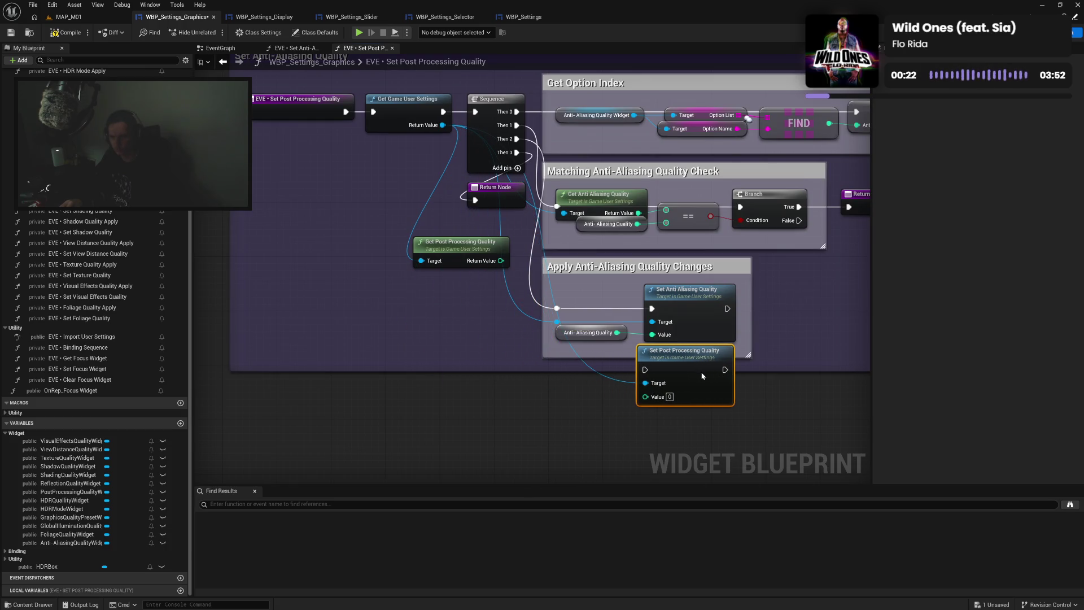
right_click(741, 173)
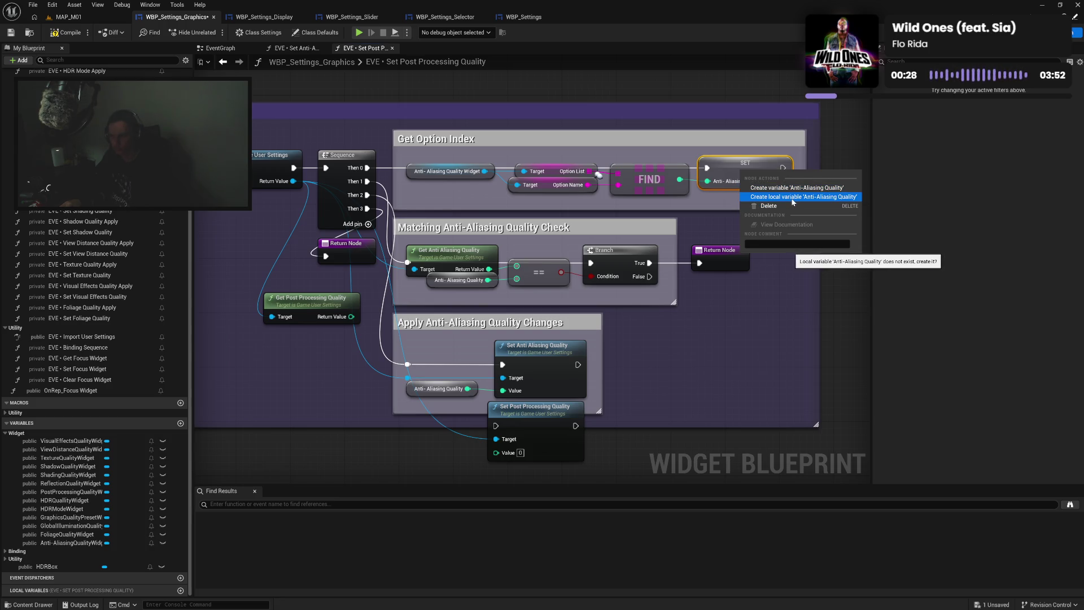
Create a local Post Processing Quality variable and switch the widget getter to Post Processing Quality Widget
left_click(793, 198)
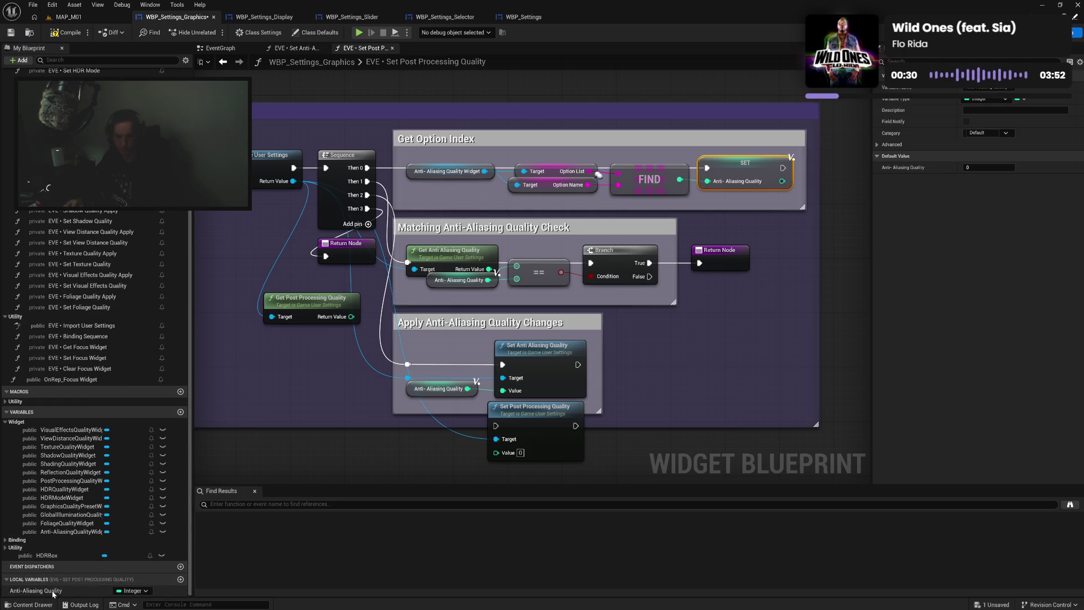
type("Post Proces")
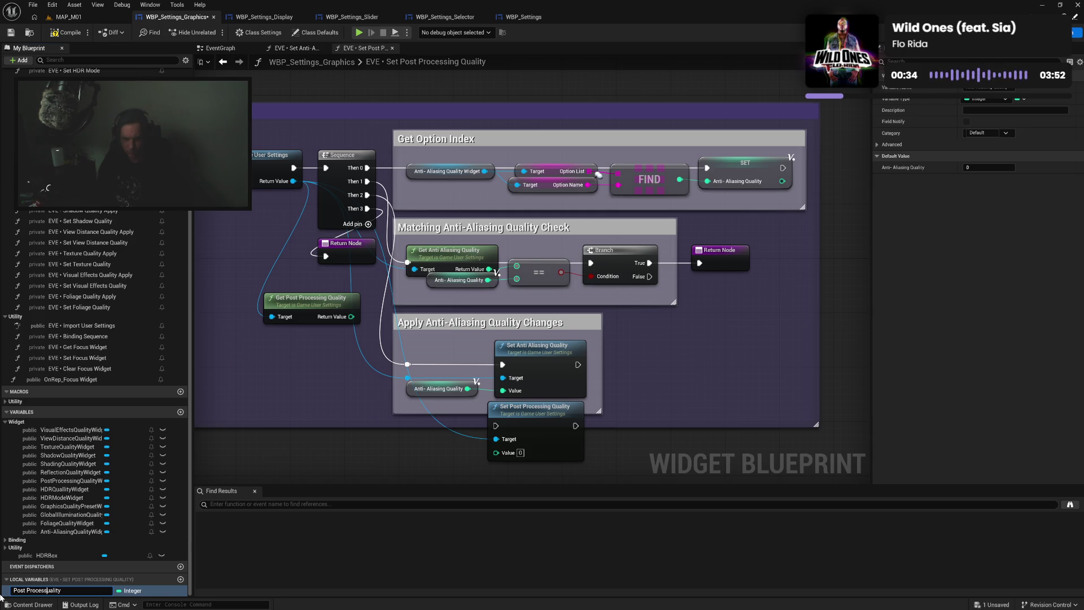
type("ing")
key("Return")
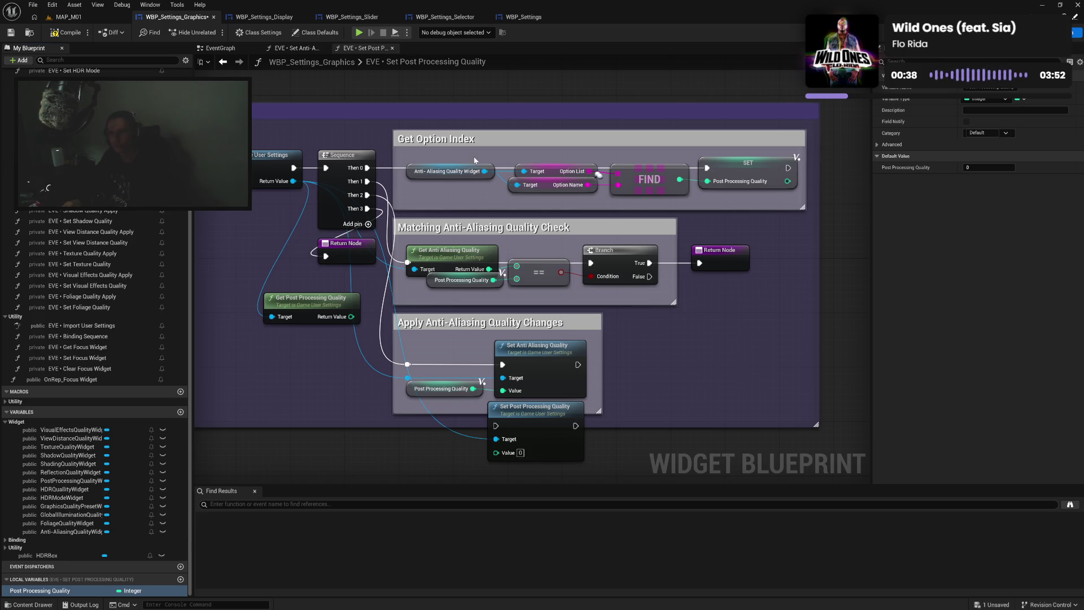
mouse_move(67, 482)
left_mouse_down()
mouse_move(458, 189)
mouse_move(452, 172)
mouse_move(739, 169)
left_mouse_up()
left_click(763, 308)
Replace the anti-aliasing getter in the equality check with Get Post Processing Quality
left_click(485, 287)
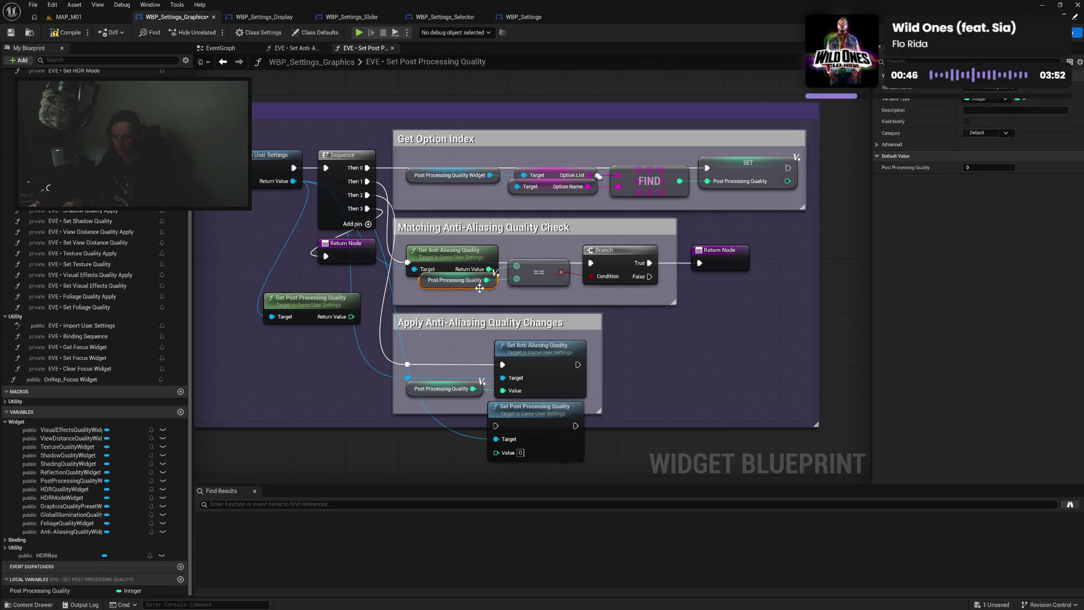
left_click_drag(351, 316, 517, 267)
left_click(446, 250)
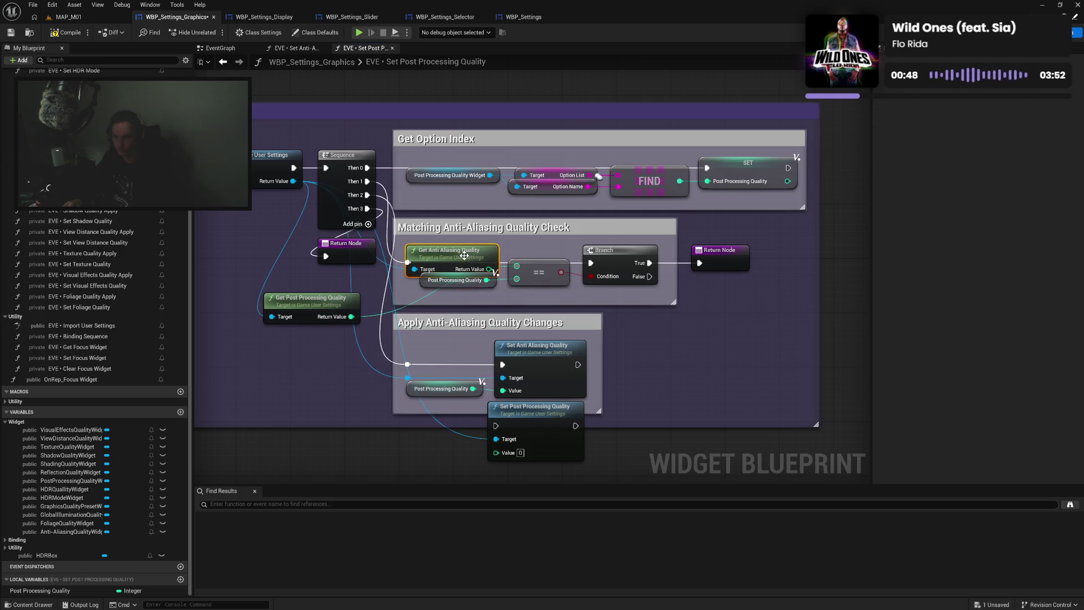
key("Delete")
mouse_move(269, 306)
left_mouse_down()
mouse_move(404, 252)
mouse_move(398, 238)
mouse_move(617, 293)
left_mouse_up()
key("q")
left_click_drag(615, 250, 618, 263)
left_click(646, 293)
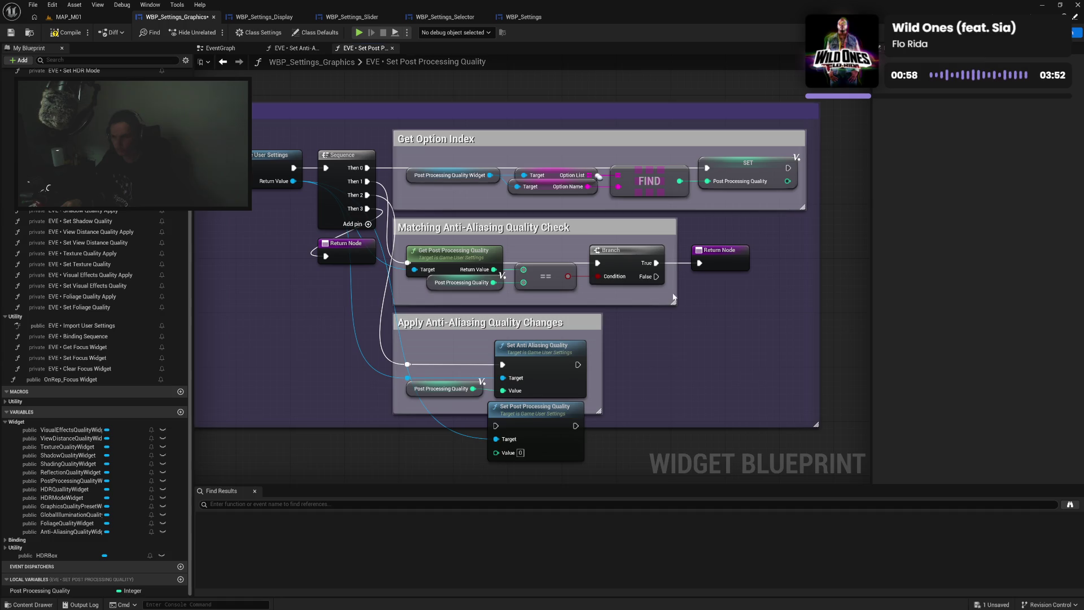
Route execution and the settings target into Set Post Processing Quality and delete the anti-aliasing setter
mouse_move(548, 365)
left_mouse_down()
mouse_move(583, 323)
mouse_move(537, 375)
mouse_move(533, 410)
left_mouse_up()
left_click_drag(539, 325, 531, 385)
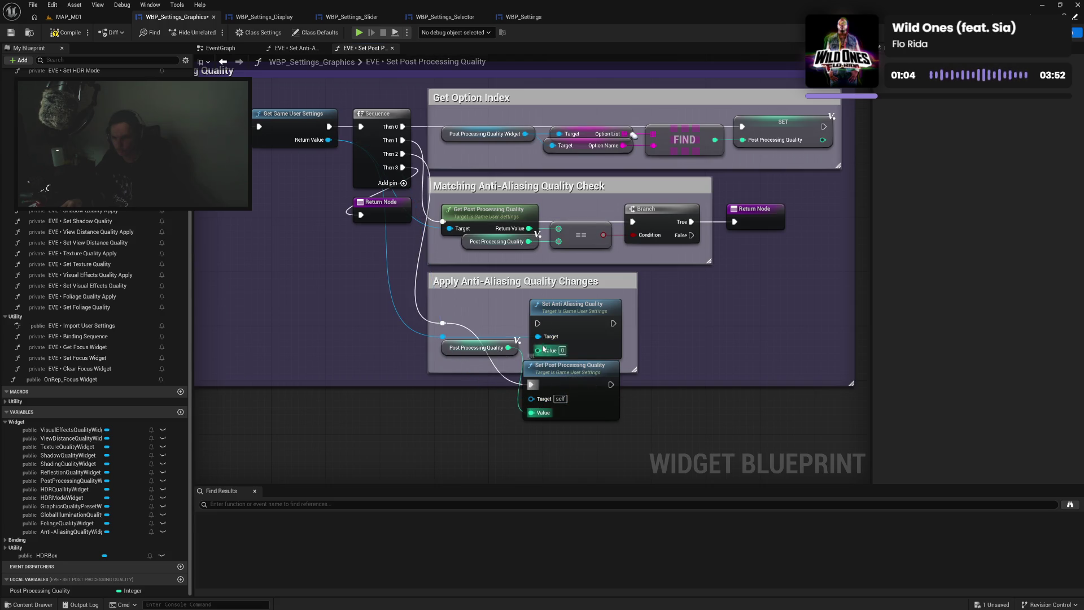
mouse_move(538, 337)
left_mouse_down()
mouse_move(537, 399)
mouse_move(568, 319)
left_mouse_up()
left_click(564, 325)
key("Delete")
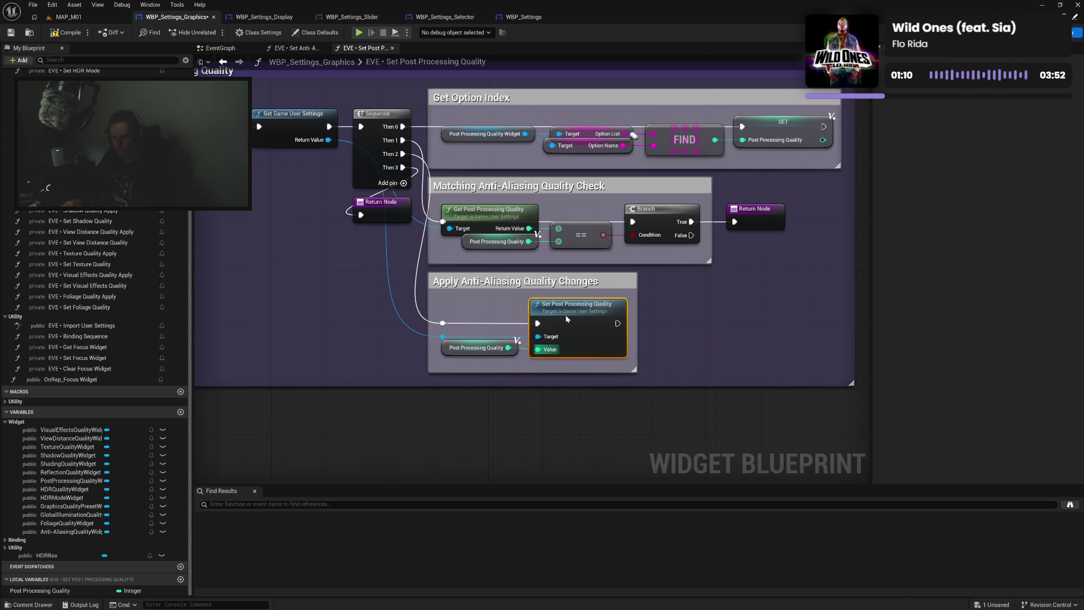
left_click_drag(430, 318, 578, 361)
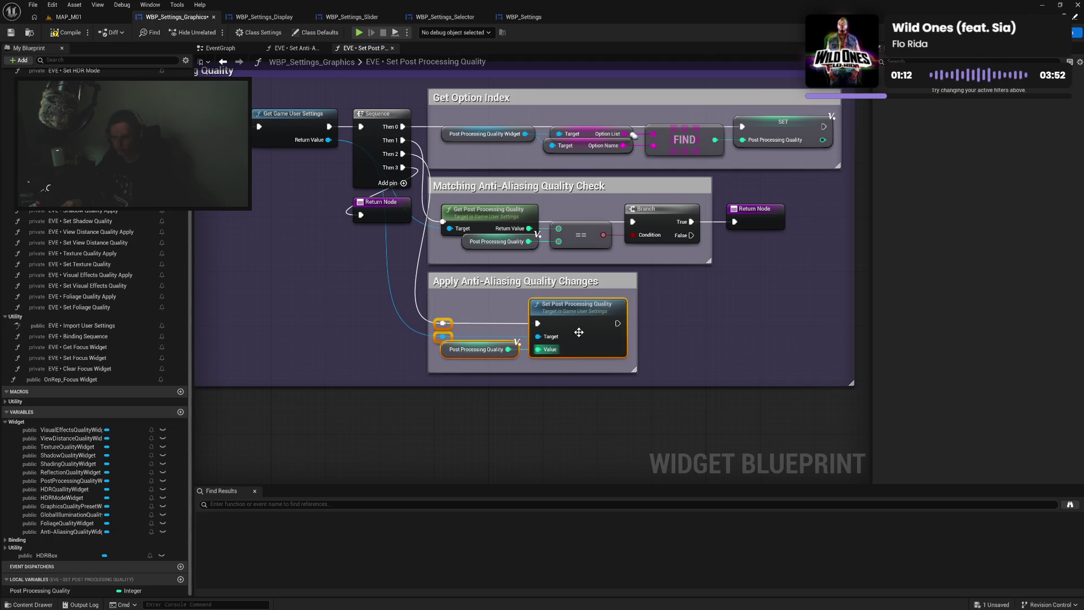
left_click(675, 341)
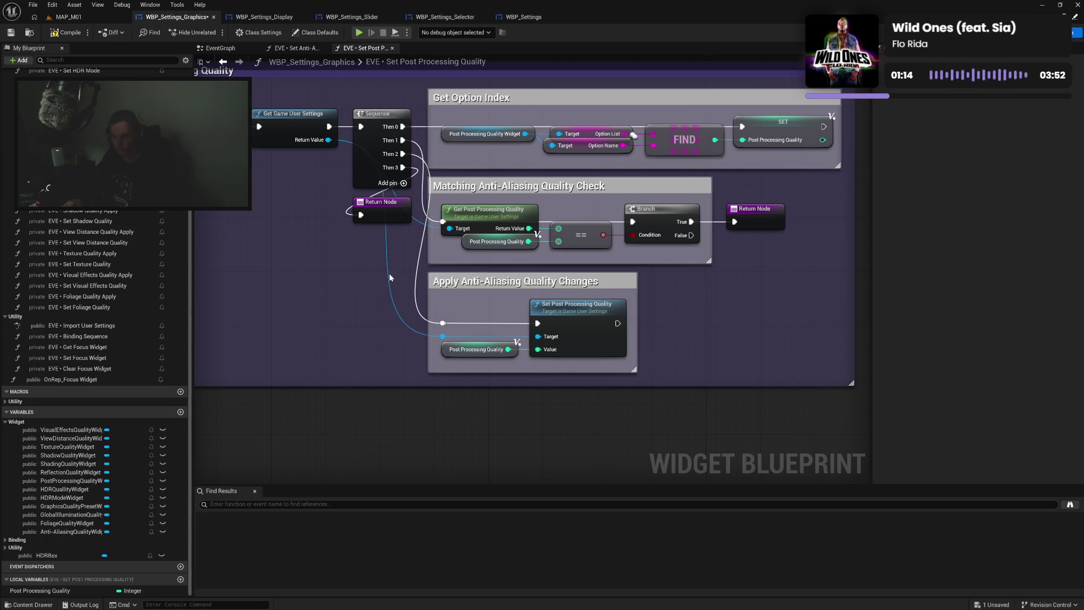
left_click_drag(406, 276, 430, 296)
Compile and save the blueprint, then close the post-processing function
left_click(59, 35)
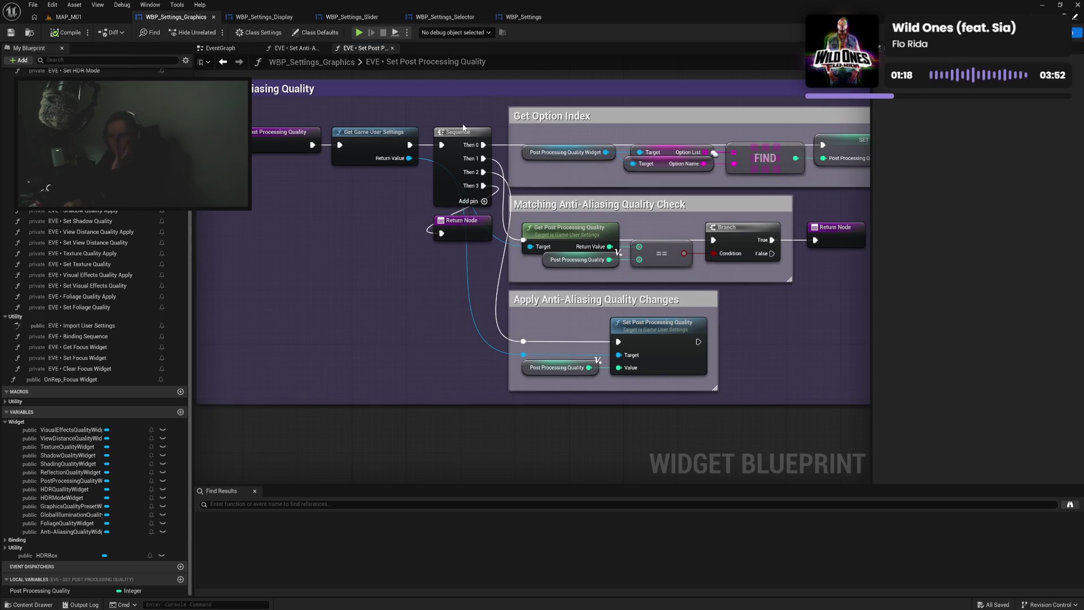
left_click_drag(418, 284, 349, 293)
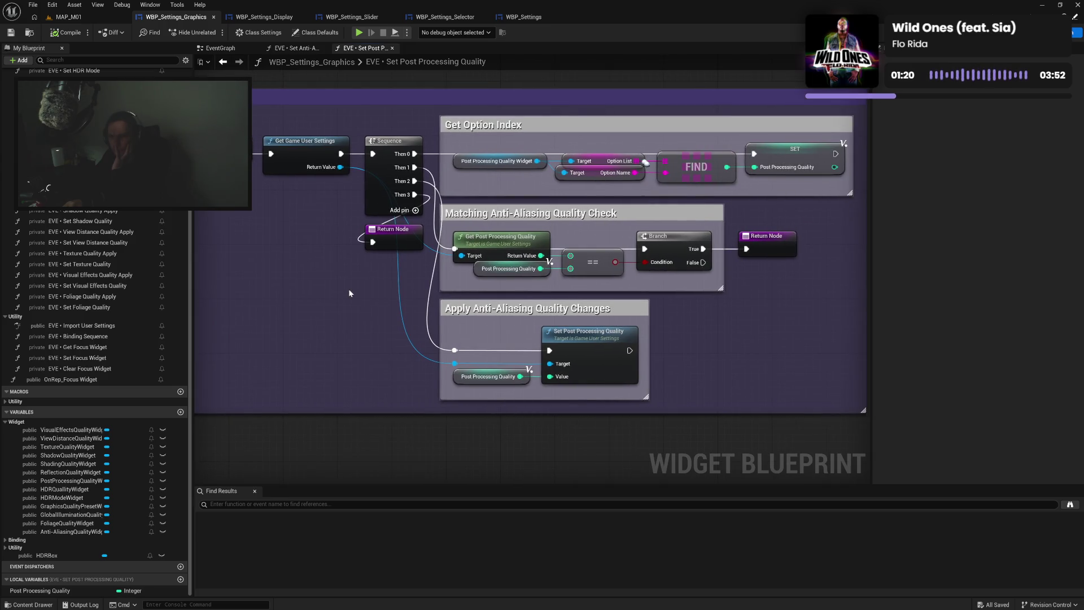
left_click(394, 48)
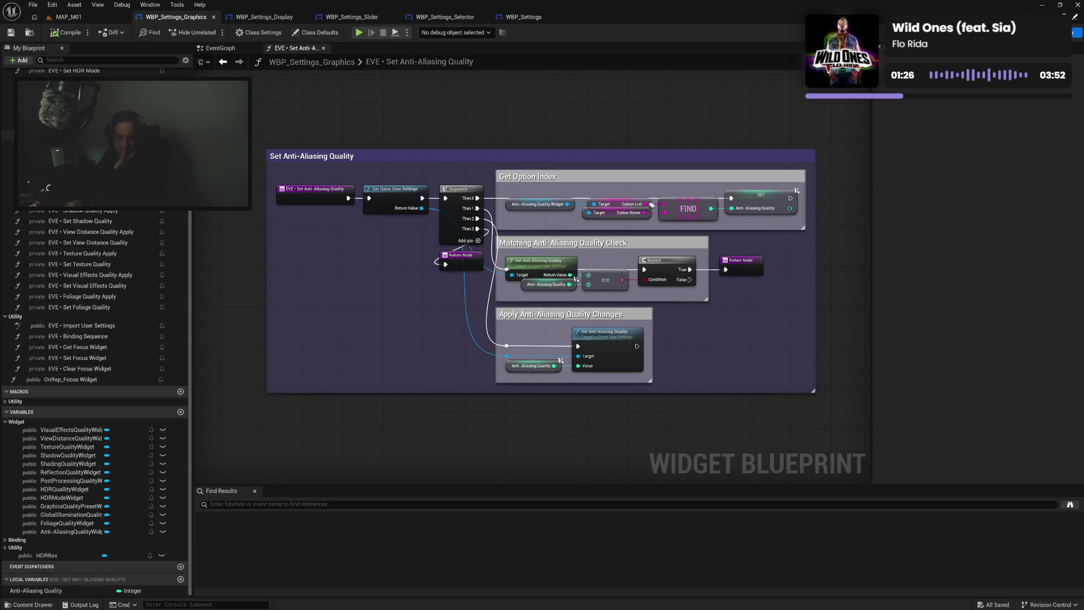
Paste the anti-aliasing block into Set Global Illumination Quality and wire its entry to Get Game User Settings
double_click(85, 156)
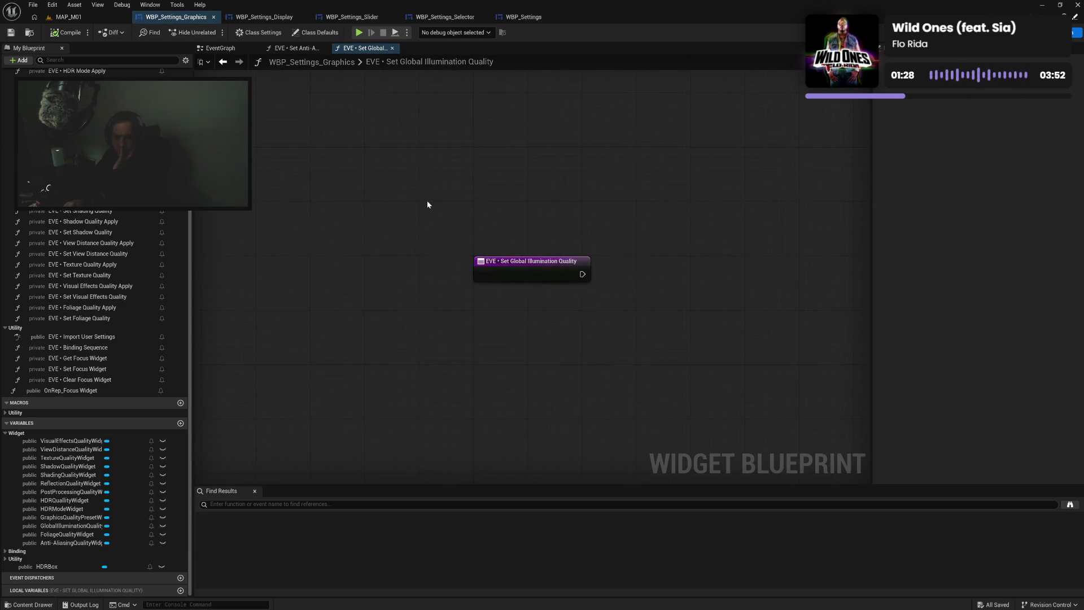
left_click_drag(543, 337, 425, 283)
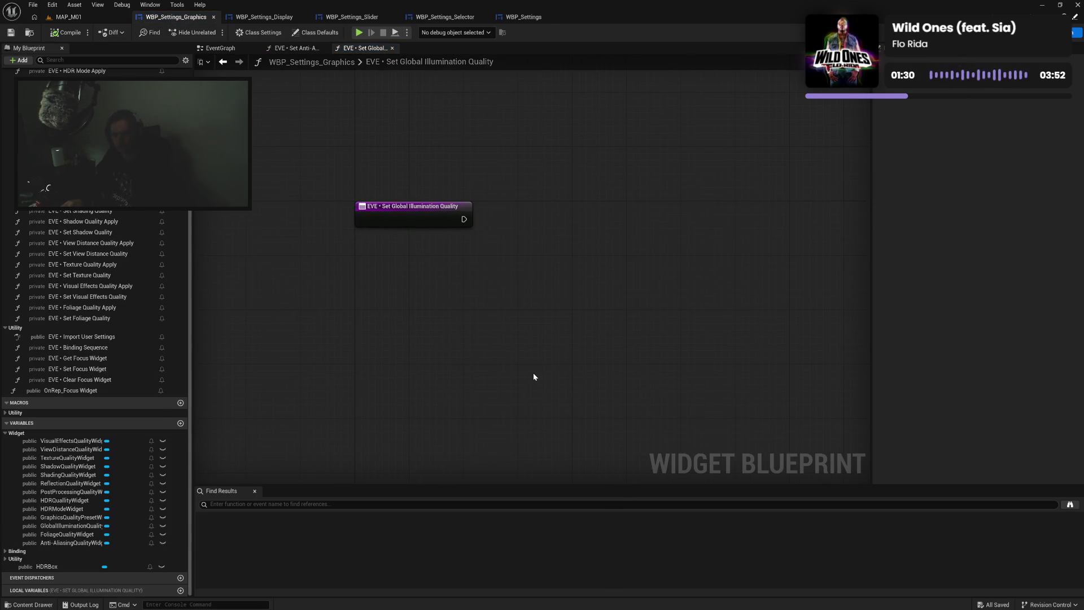
key("ctrl+v")
mouse_move(500, 254)
left_mouse_down()
mouse_move(656, 206)
mouse_move(667, 167)
left_mouse_up()
left_click_drag(463, 220, 493, 219)
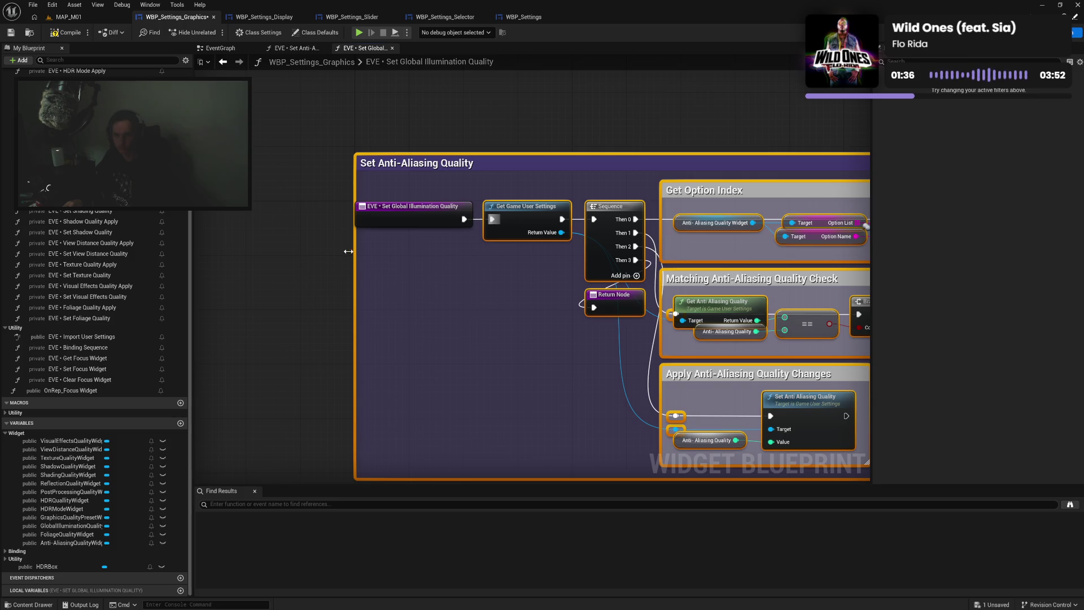
left_click_drag(350, 251, 341, 252)
mouse_move(365, 169)
left_mouse_down()
mouse_move(394, 221)
mouse_move(384, 225)
left_mouse_up()
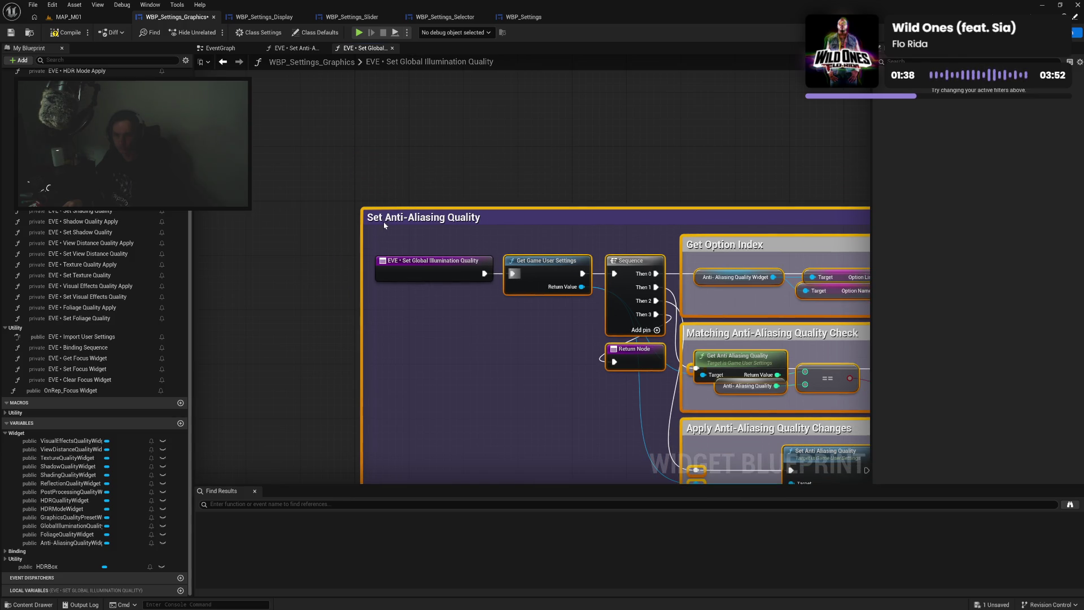
left_click(546, 250)
Reopen the Set Post Processing Quality function
mouse_move(483, 303)
left_mouse_down()
mouse_move(242, 216)
mouse_move(217, 189)
left_mouse_up()
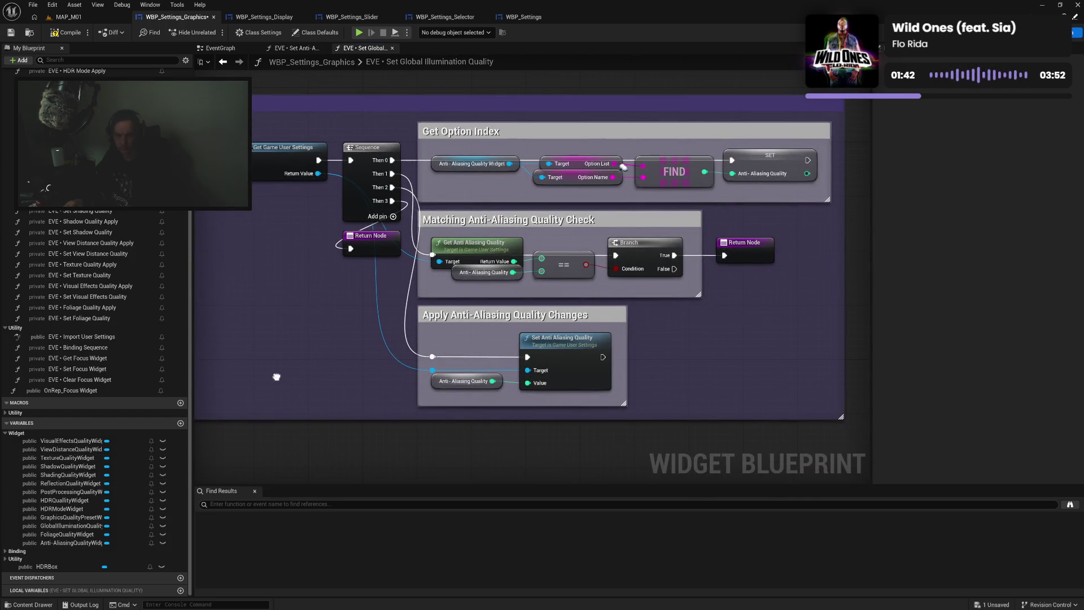
left_click_drag(273, 375, 380, 380)
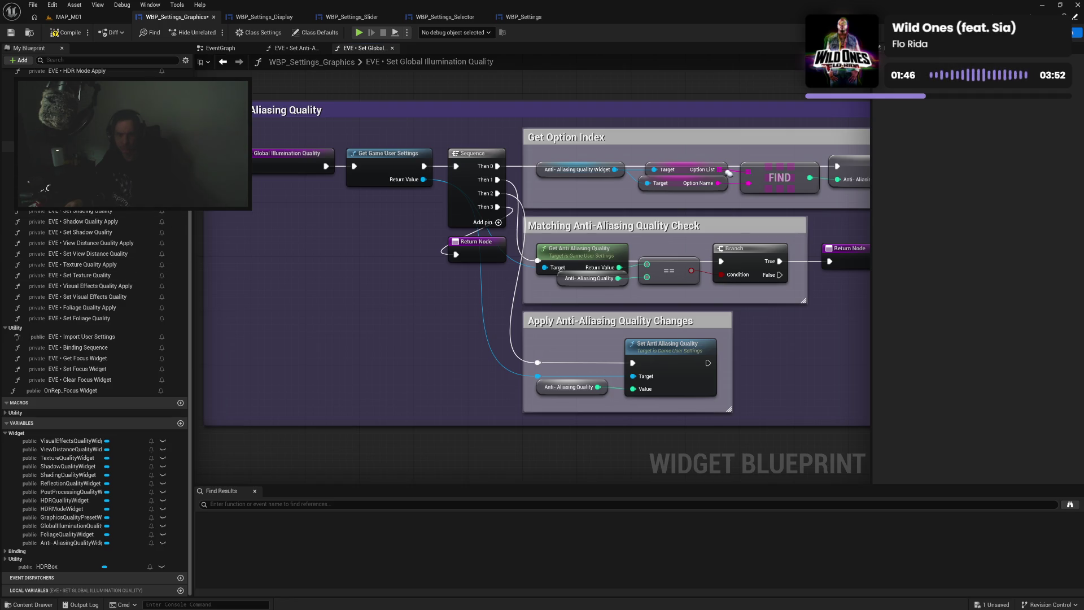
double_click(85, 167)
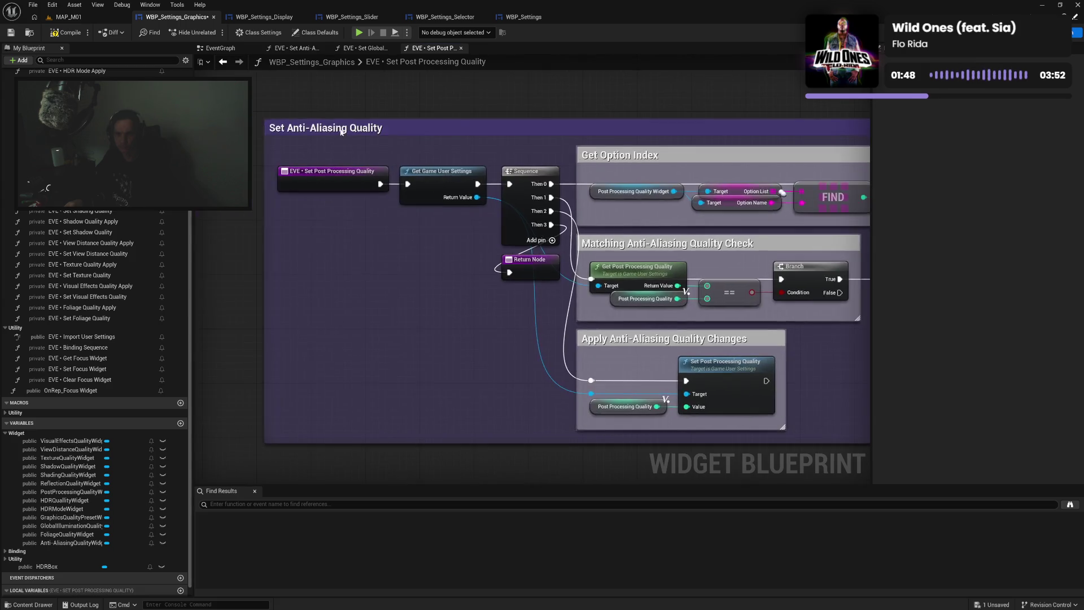
Retitle the outer comment to 'Set Post Processing Quality'
double_click(337, 129)
left_click_drag(351, 130, 291, 129)
type("Post Price")
key("BackSpace")
key("BackSpace")
key("BackSpace")
type("ocessing")
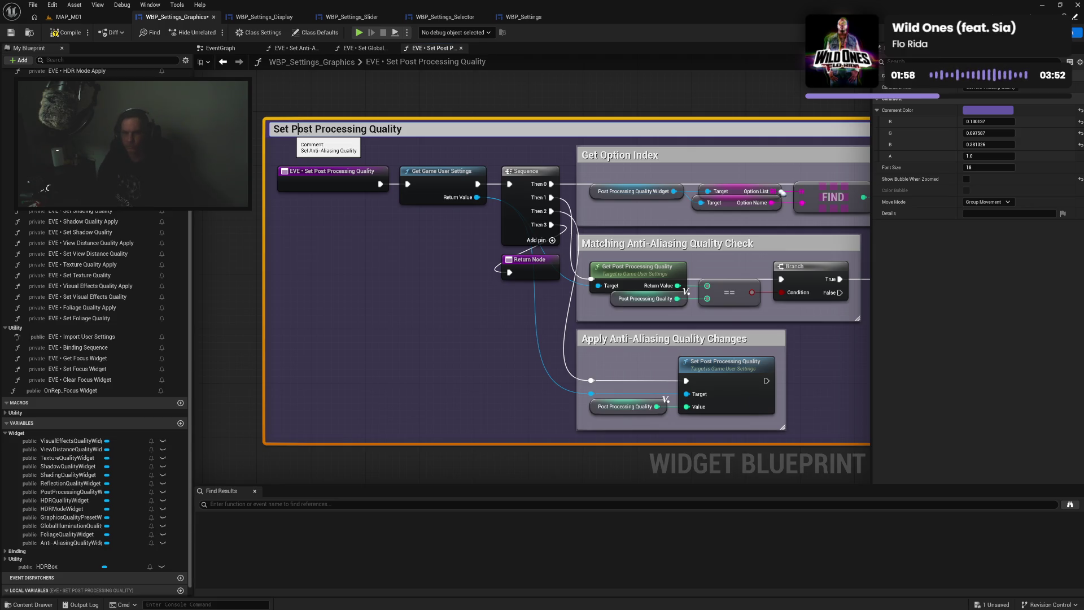
key("shift+Right")
key("shift+Right")
key("shift+Right")
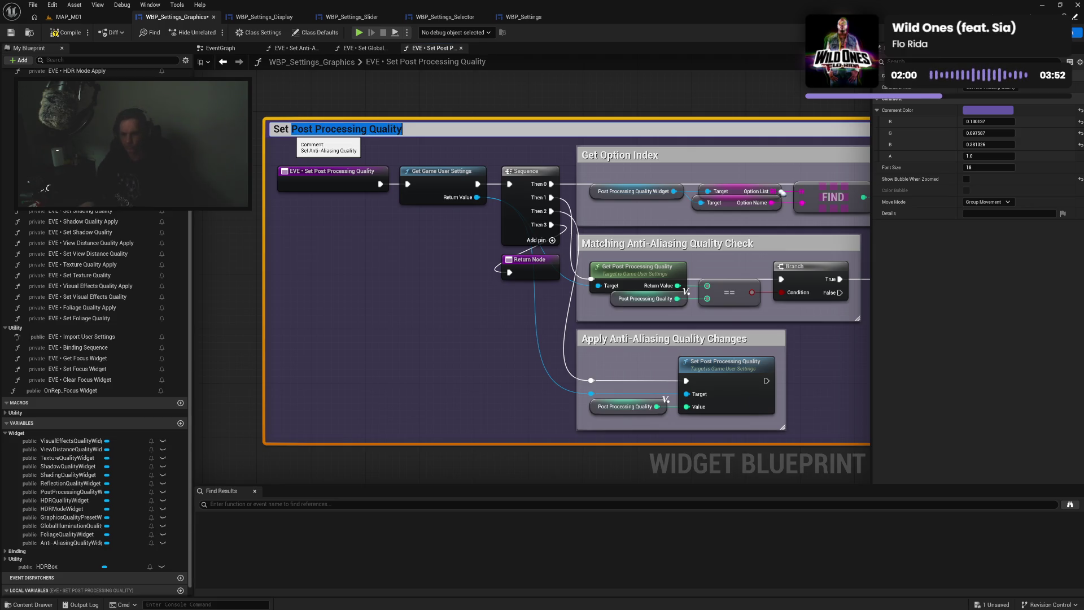
left_click(662, 247)
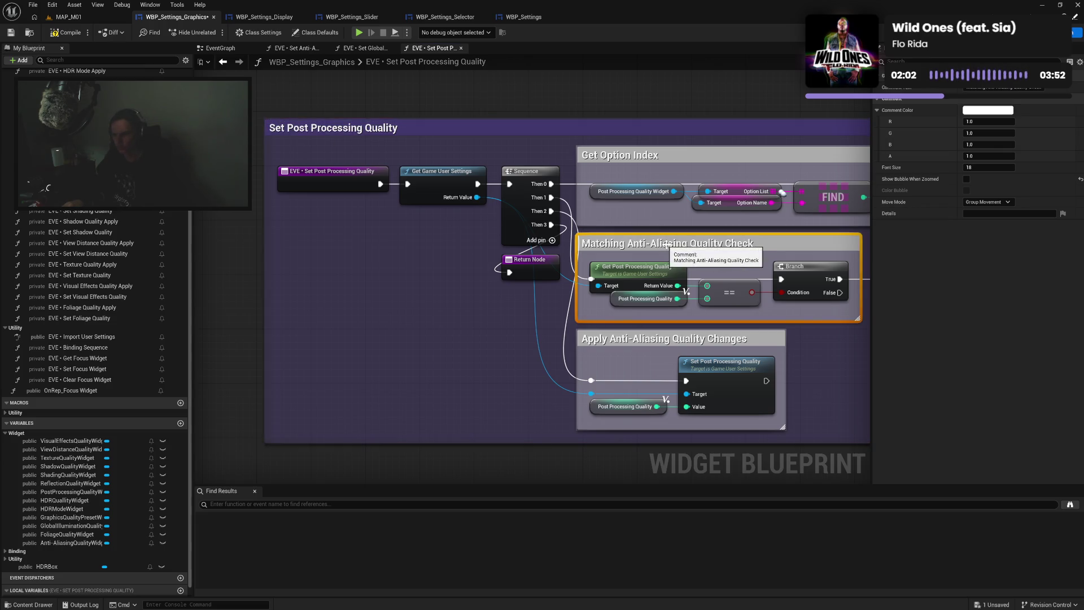
Rename the Matching and Apply comment titles to Post Processing Quality, then compile
double_click(662, 247)
left_click_drag(631, 245, 716, 244)
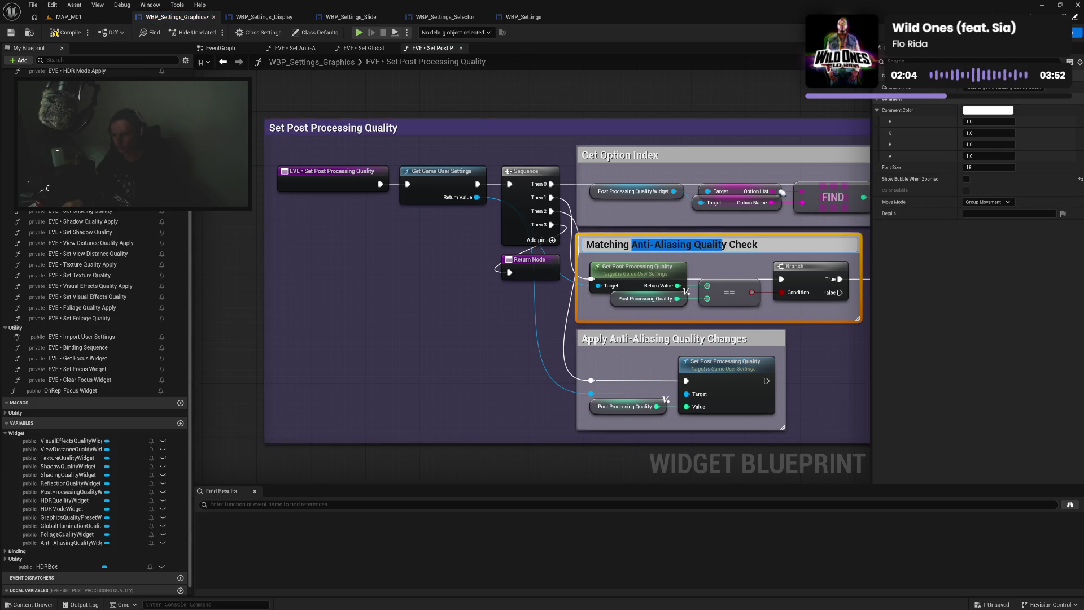
type("Post Processing Quality")
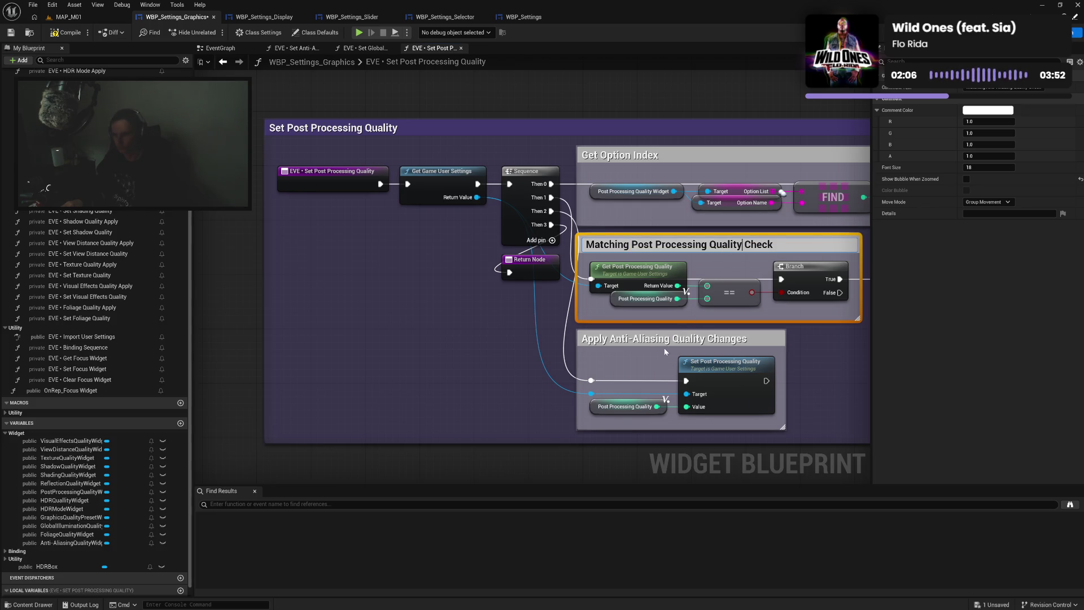
left_click(655, 339)
double_click(655, 339)
left_click_drag(614, 340, 712, 339)
type("Post Processing Quality")
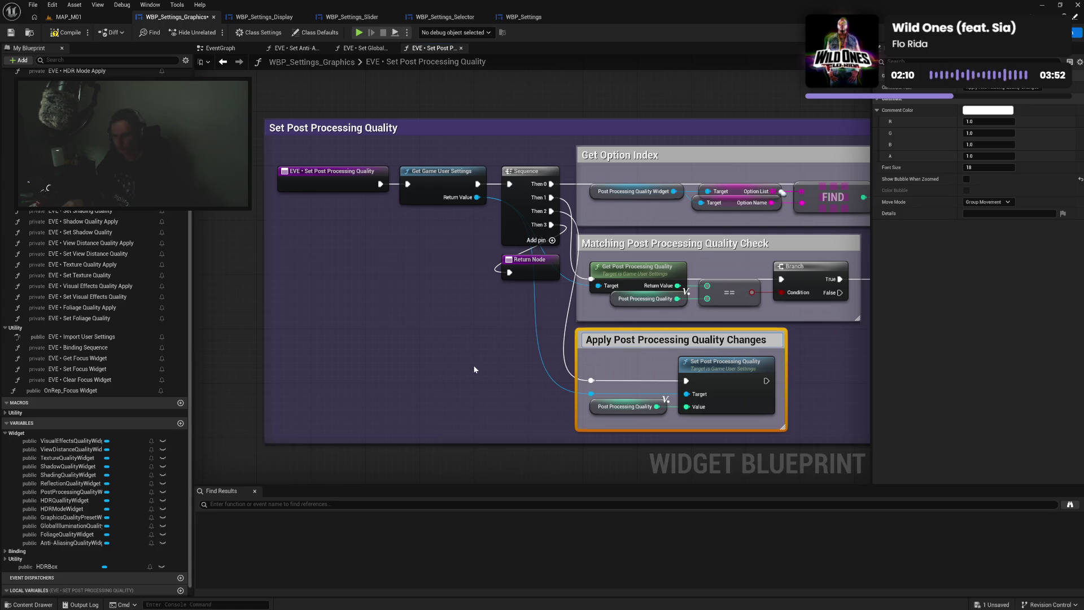
left_click(497, 355)
left_click(67, 32)
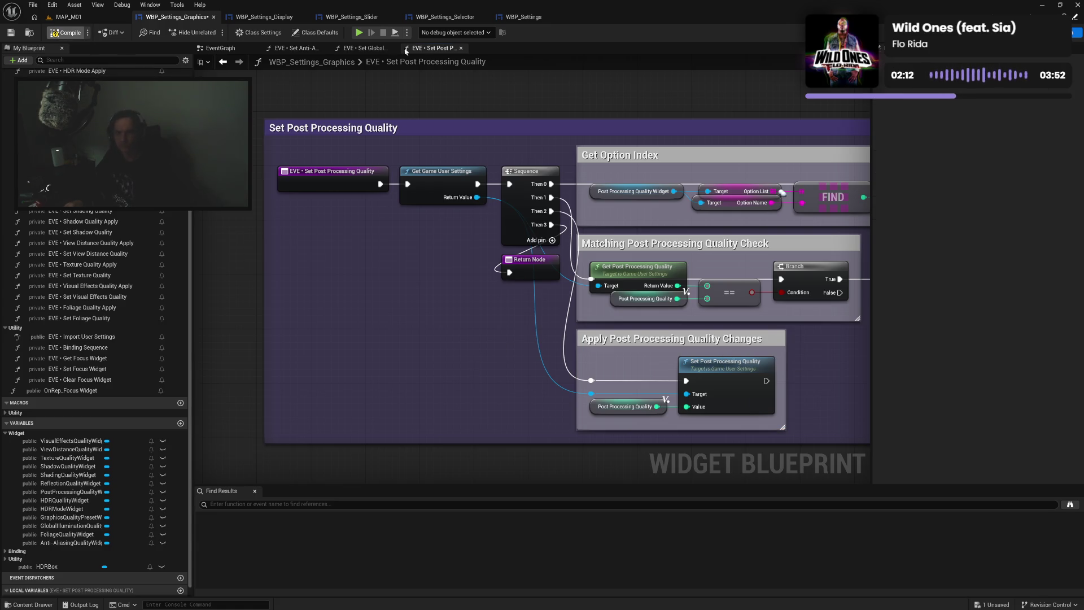
Close the post-processing function and retitle the outer comment 'Set Global Illumination Quality'
left_click(461, 48)
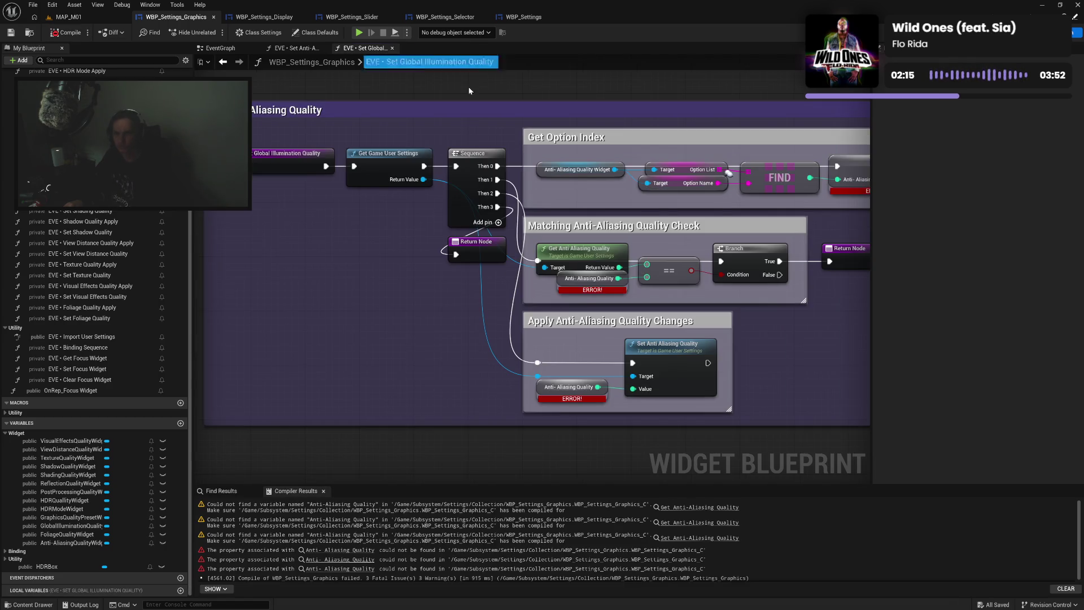
double_click(292, 115)
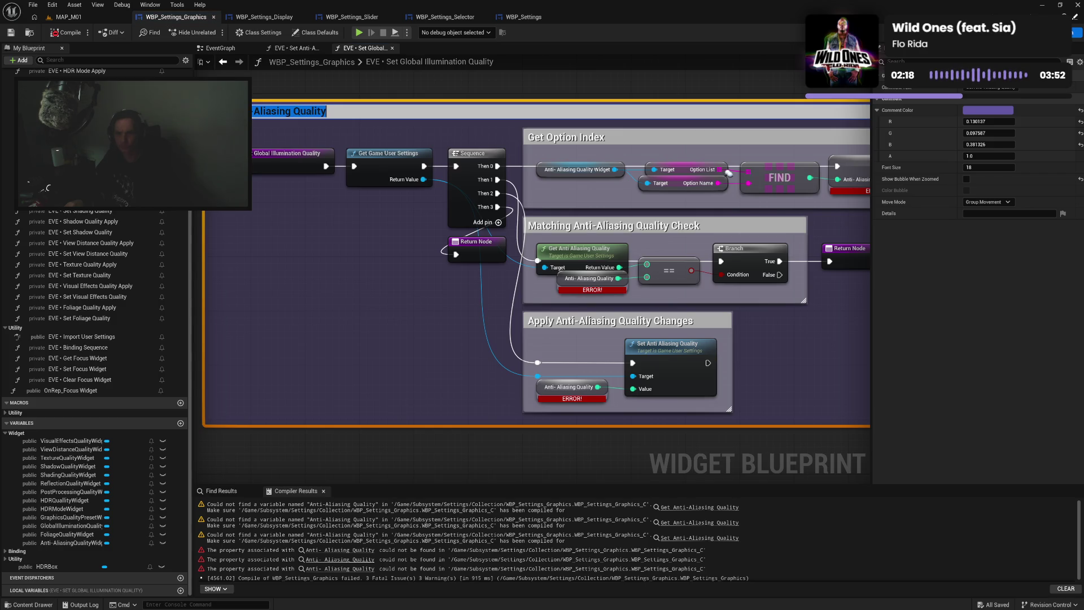
key("BackSpace")
type("al Illumi")
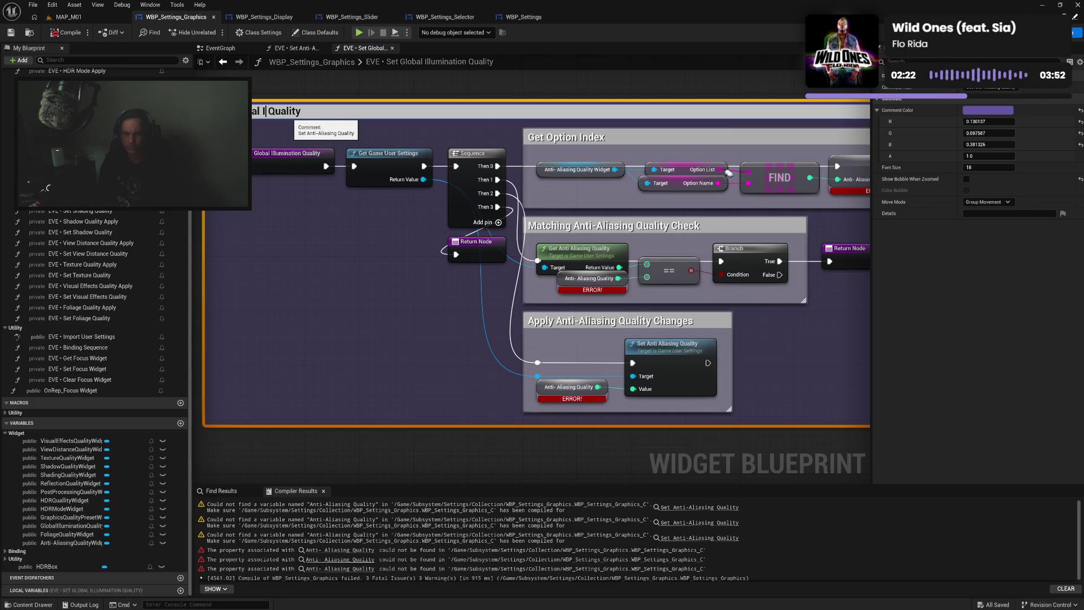
type("nation")
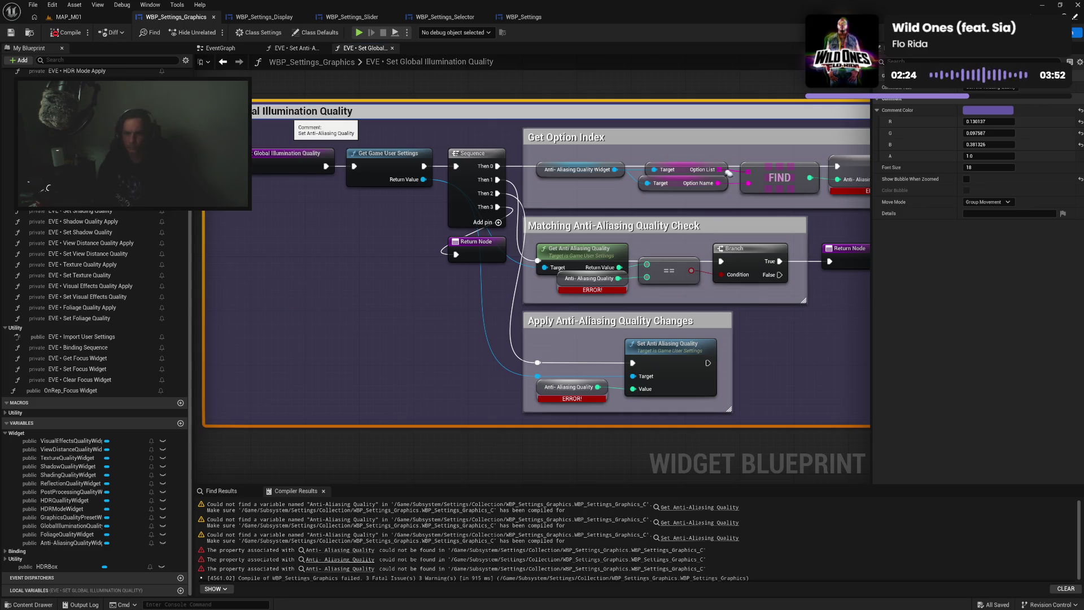
key("shift+Left")
key("shift+Left")
key("shift+Left")
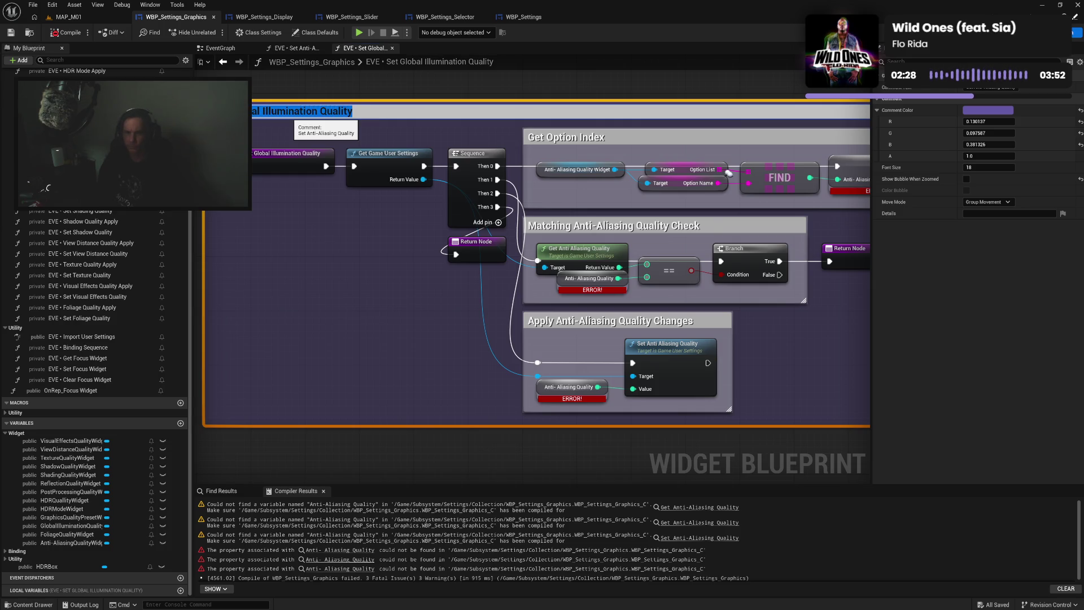
key("Return")
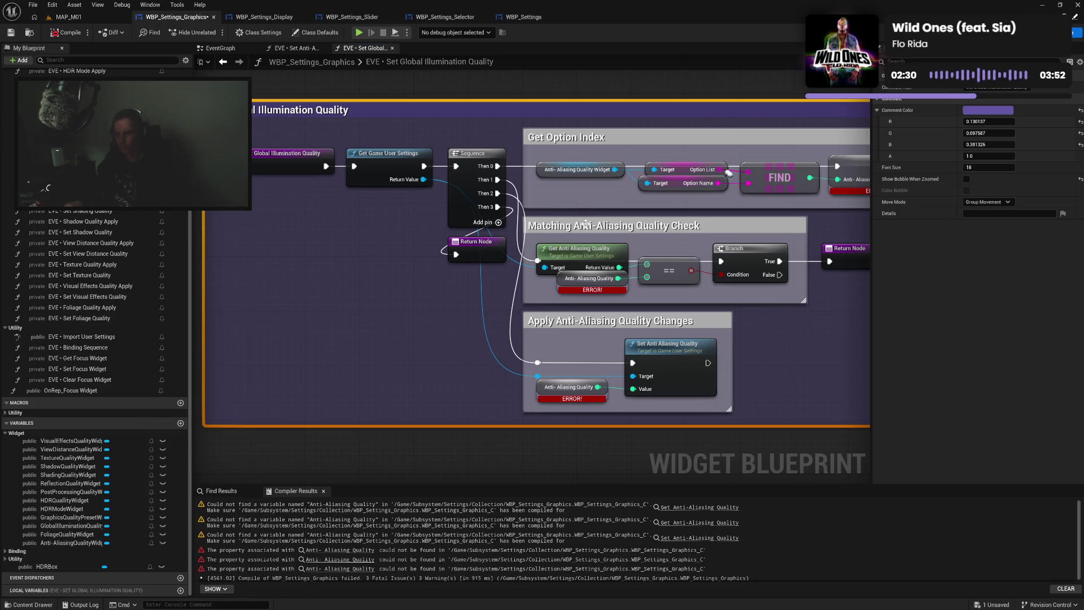
Replace Anti-Aliasing Quality with Global Illumination Quality in the Matching and Apply comment titles
double_click(586, 225)
left_click_drag(578, 226, 665, 227)
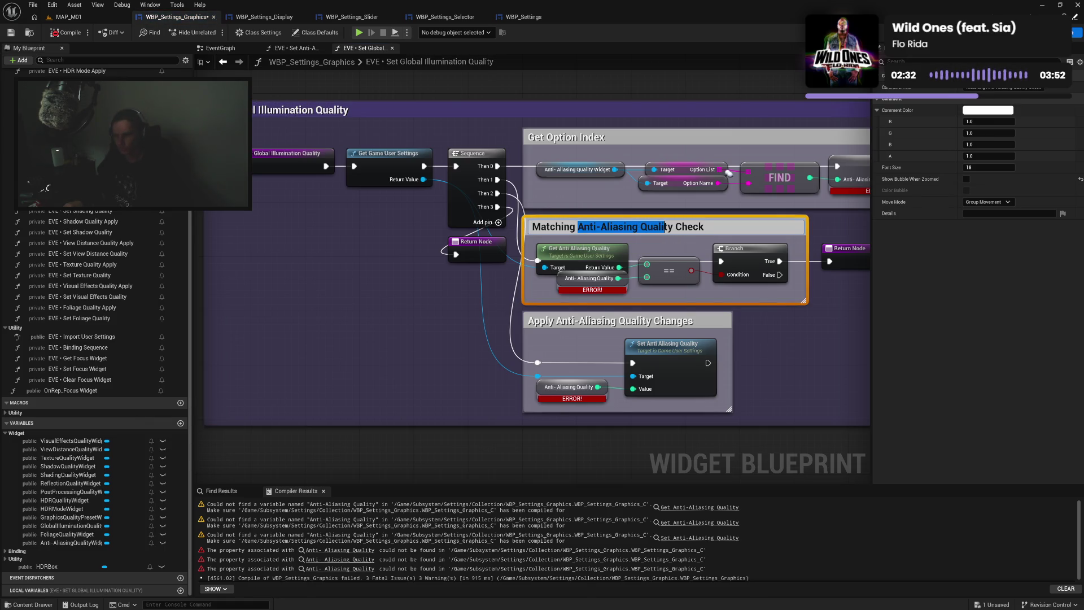
type("Global Illumination Quality")
left_click(611, 323)
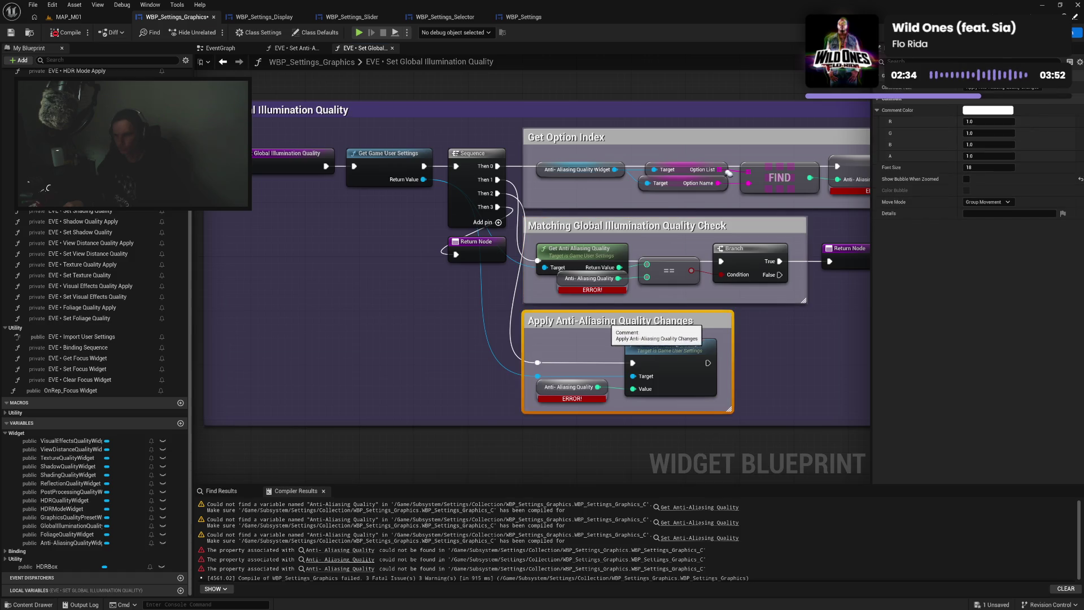
double_click(561, 322)
left_click_drag(561, 322, 642, 321)
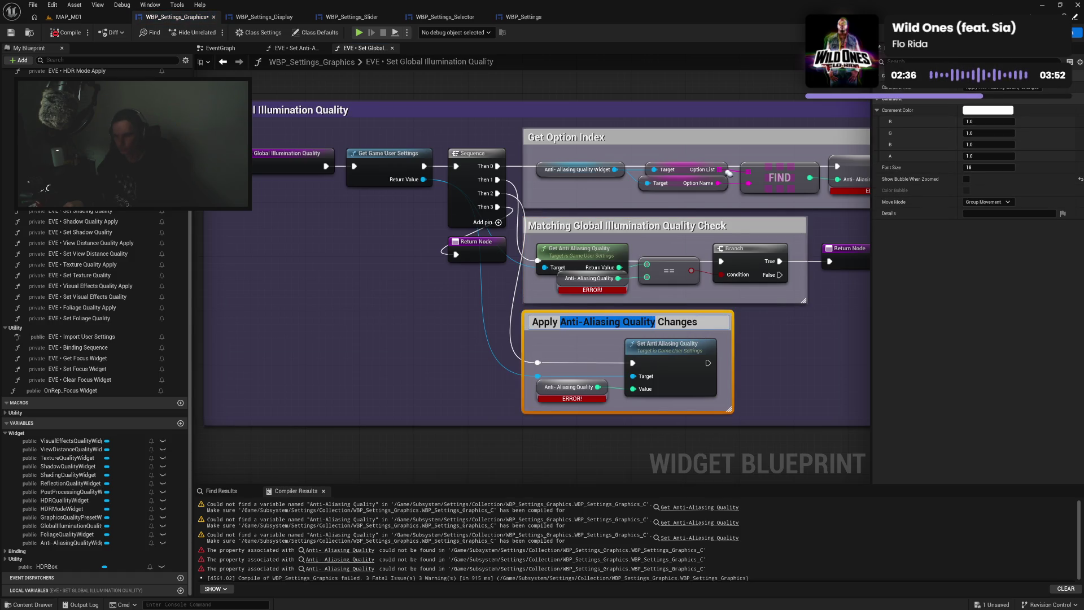
type("Global Illumination Quality")
left_click(410, 381)
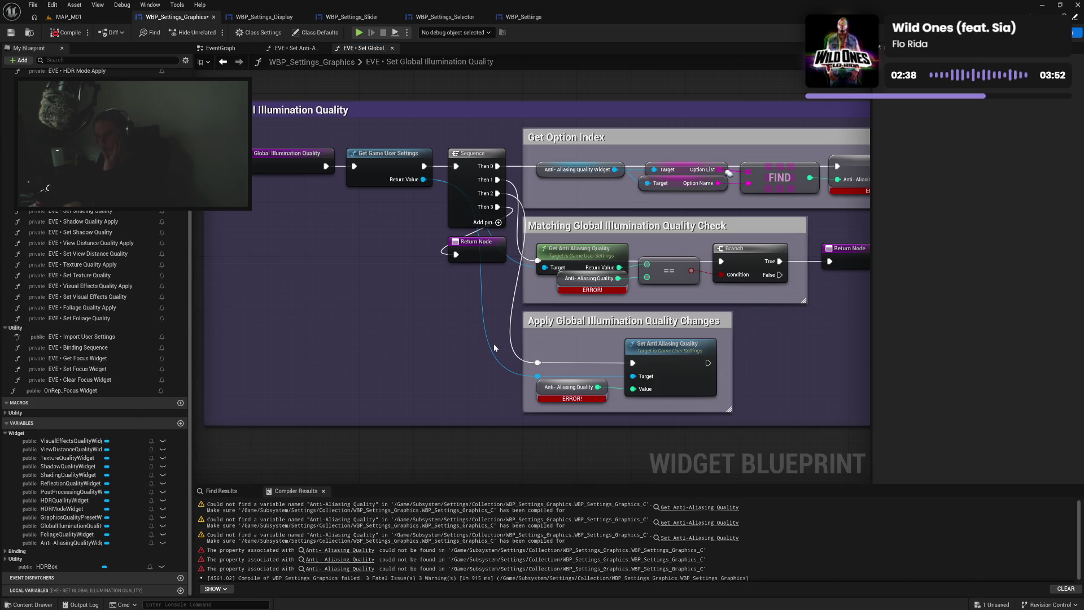
left_click_drag(772, 309, 786, 143)
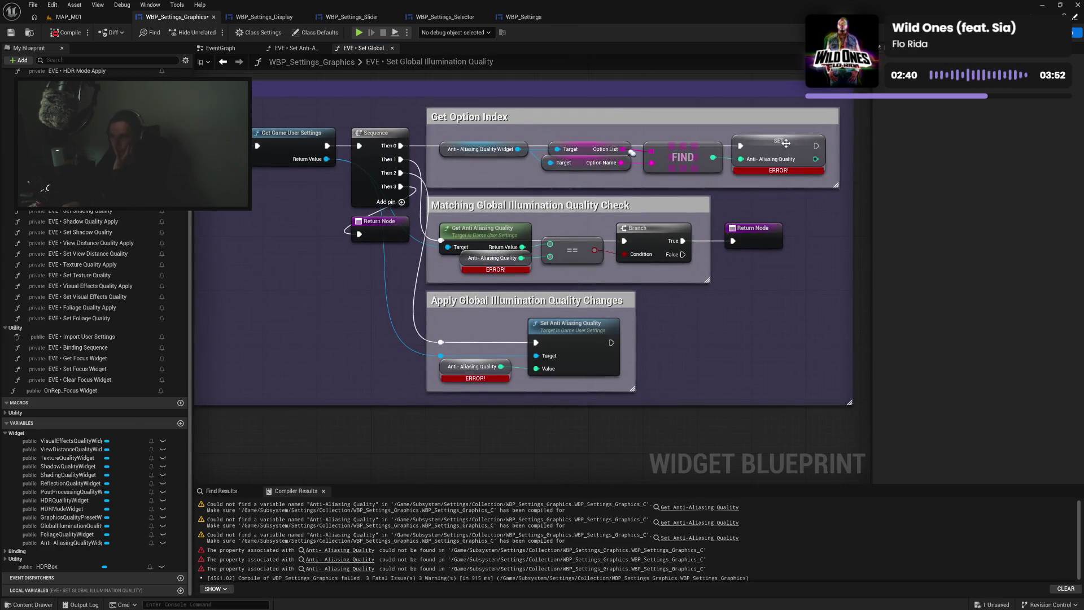
Rename the local variable to Post Processing Quality and delete the anti-aliasing get and set nodes
right_click(786, 144)
left_click(813, 180)
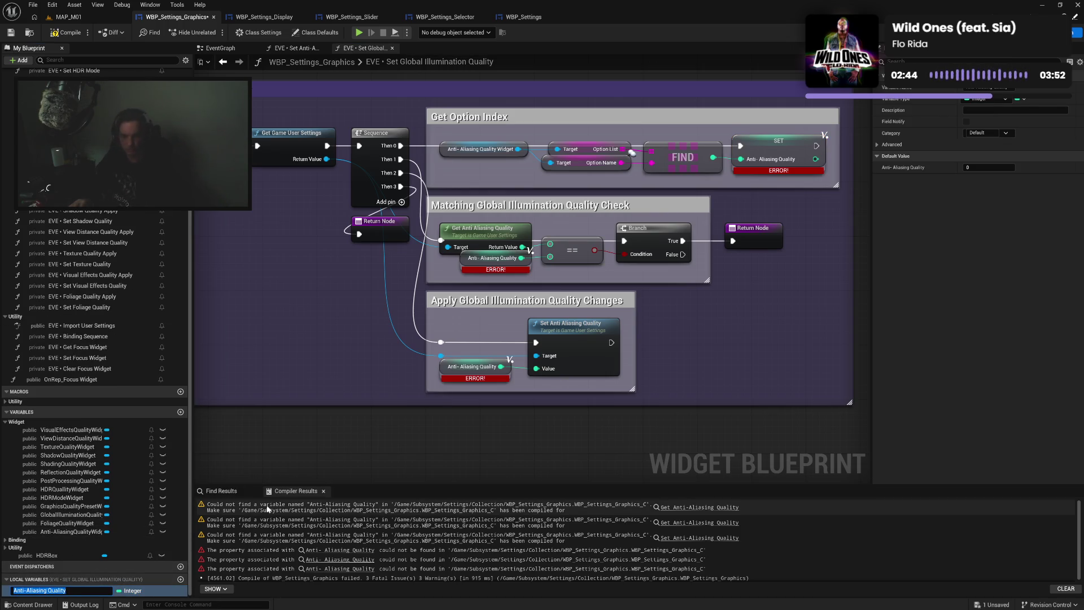
type("Post Proces")
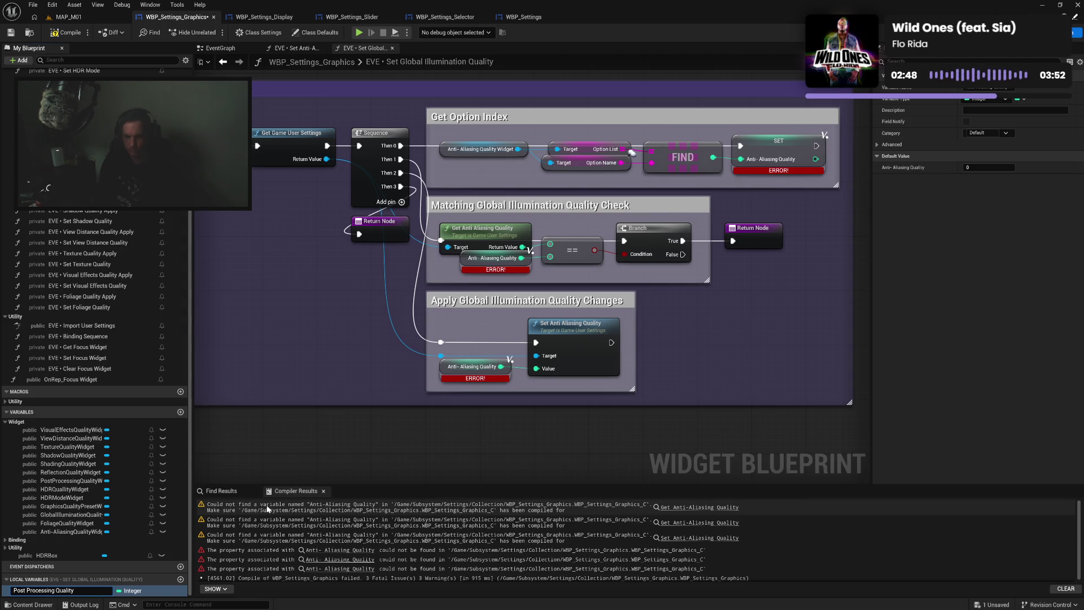
key("Return")
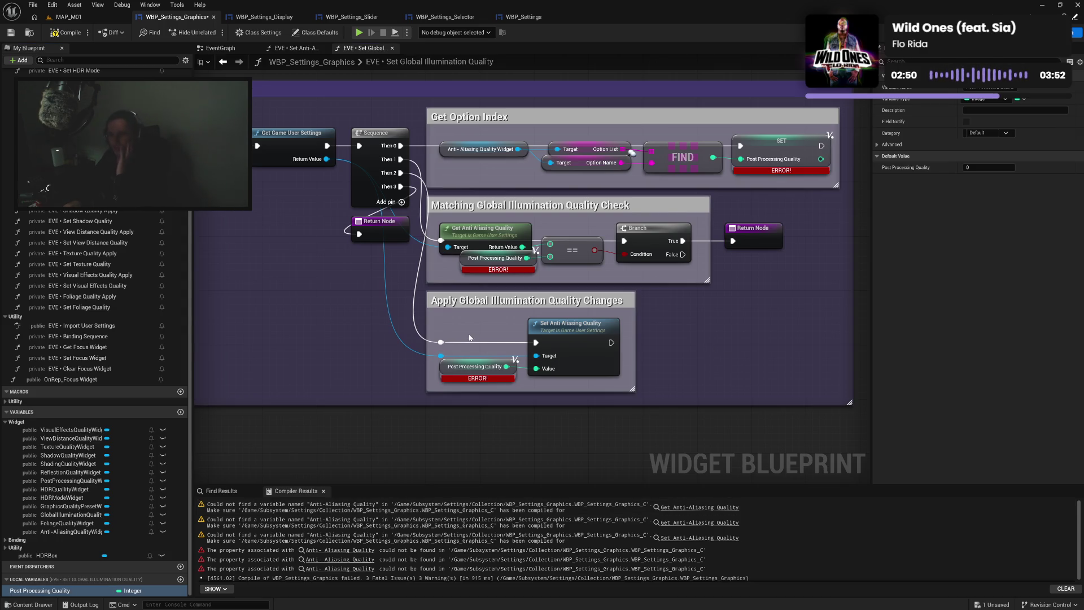
left_click(554, 334)
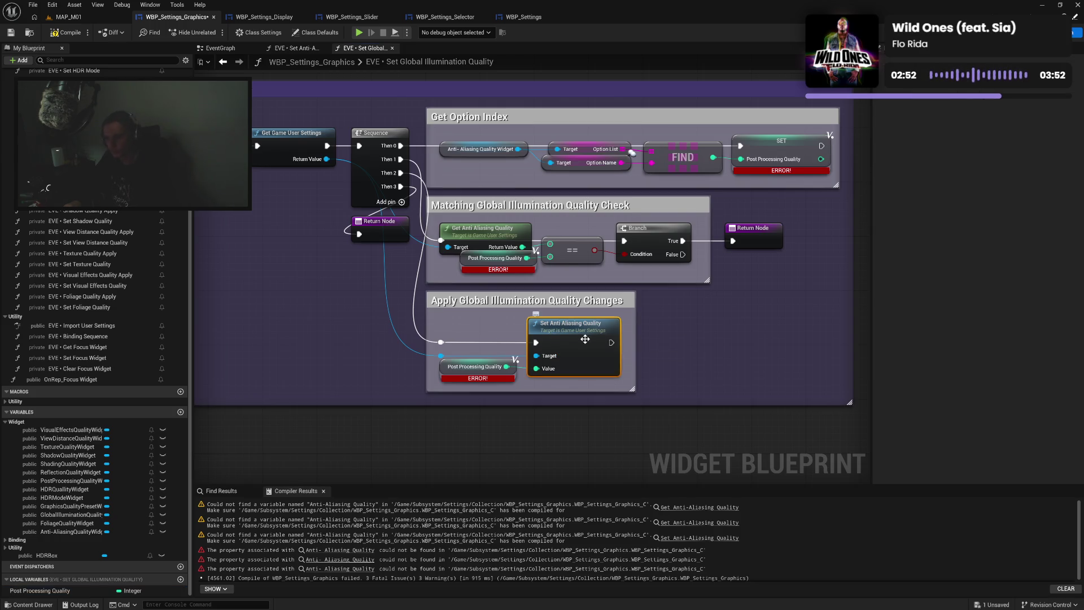
key("Delete")
left_click(485, 236)
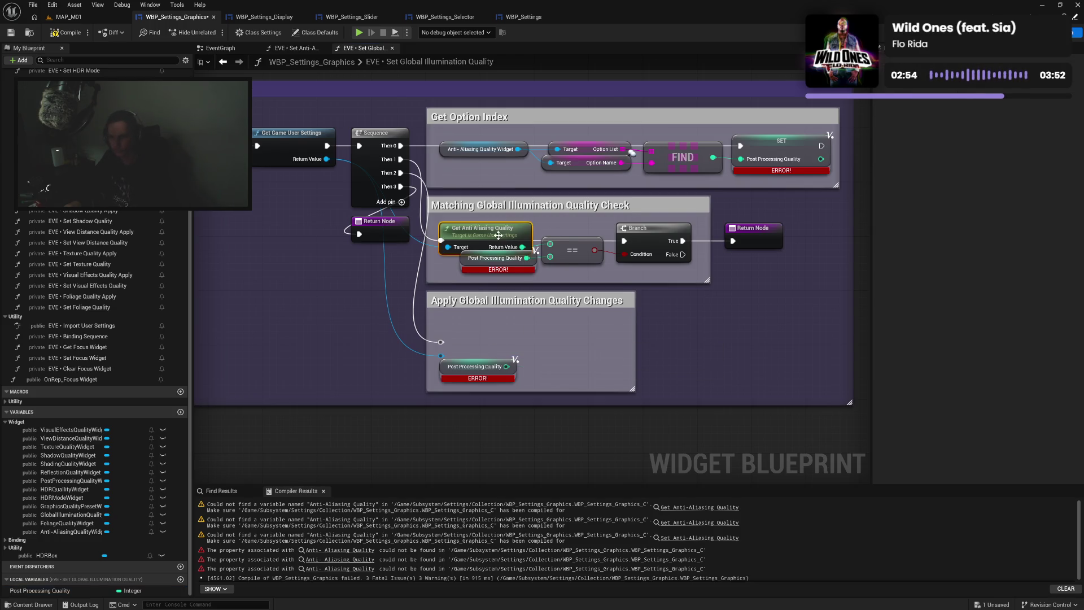
key("Delete")
Add a Get Post Processing Quality node feeding the equality check in the Matching group
left_click_drag(326, 159, 336, 277)
type("post")
key("Down")
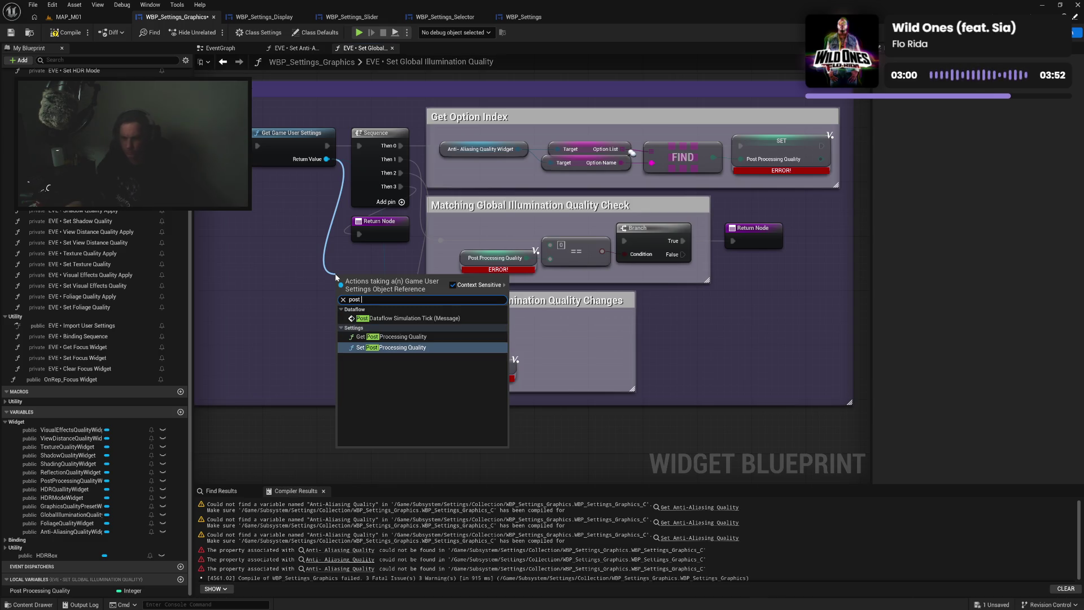
left_click(391, 337)
mouse_move(382, 278)
left_mouse_down()
mouse_move(436, 243)
mouse_move(491, 230)
mouse_move(551, 249)
left_mouse_up()
left_click_drag(474, 218, 685, 273)
key("q")
left_click(689, 304)
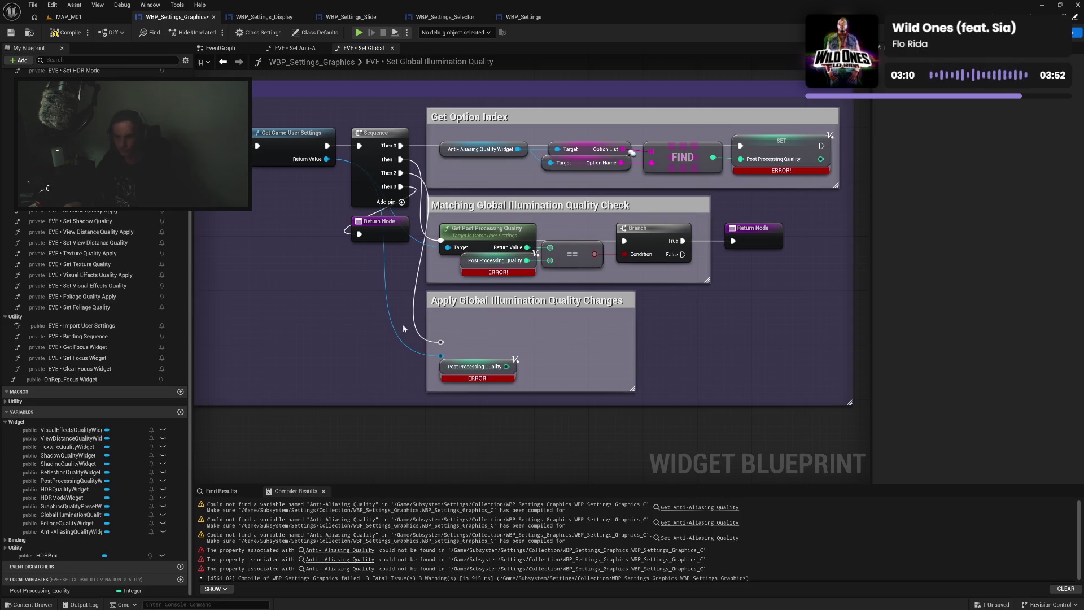
Add a Set Post Processing Quality node in the Apply group, wiring execution and its value
left_click_drag(442, 354, 528, 362)
type("pos")
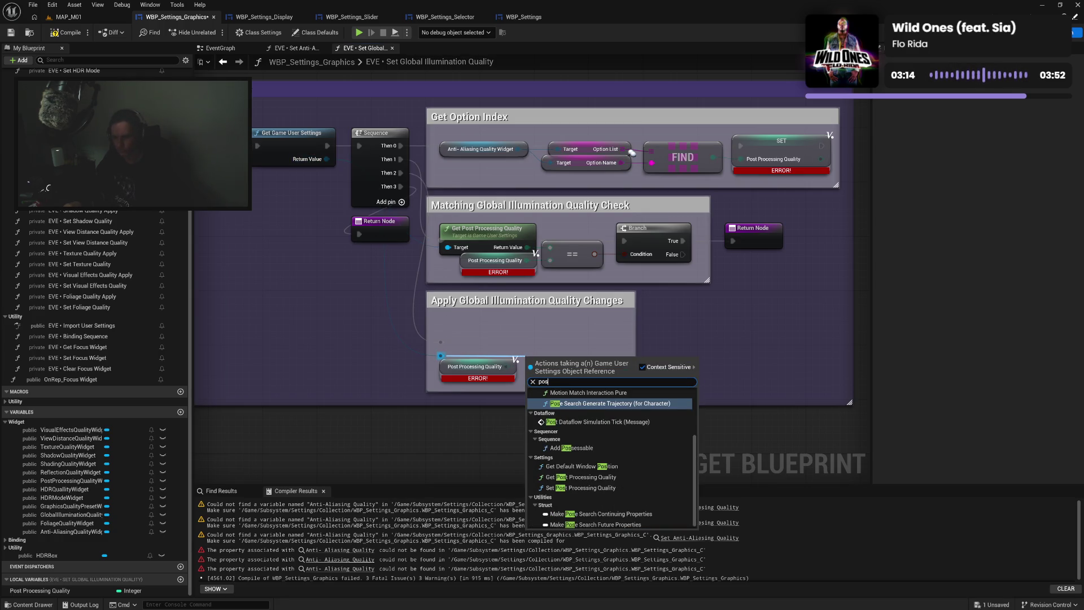
type("t")
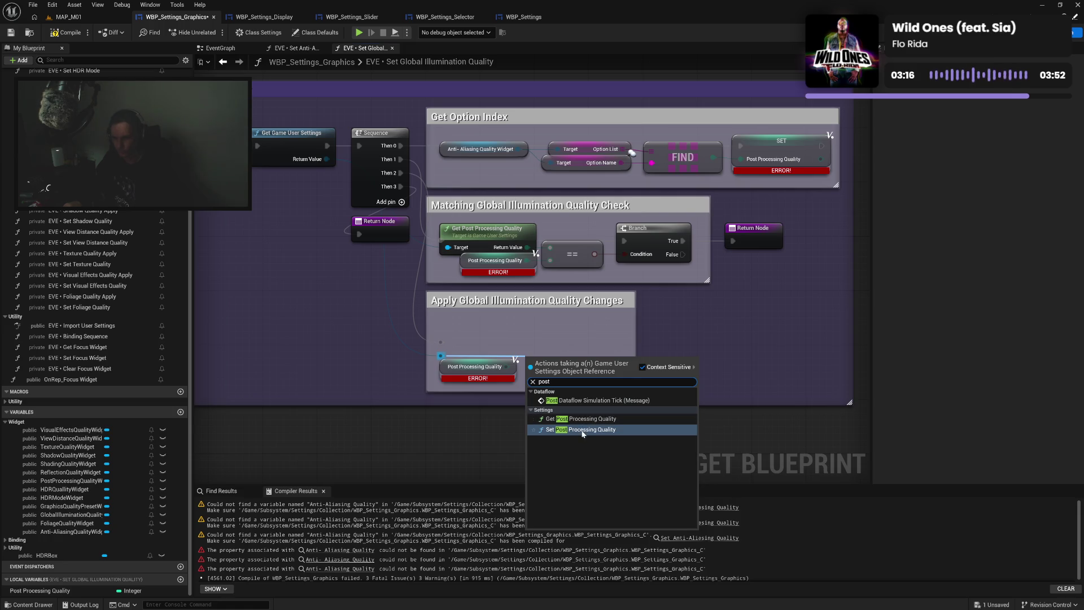
left_click(583, 430)
mouse_move(569, 375)
left_mouse_down()
mouse_move(571, 344)
mouse_move(579, 346)
left_mouse_up()
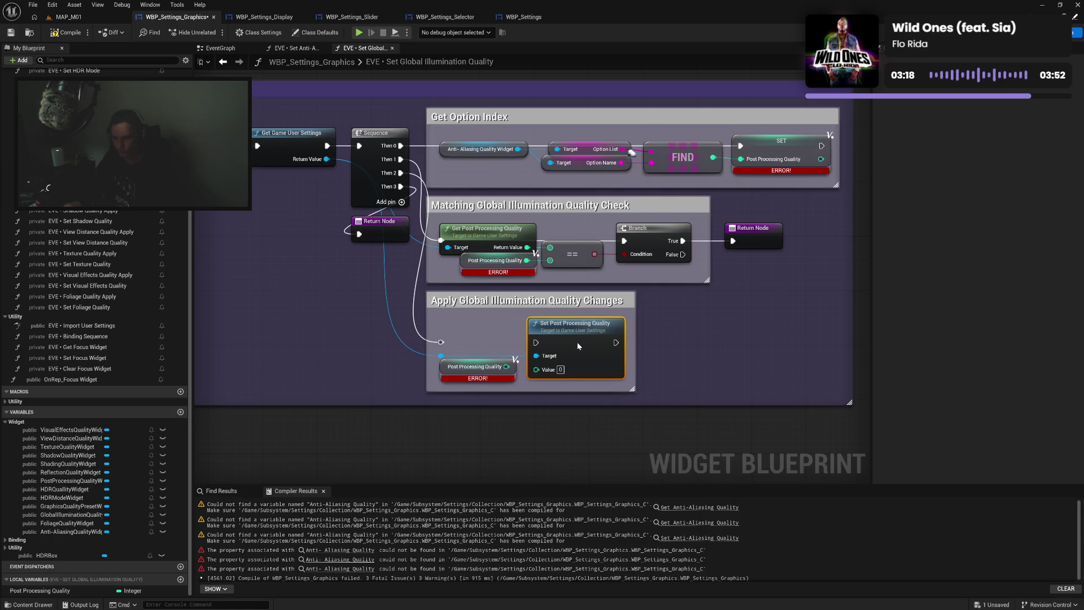
mouse_move(441, 342)
left_mouse_down()
mouse_move(536, 342)
mouse_move(523, 370)
mouse_move(537, 368)
left_mouse_up()
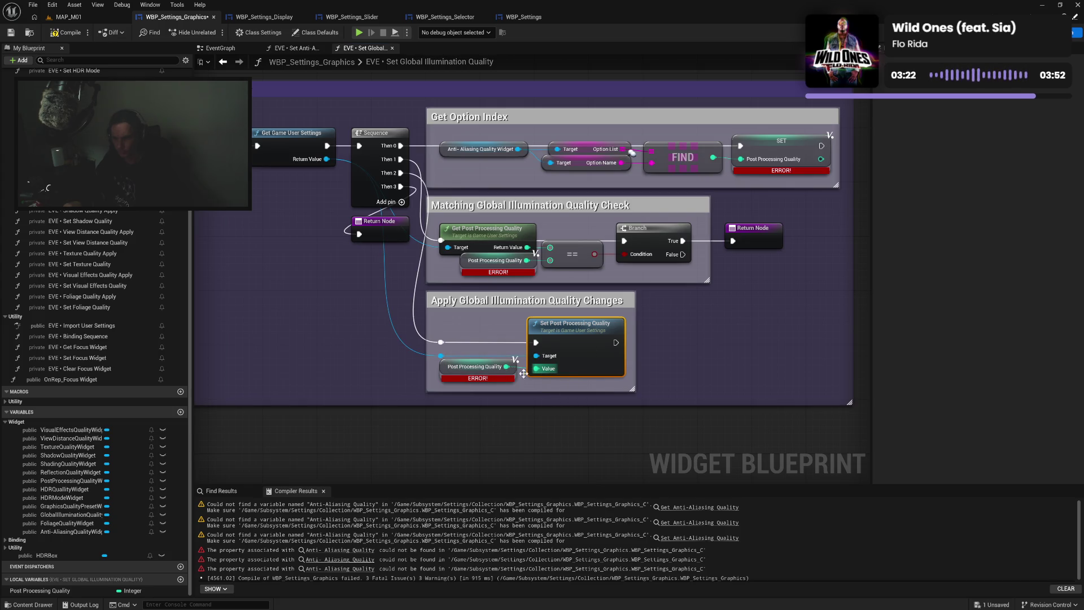
left_click_drag(442, 335, 516, 387)
key("q")
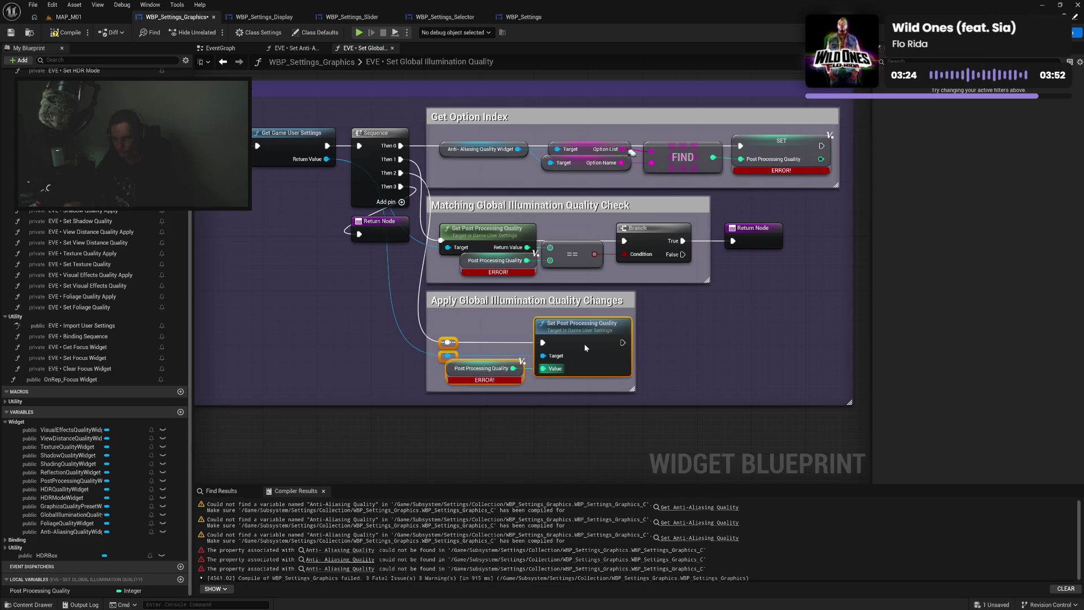
Save the blueprint and straighten the Get Option Index, Option List, FIND and SET nodes
left_click(672, 367)
key("ctrl+s")
mouse_move(485, 132)
left_mouse_down()
mouse_move(781, 169)
mouse_move(763, 147)
left_mouse_up()
key("q")
left_click(784, 171)
left_click_drag(809, 191, 686, 215)
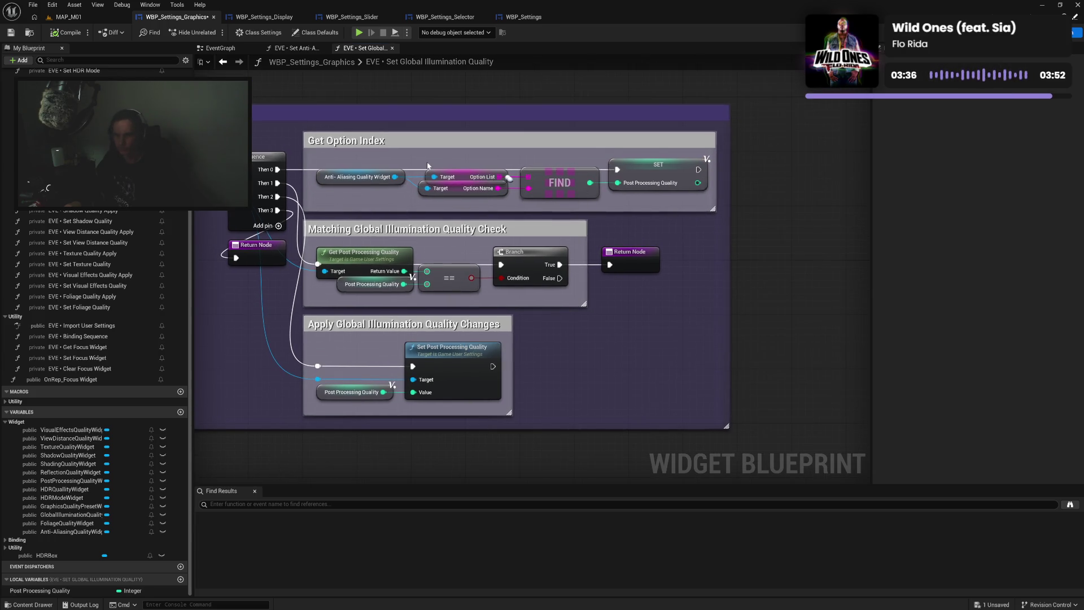
mouse_move(474, 172)
left_mouse_down()
mouse_move(637, 193)
mouse_move(631, 170)
left_mouse_up()
left_click(663, 198)
left_click_drag(235, 266, 367, 280)
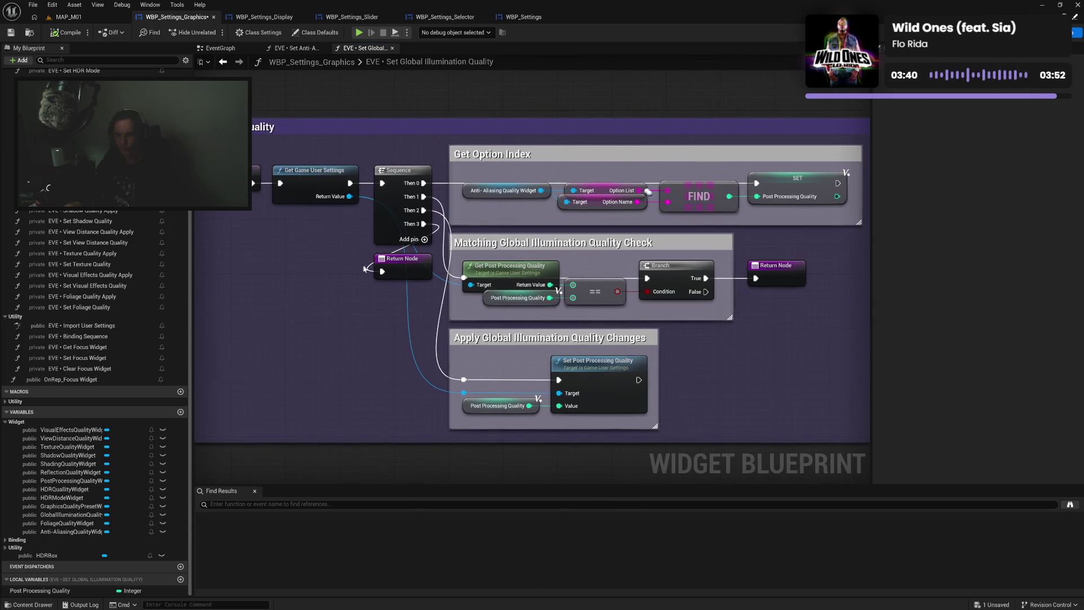
Compile, close the Set Global Illumination Quality graph, and select all anti-aliasing graph nodes
left_click(67, 32)
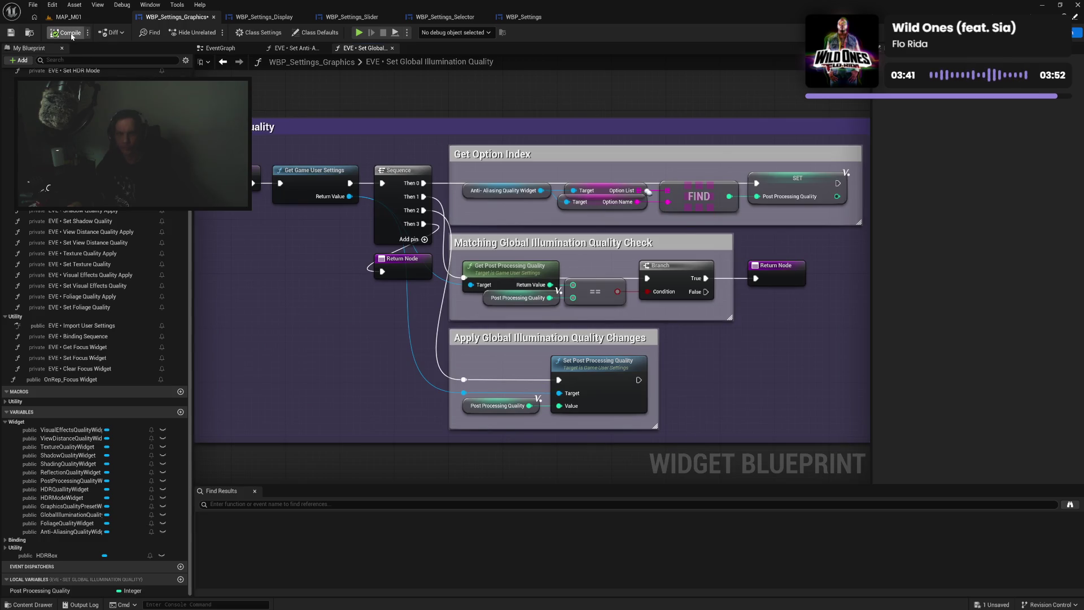
left_click(392, 48)
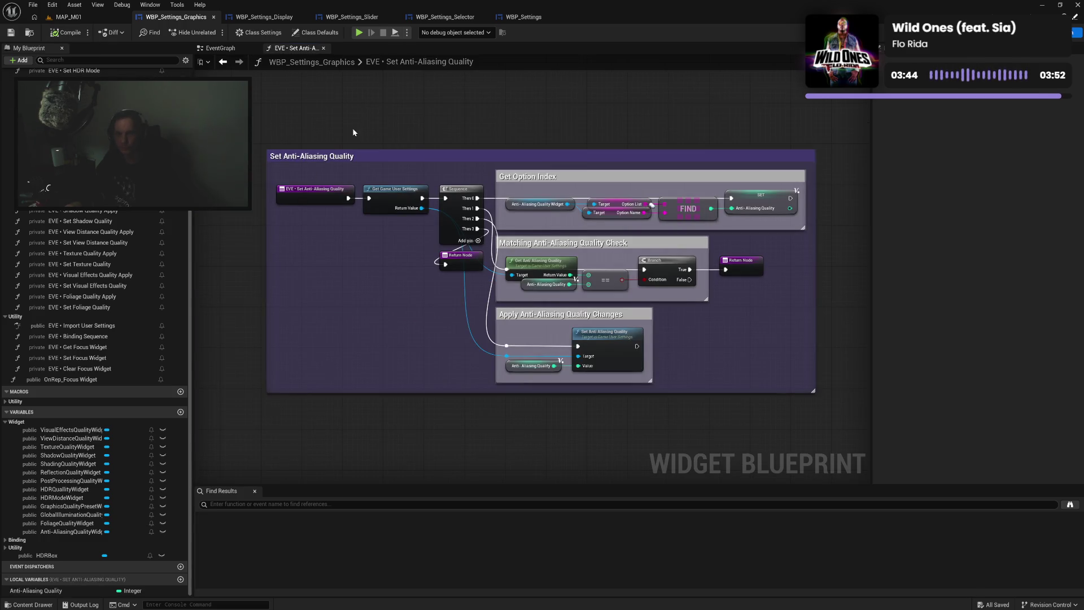
key("ctrl+a")
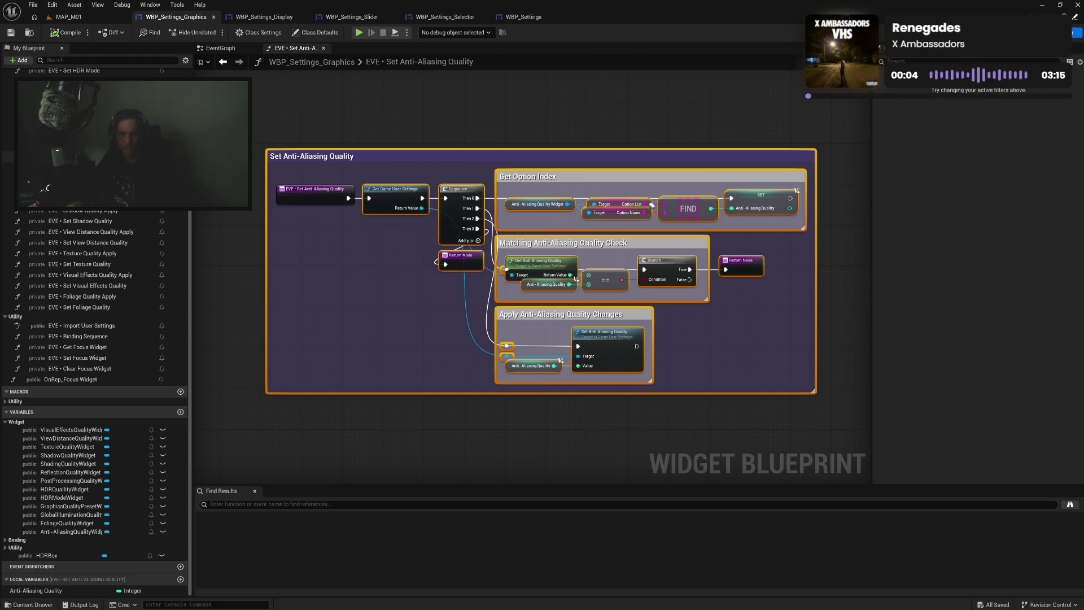
Rename the Set Global Illumination Quality local variable to Global Illumination Quality
double_click(85, 146)
double_click(44, 591)
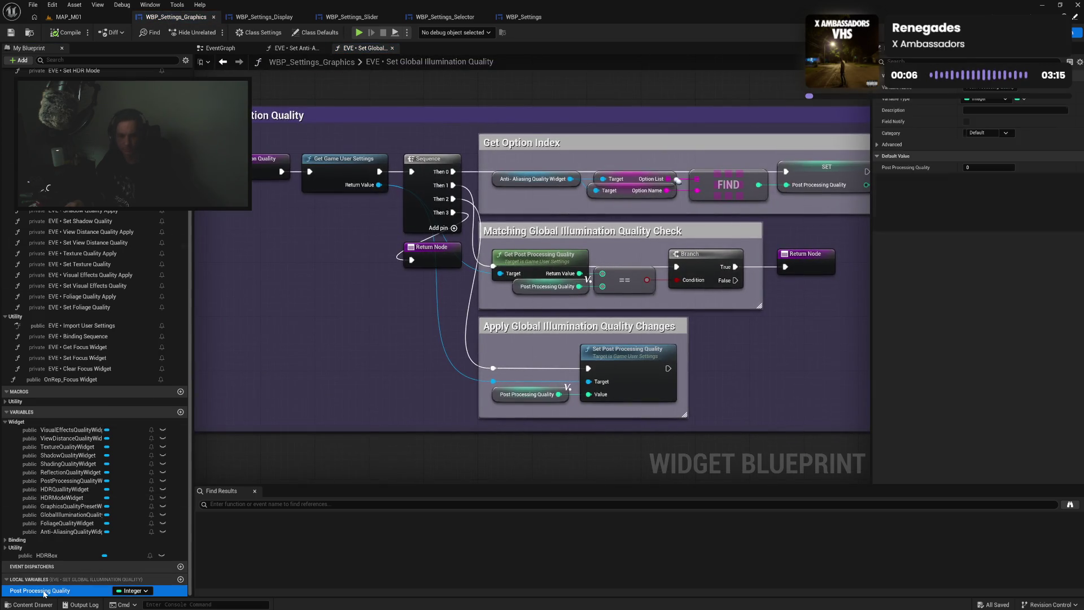
type("GI")
type("al Illumina")
type("tion Quality")
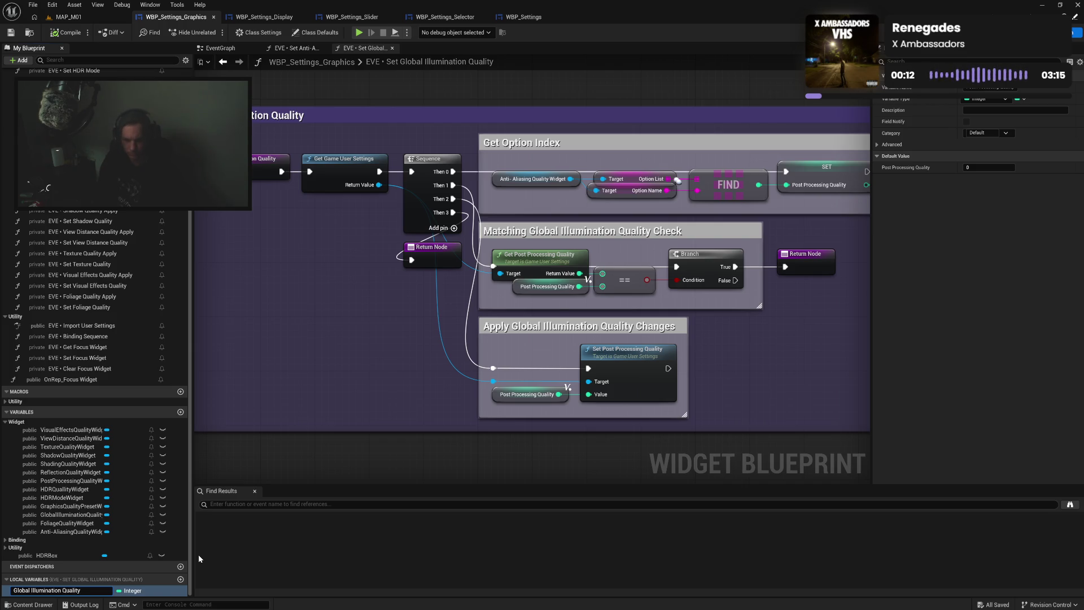
key("Return")
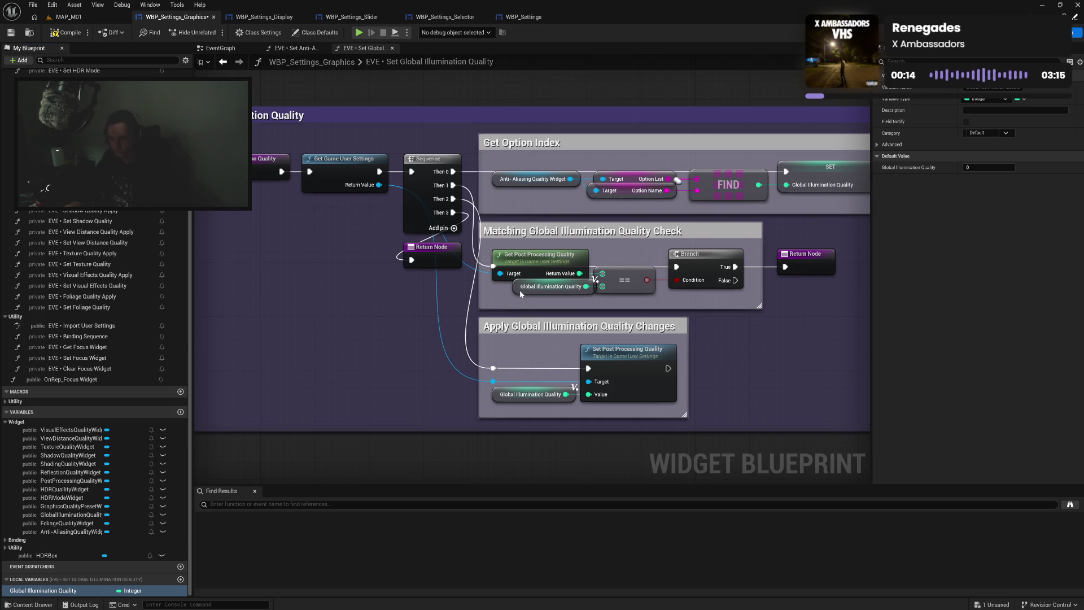
left_click_drag(520, 292, 513, 292)
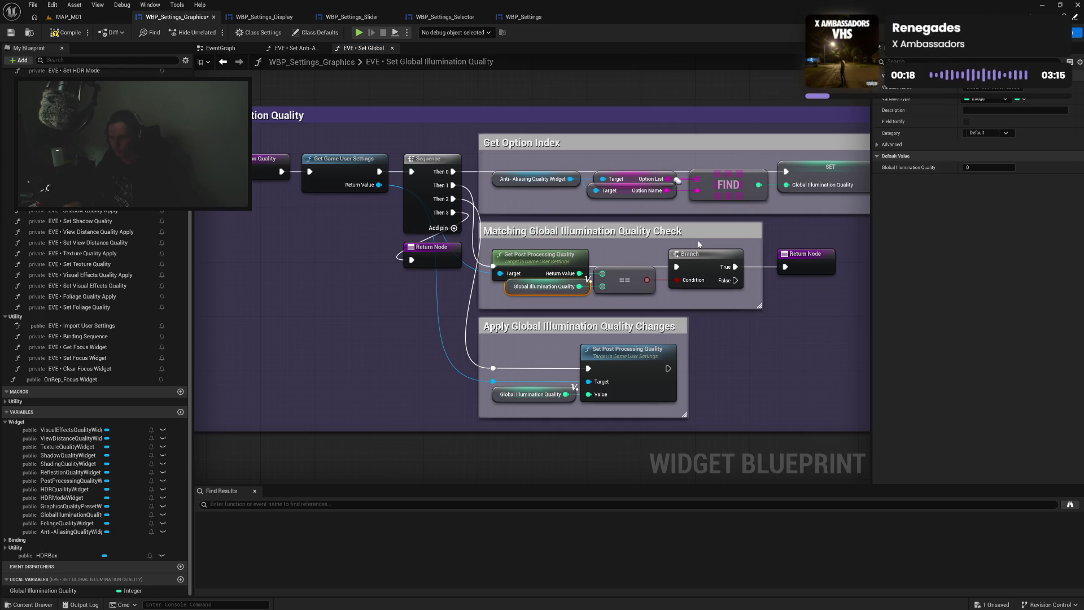
Widen the Get Option Index comment, compile and save, then open Set Reflection Quality
left_click_drag(799, 229, 707, 233)
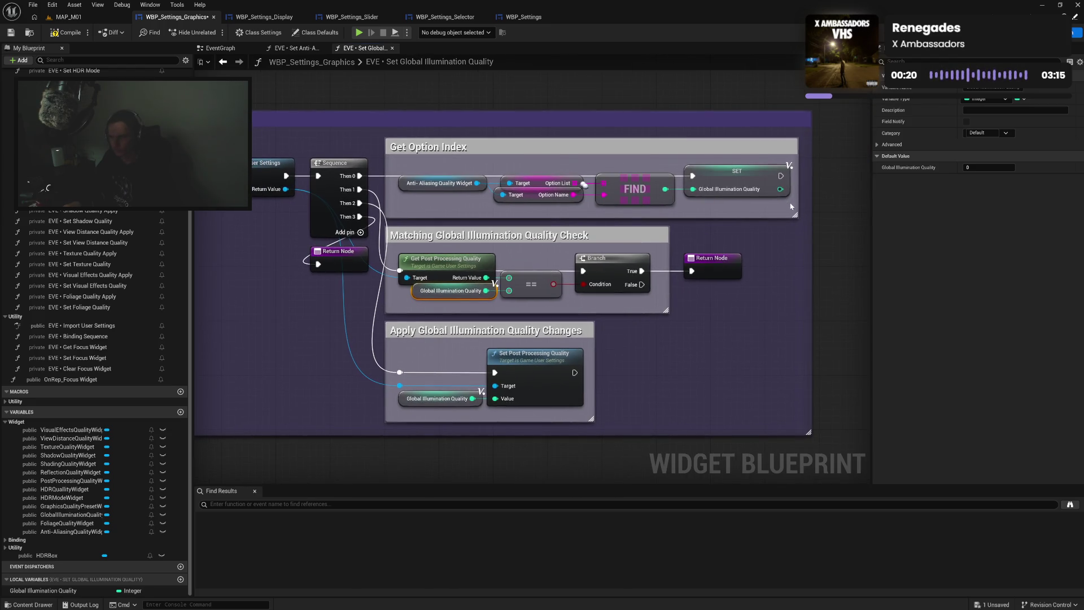
left_click_drag(797, 203, 816, 208)
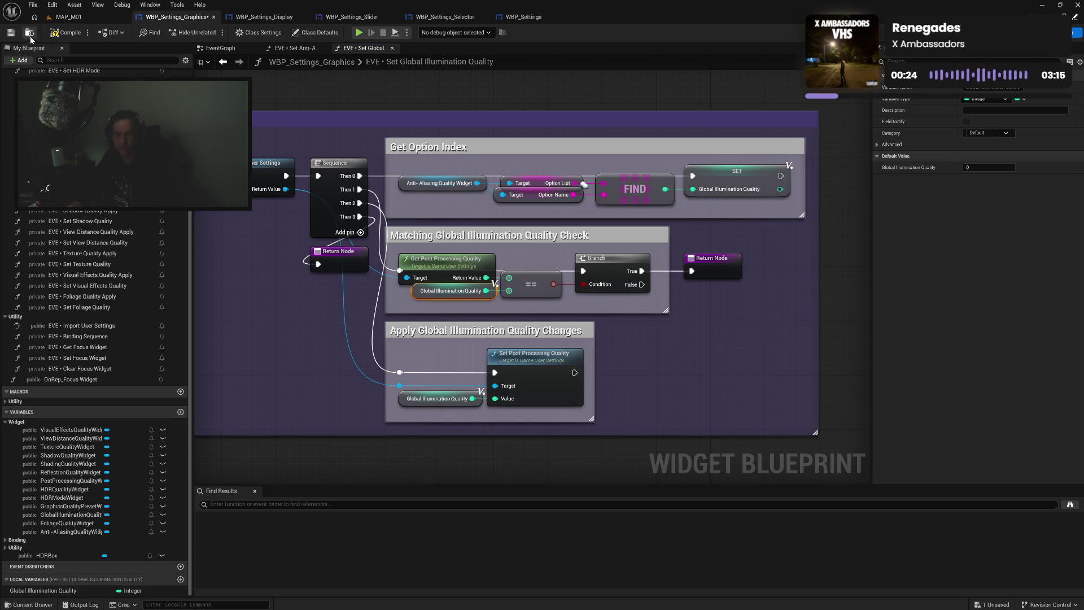
left_click(79, 33)
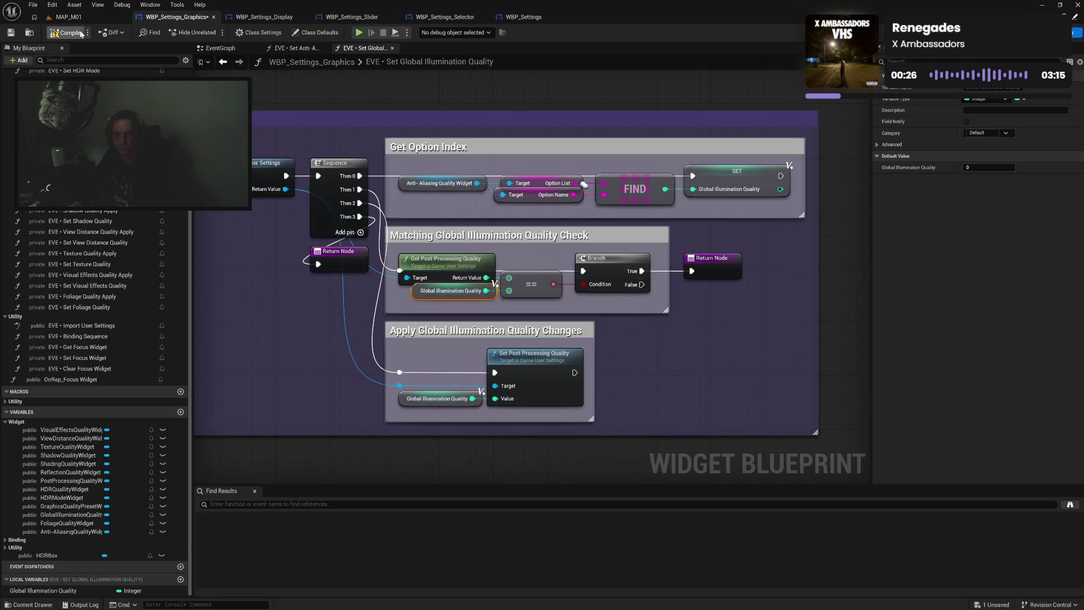
left_click(392, 48)
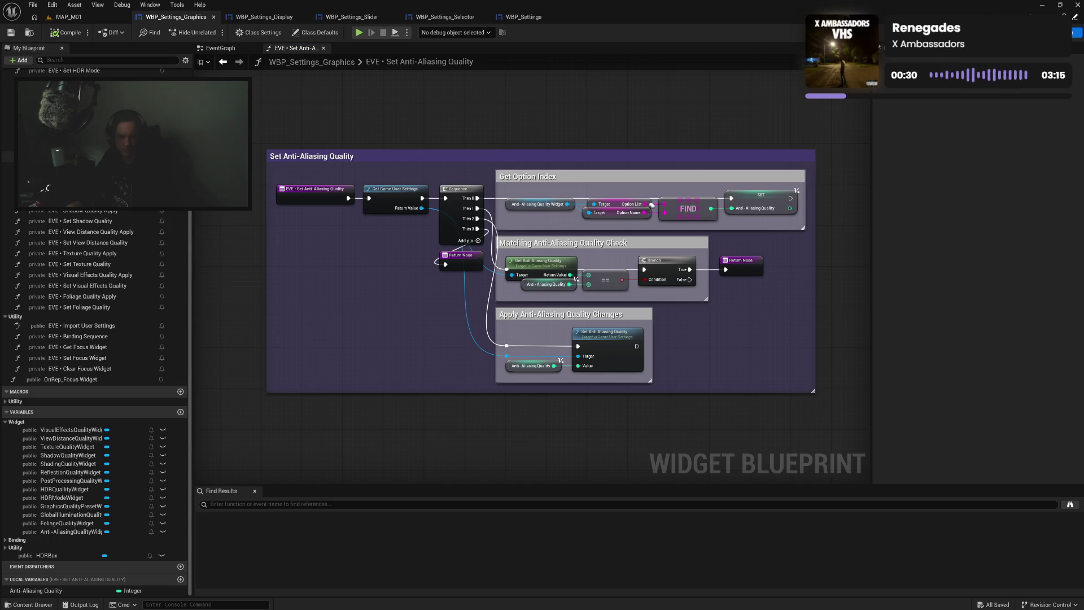
double_click(85, 178)
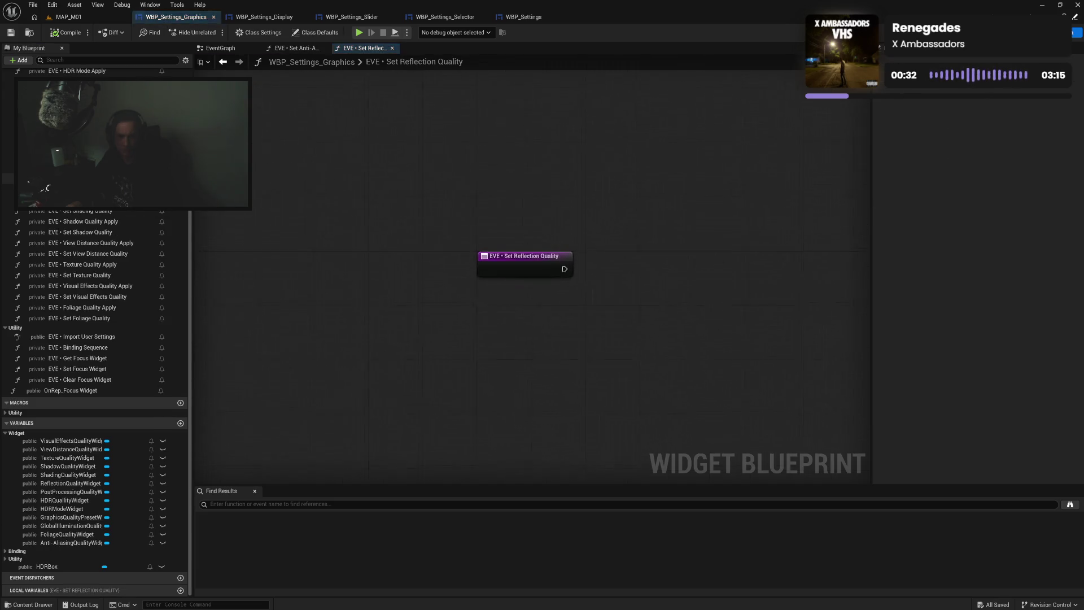
Paste the anti-aliasing block after the entry node and retitle its comment Set Reflection Quality
key("ctrl+v")
mouse_move(533, 199)
left_mouse_down()
mouse_move(691, 229)
mouse_move(718, 265)
mouse_move(793, 215)
left_mouse_up()
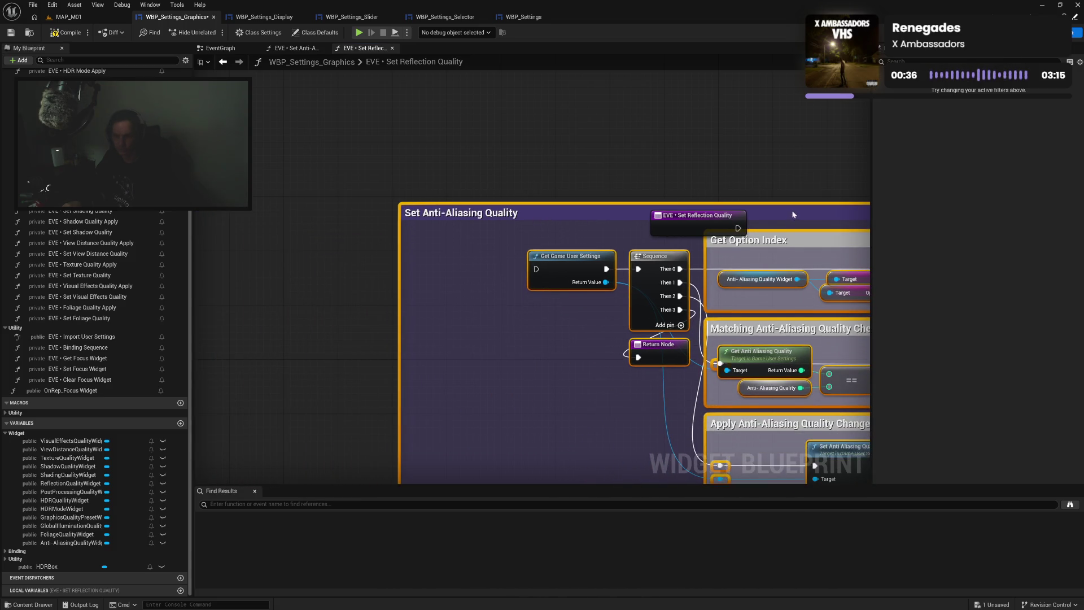
mouse_move(710, 222)
left_mouse_down()
mouse_move(458, 263)
mouse_move(536, 269)
left_mouse_up()
left_click_drag(400, 288, 407, 288)
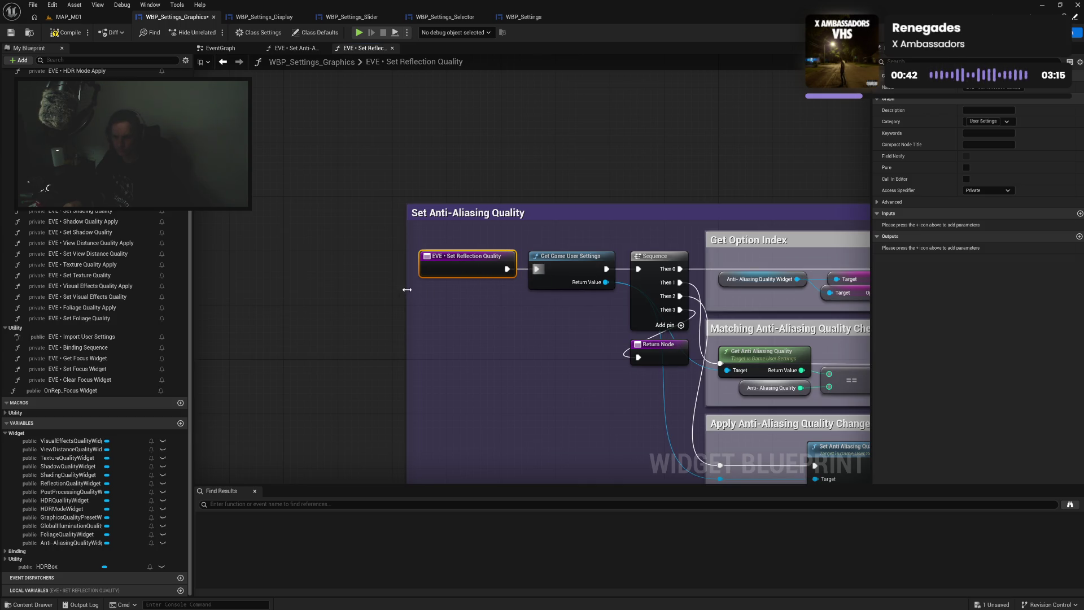
mouse_move(466, 219)
left_mouse_down()
mouse_move(453, 219)
mouse_move(488, 213)
left_mouse_up()
double_click(464, 214)
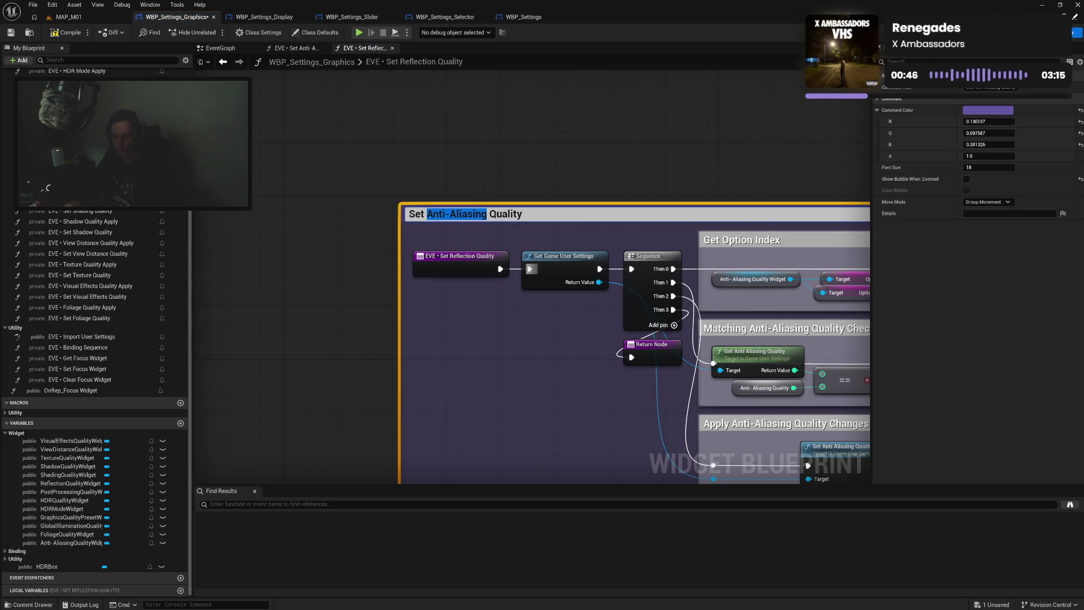
type("Refle")
type("ction")
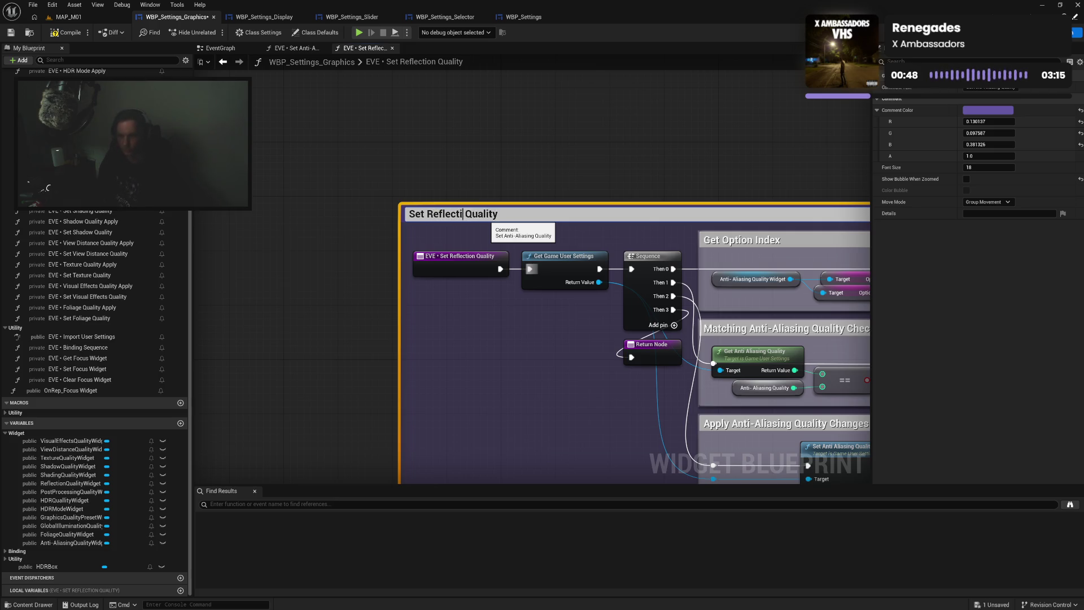
left_click_drag(463, 213, 421, 213)
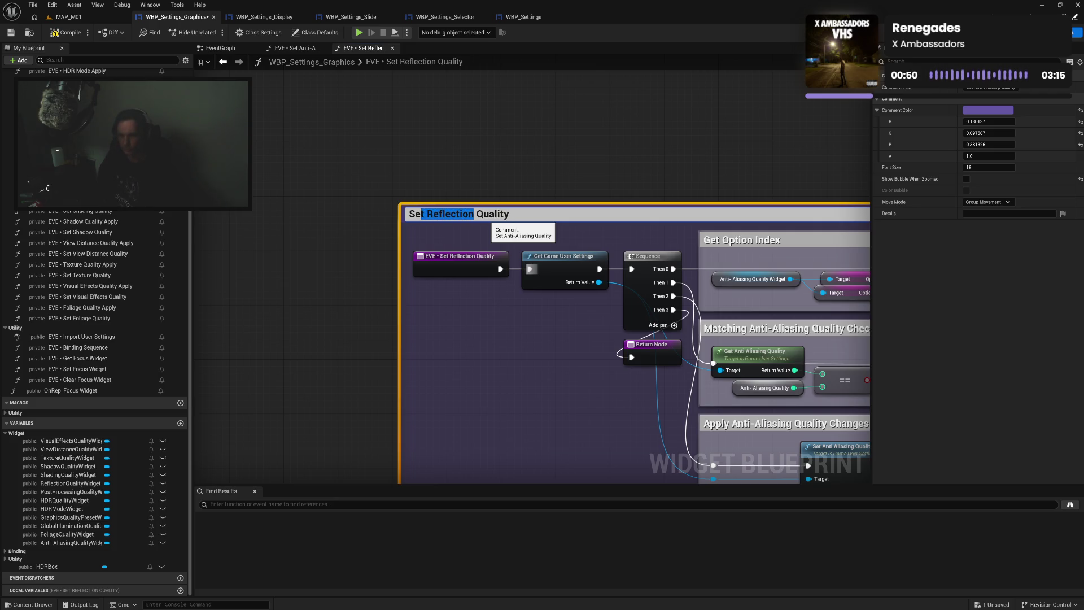
left_click(593, 388)
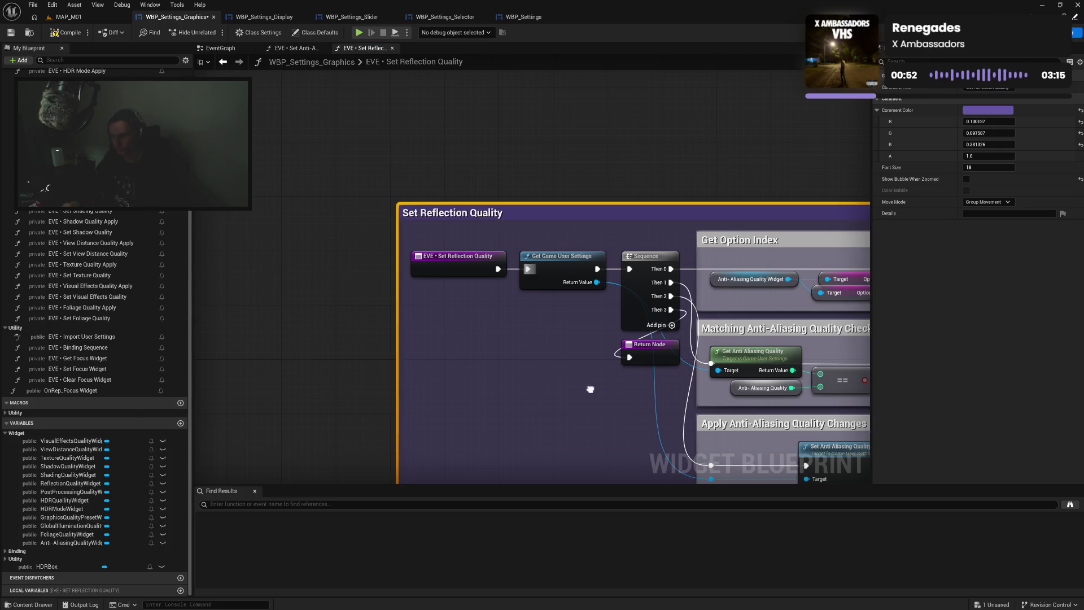
Rename the inner comments to Matching Reflection Quality Check and Apply Reflection Quality Changes
left_click_drag(593, 388, 474, 322)
left_click(676, 265)
double_click(676, 265)
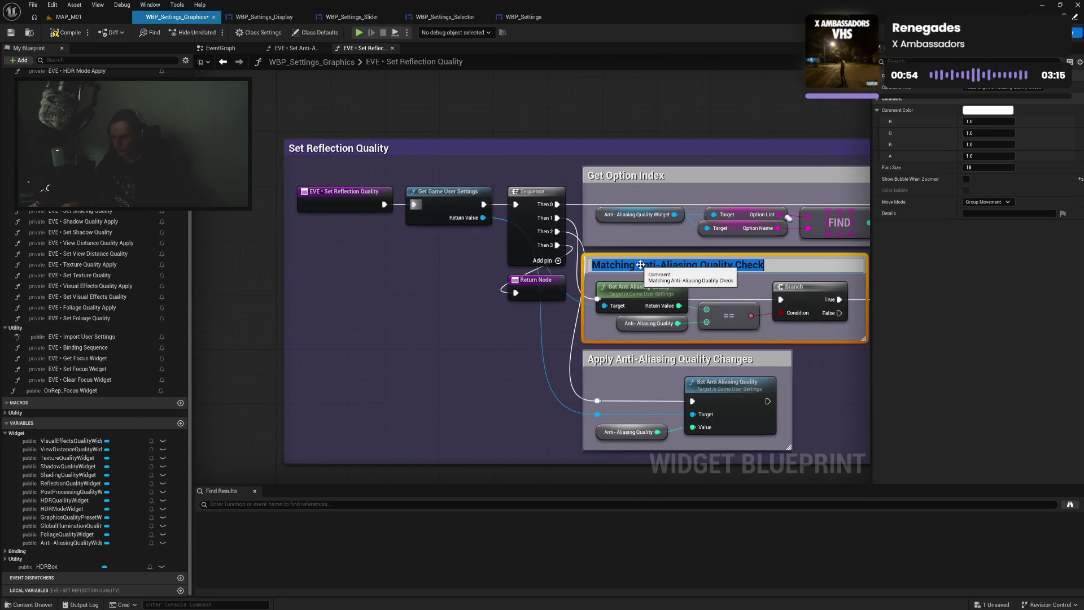
left_click_drag(638, 265, 715, 264)
key("shift+Left")
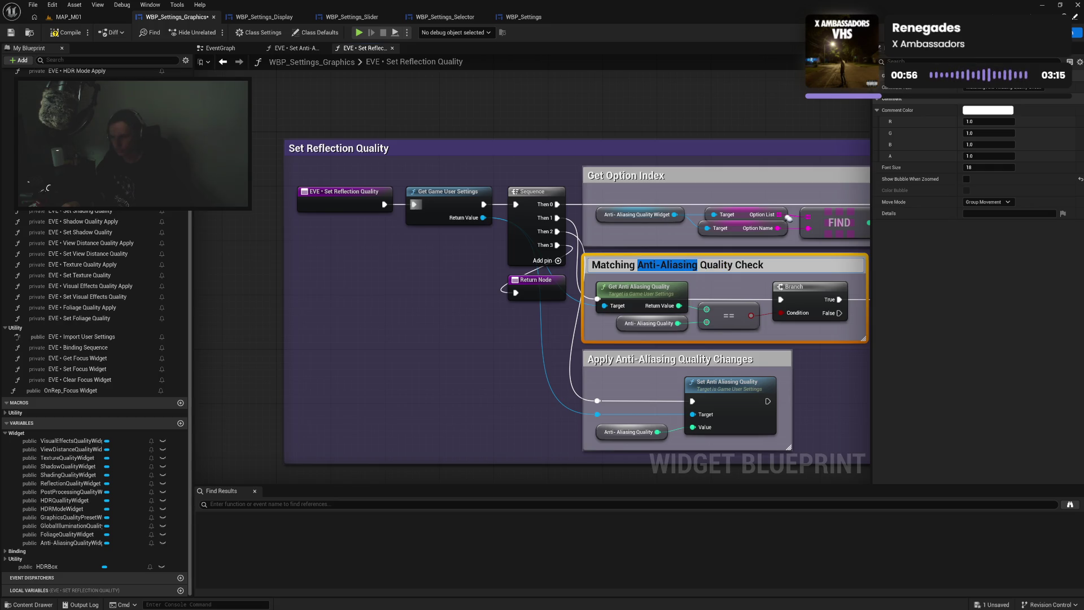
type("Reflection")
key("Return")
left_click(635, 360)
double_click(636, 360)
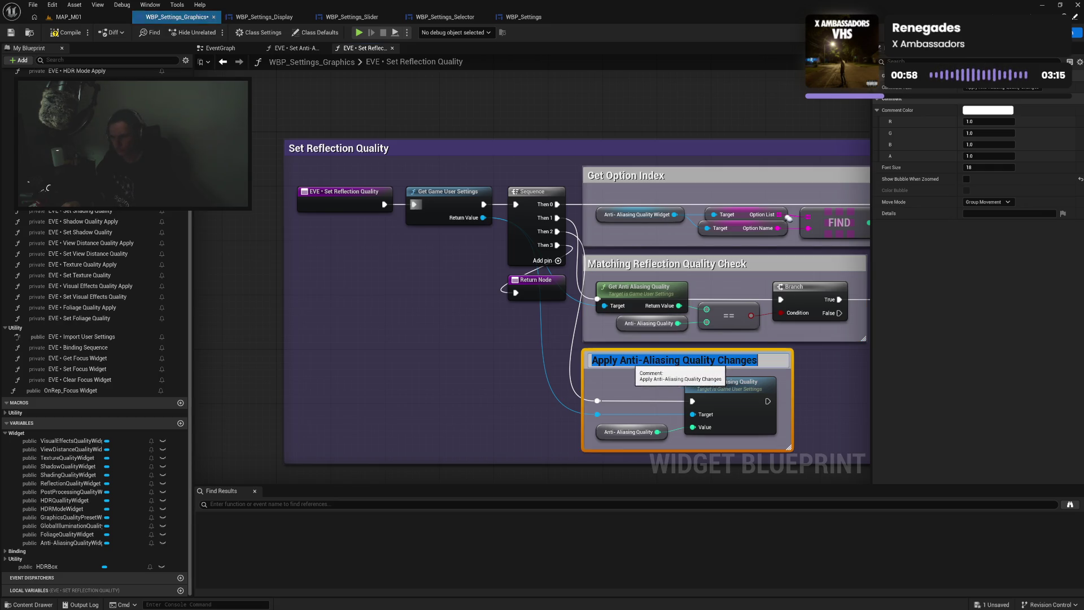
left_click_drag(621, 360, 678, 360)
type("Reflection")
key("Return")
left_click(643, 385)
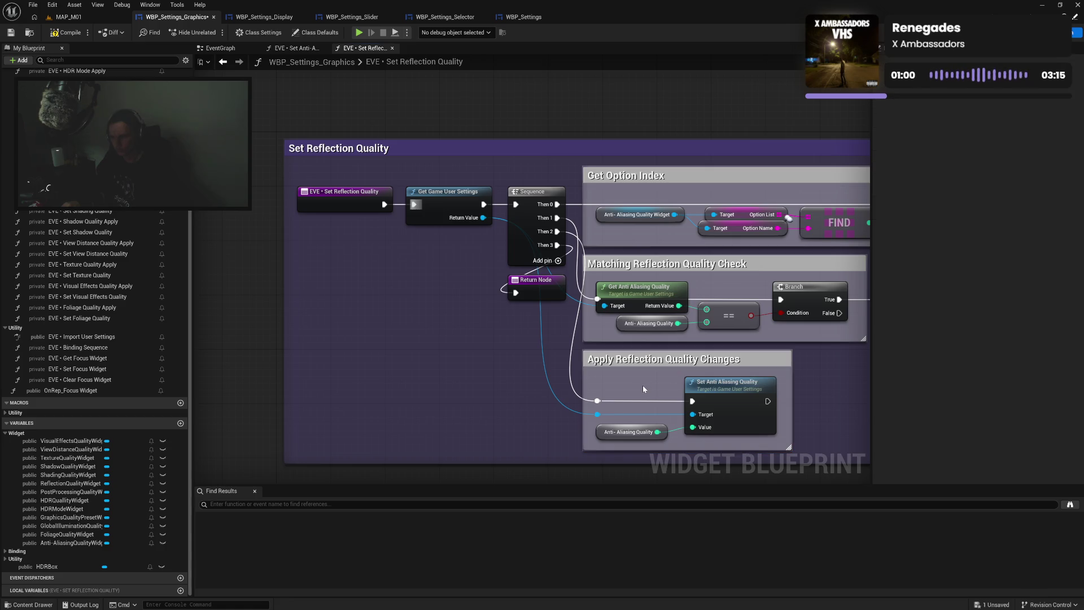
Delete the Set and Get Anti Aliasing Quality nodes
left_click(729, 407)
key("Delete")
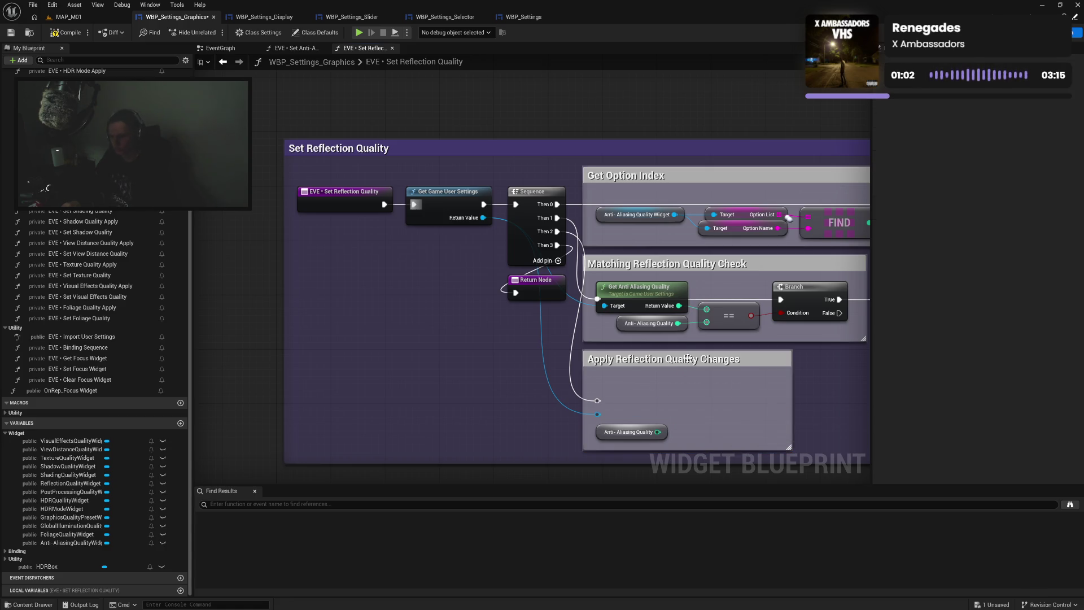
left_click(645, 294)
key("Delete")
left_click_drag(710, 276, 603, 279)
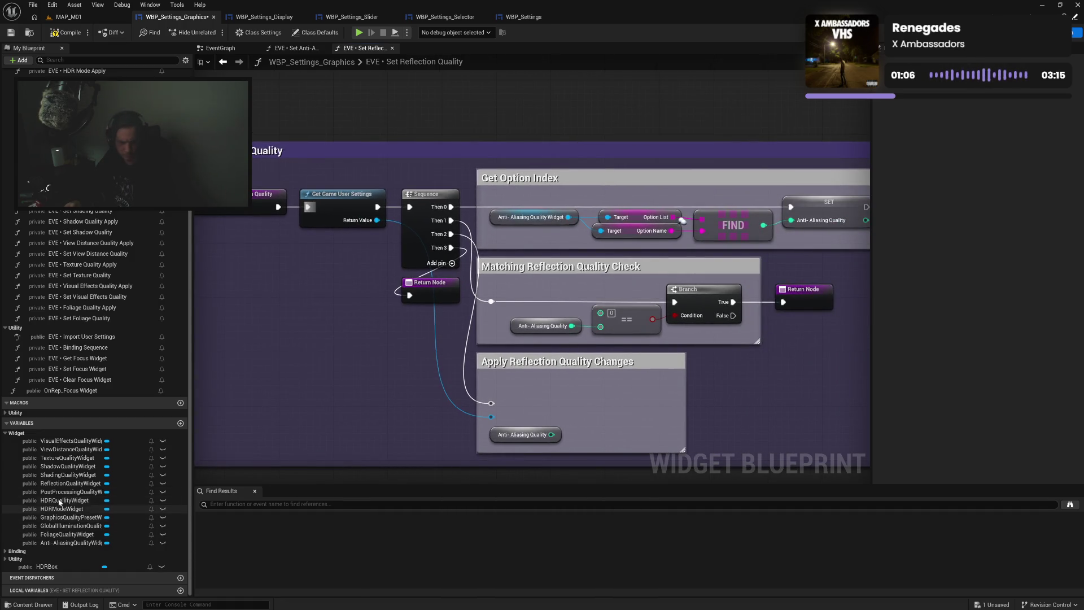
Swap in ReflectionQualityWidget and promote the SET variable to a local named Reflection Quality
mouse_move(62, 483)
left_mouse_down()
mouse_move(474, 267)
mouse_move(494, 223)
left_mouse_up()
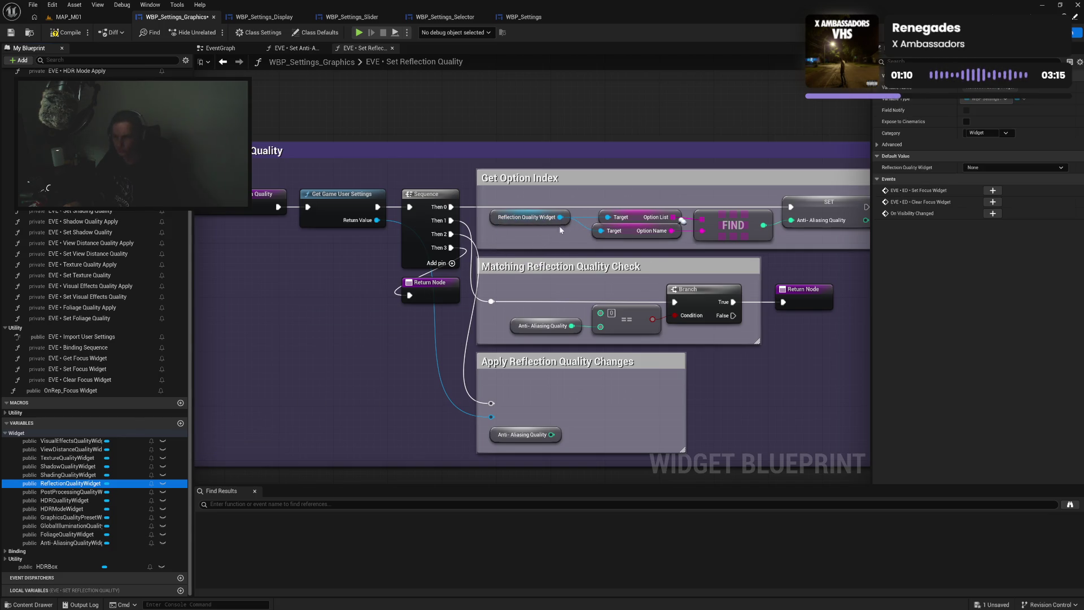
mouse_move(581, 204)
left_mouse_down()
mouse_move(735, 238)
mouse_move(816, 240)
mouse_move(802, 223)
left_mouse_up()
right_click(810, 208)
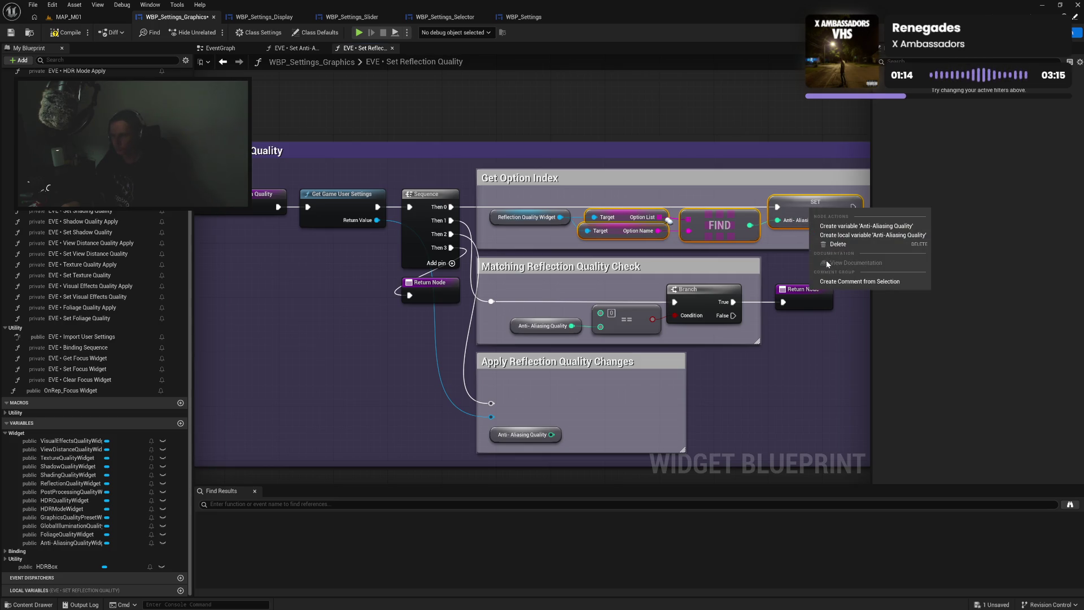
left_click(872, 235)
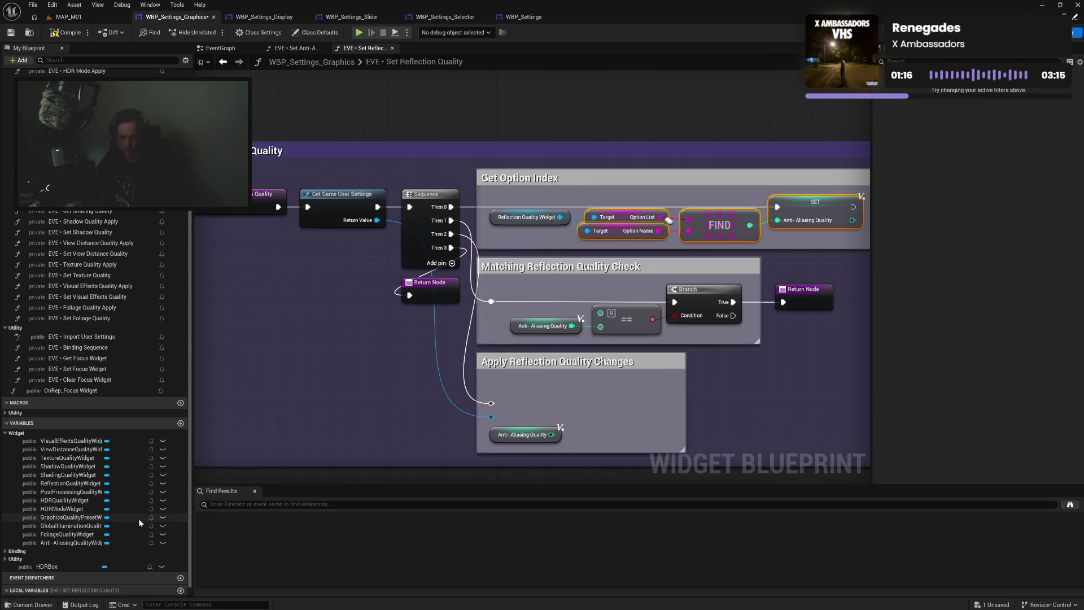
left_click(67, 581)
type("Reflection")
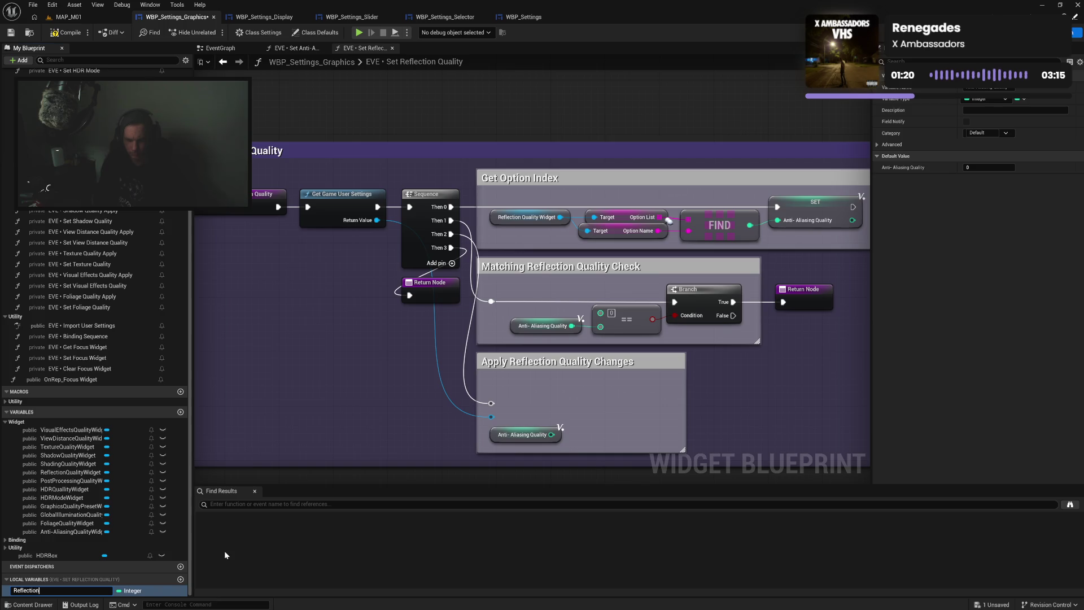
type(" Quality")
key("Return")
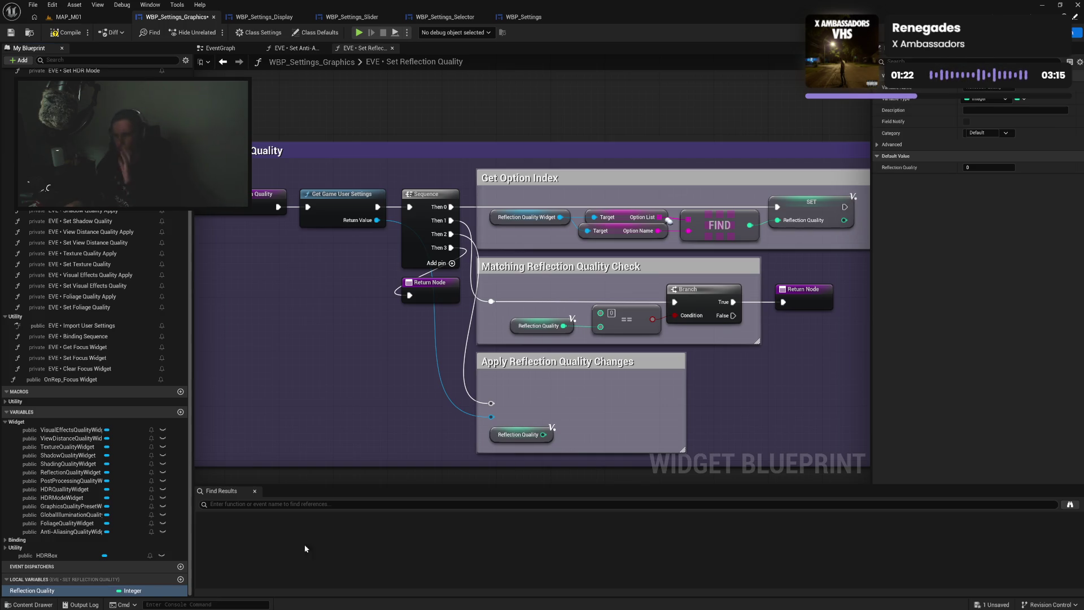
Straighten the Get Option Index nodes and SET into one row and narrow their comment
mouse_move(484, 240)
left_mouse_down()
mouse_move(812, 210)
mouse_move(748, 236)
left_mouse_up()
key("q")
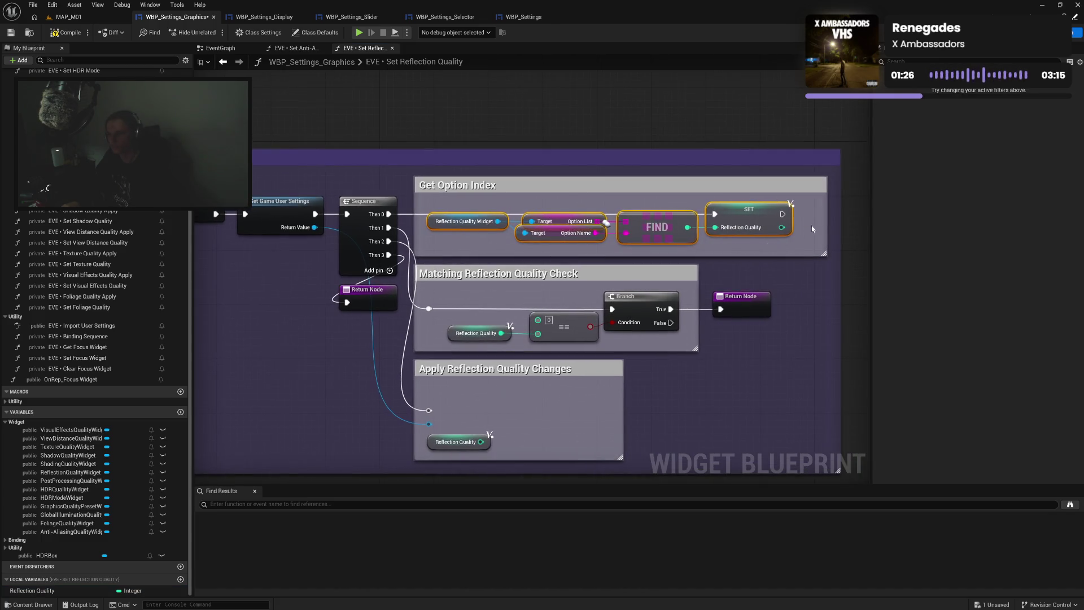
mouse_move(825, 221)
left_mouse_down()
mouse_move(803, 224)
mouse_move(817, 228)
left_mouse_up()
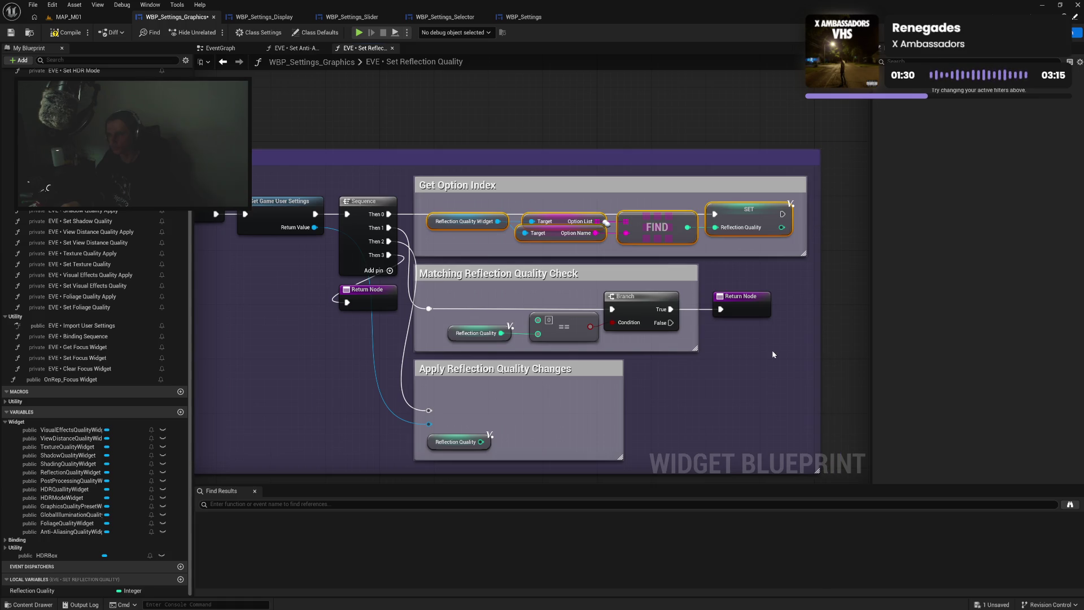
left_click_drag(773, 354, 777, 284)
Add Get Reflection Quality feeding the comparison and align the Matching Reflection Quality Check nodes
mouse_move(394, 150)
left_mouse_down()
mouse_move(432, 215)
mouse_move(421, 261)
left_mouse_up()
type("ref")
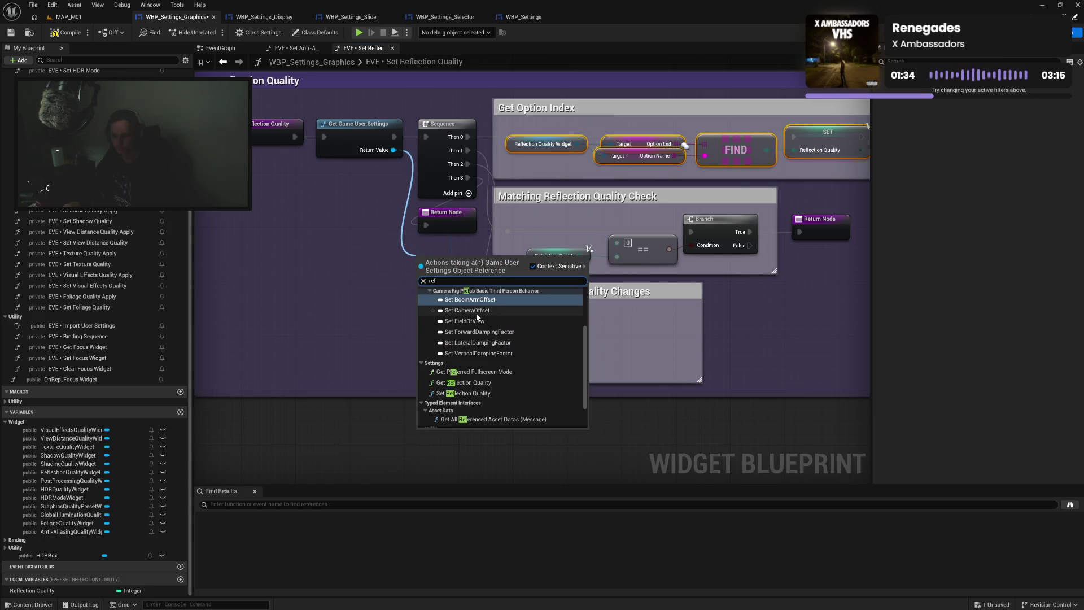
type("l")
left_click(464, 299)
left_click_drag(494, 278, 621, 244)
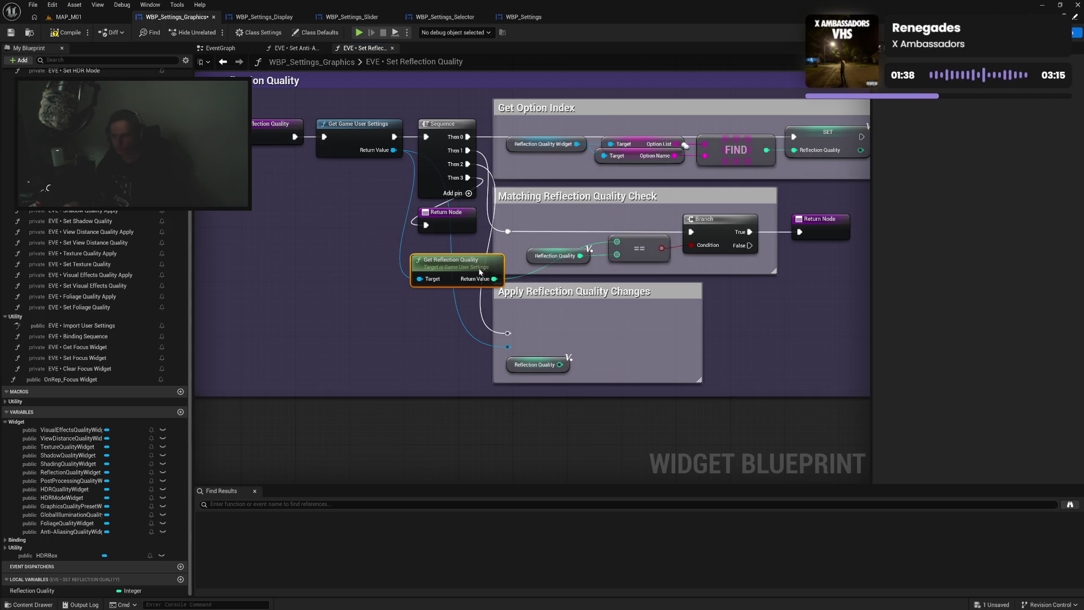
left_click_drag(483, 274, 571, 234)
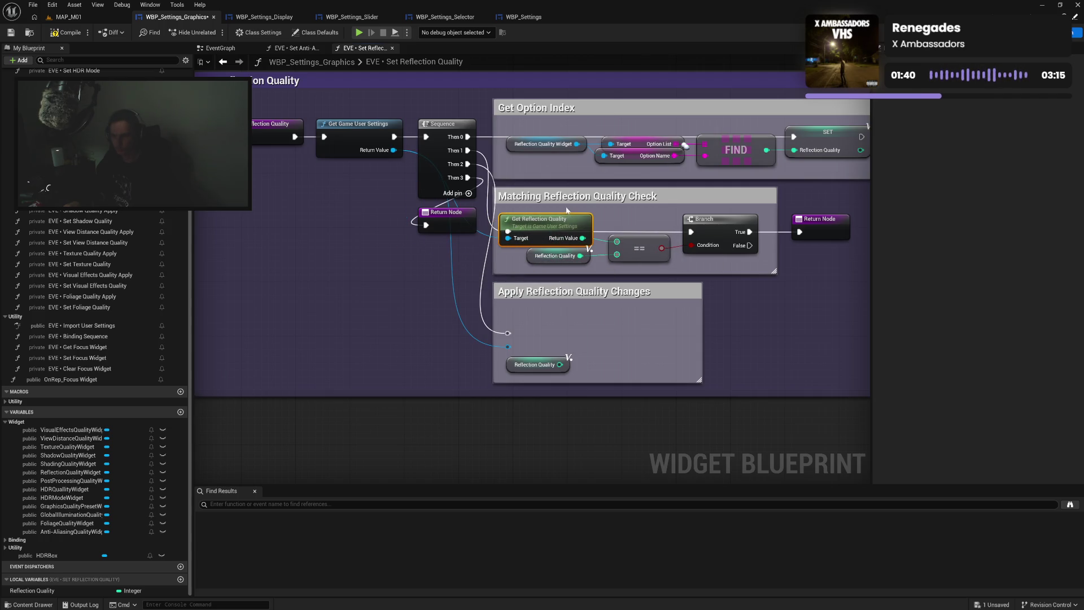
left_click(556, 256, "ctrl")
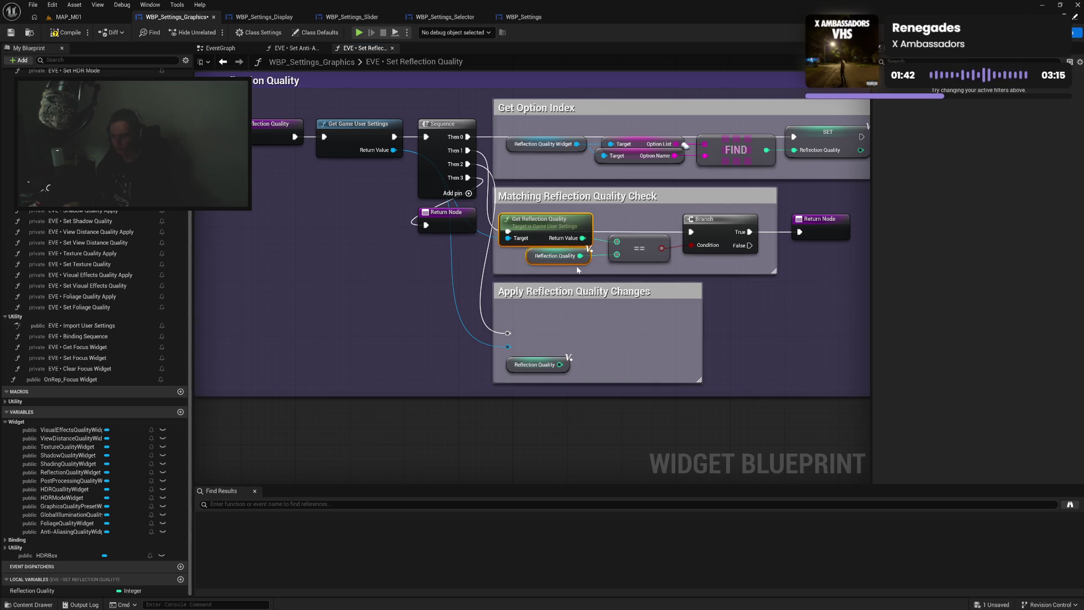
left_click_drag(567, 244, 574, 244)
mouse_move(507, 213)
left_mouse_down()
mouse_move(726, 248)
mouse_move(714, 239)
left_mouse_up()
key("q")
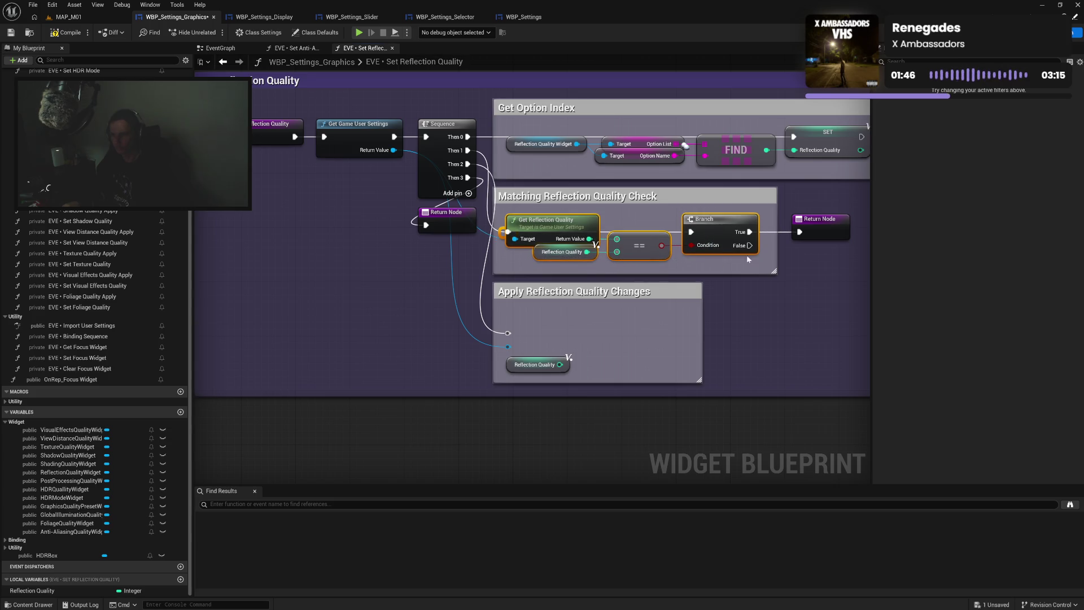
left_click_drag(778, 249, 806, 227)
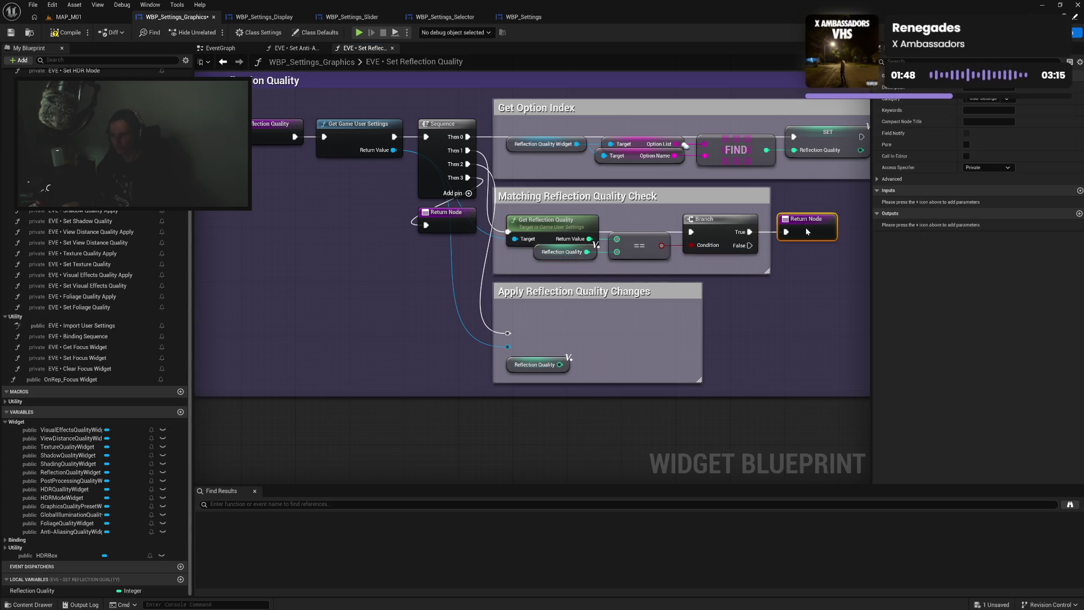
left_click(758, 317)
Add Set Reflection Quality taking the Reflection Quality variable, then compile
mouse_move(504, 351)
left_mouse_down()
mouse_move(576, 355)
mouse_move(633, 327)
left_mouse_up()
type("refl")
left_click(612, 402)
mouse_move(510, 333)
left_mouse_down()
mouse_move(618, 339)
mouse_move(589, 333)
mouse_move(589, 360)
left_mouse_up()
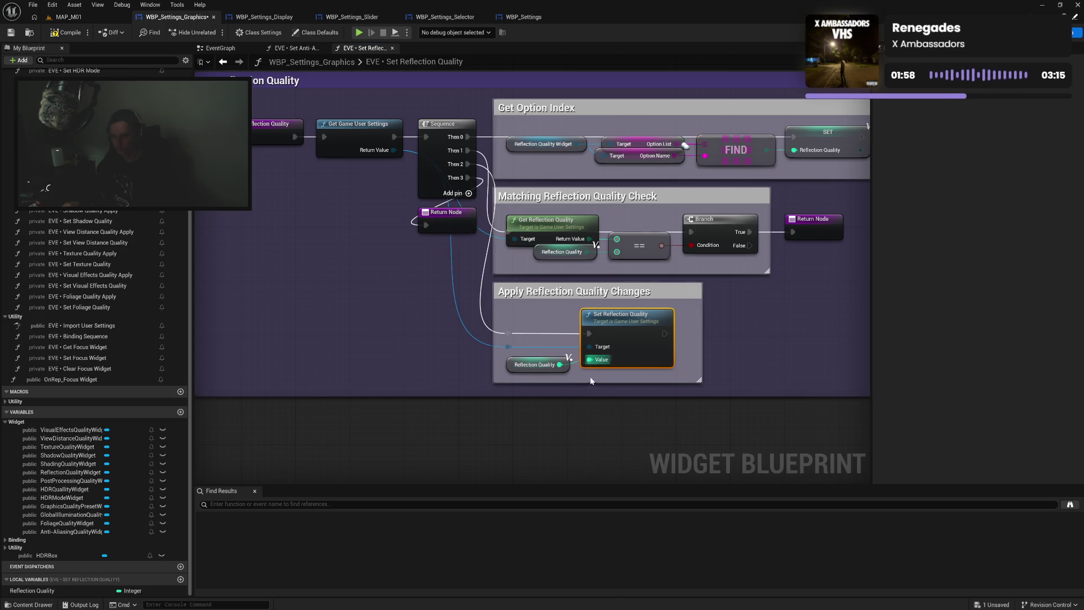
left_click_drag(505, 318, 603, 372)
key("q")
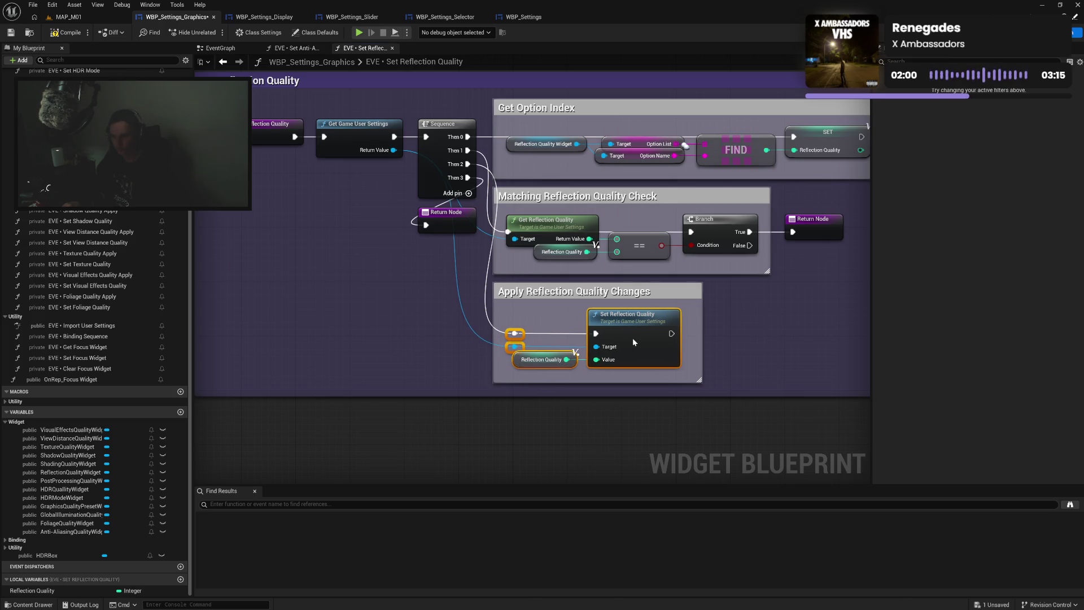
mouse_move(701, 343)
left_mouse_down()
mouse_move(676, 344)
mouse_move(686, 344)
left_mouse_up()
left_click(646, 377)
mouse_move(646, 377)
left_mouse_down()
mouse_move(564, 375)
mouse_move(372, 272)
mouse_move(517, 316)
left_mouse_up()
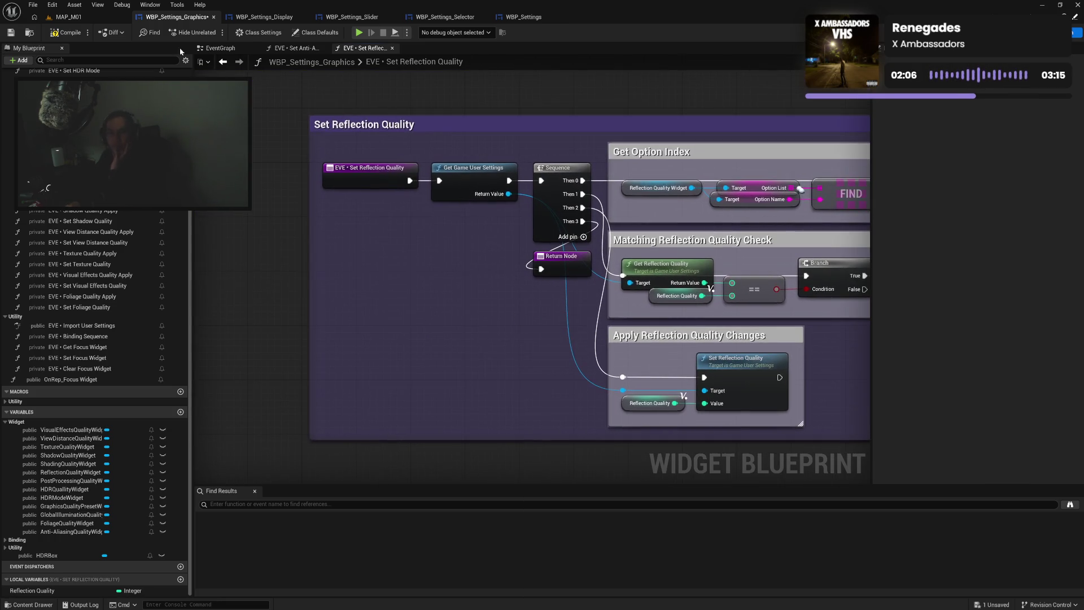
left_click(58, 34)
Paste the anti-aliasing logic block into Set Shading Quality and connect it to the entry
left_click(393, 49)
mouse_move(368, 131)
left_mouse_down()
mouse_move(678, 363)
mouse_move(781, 417)
left_mouse_up()
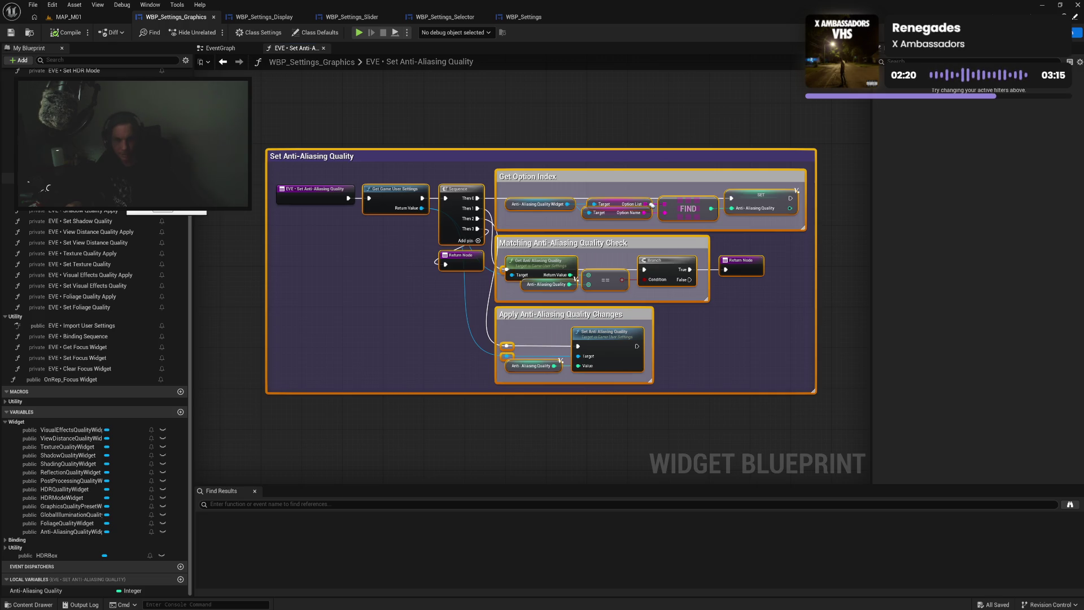
double_click(145, 213)
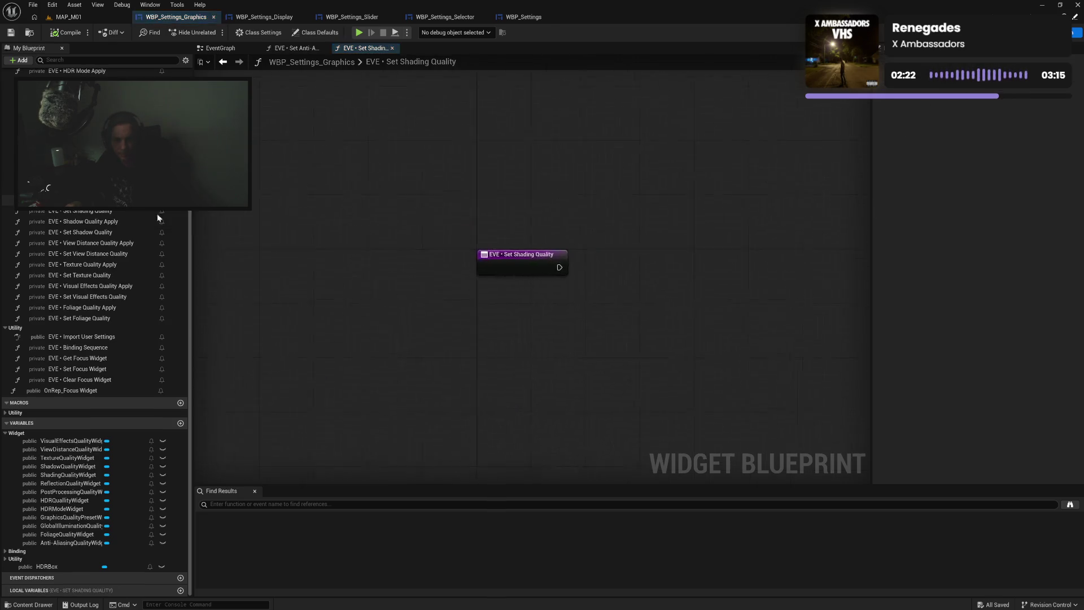
key("ctrl+v")
mouse_move(514, 237)
left_mouse_down()
mouse_move(691, 195)
mouse_move(698, 163)
left_mouse_up()
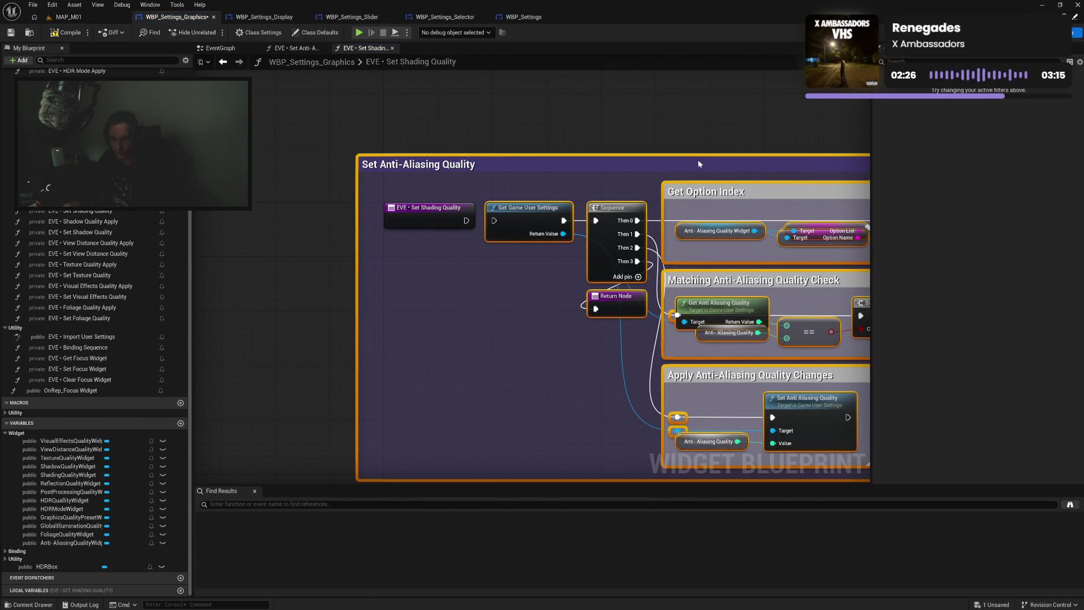
mouse_move(466, 221)
left_mouse_down()
mouse_move(425, 247)
mouse_move(369, 254)
left_mouse_up()
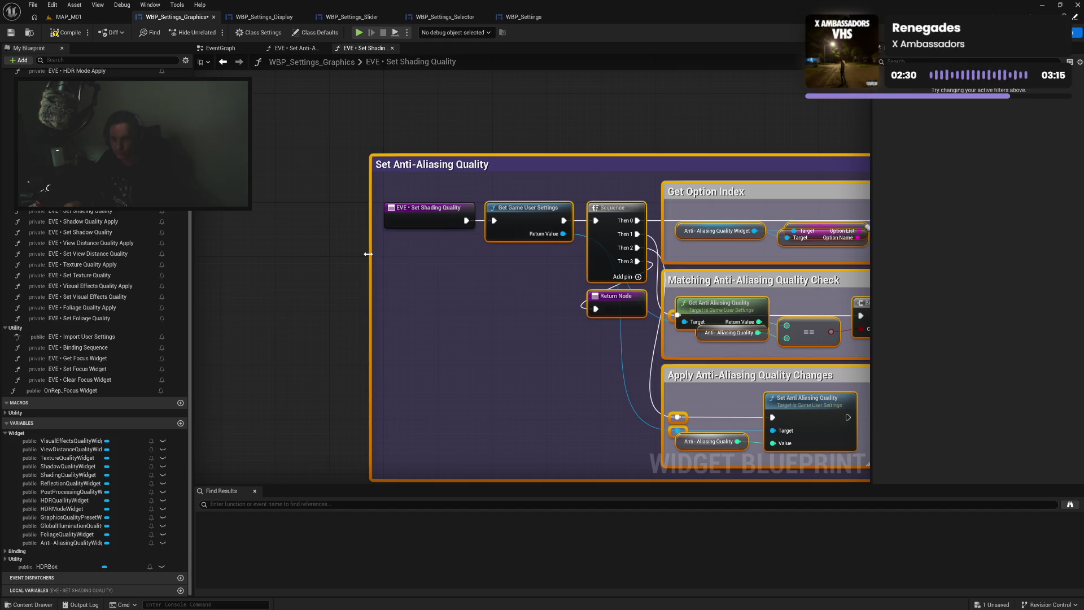
left_click_drag(433, 163, 454, 220)
mouse_move(508, 247)
left_mouse_down()
mouse_move(353, 183)
mouse_move(326, 143)
left_mouse_up()
Retitle the outer comment from Anti-Aliasing to Shading
double_click(325, 128)
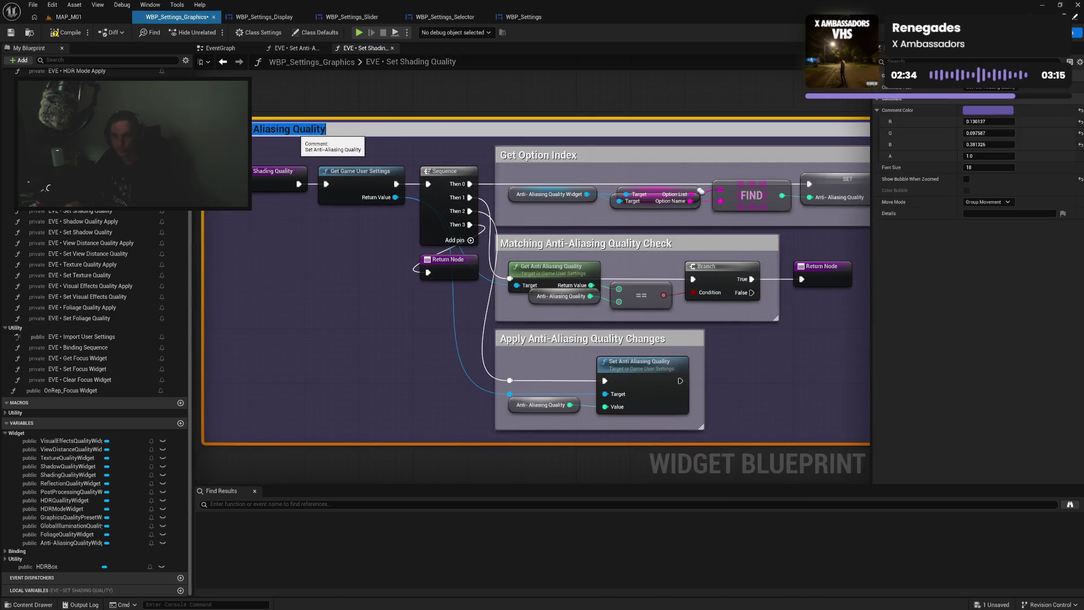
double_click(271, 129)
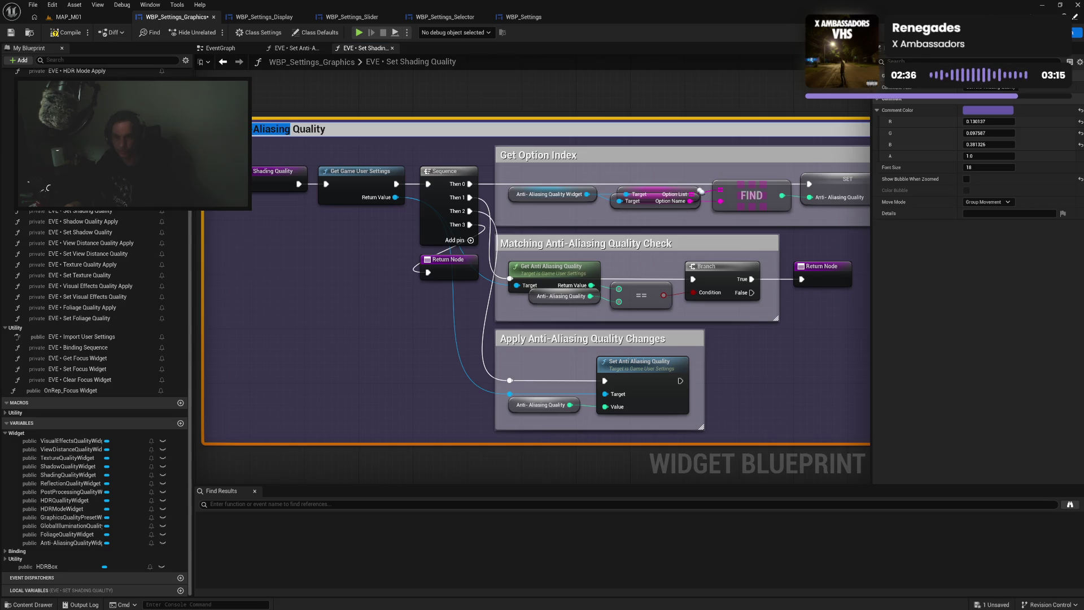
type("Shading")
key("Return")
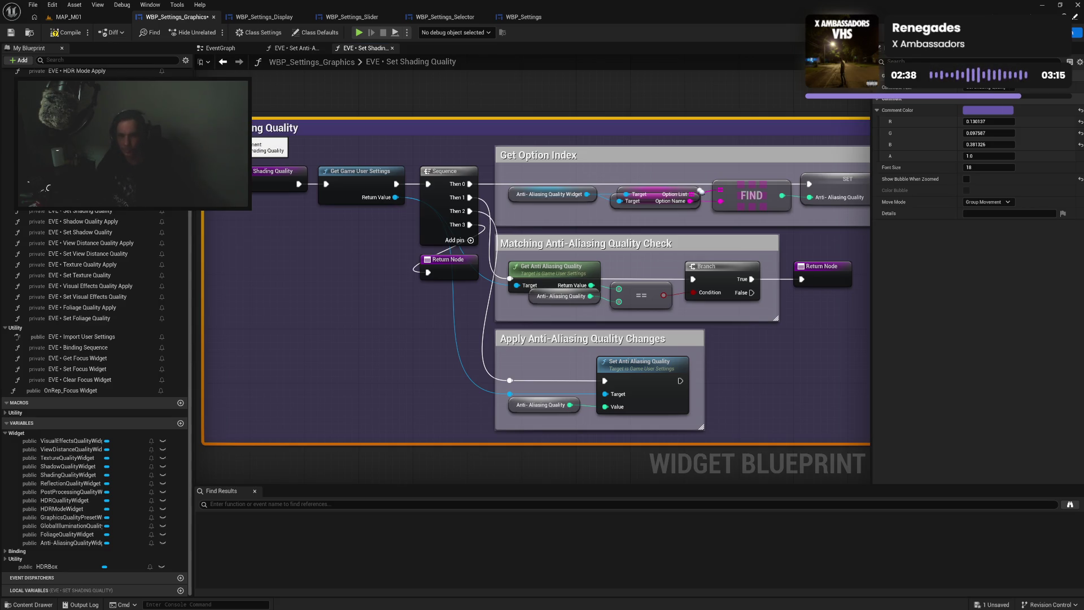
double_click(282, 129)
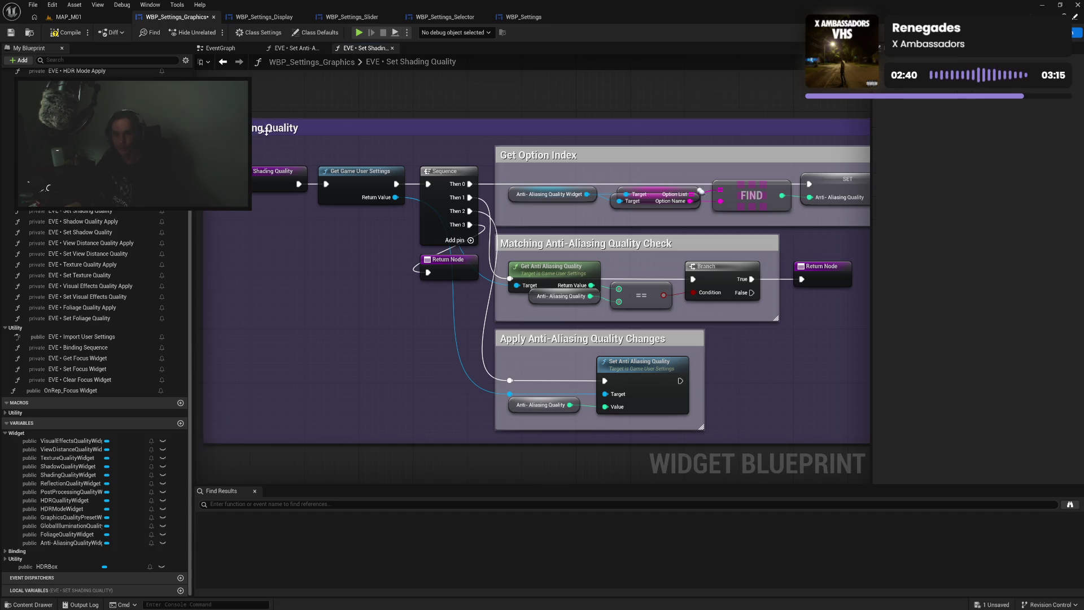
key("ctrl+shift+Left")
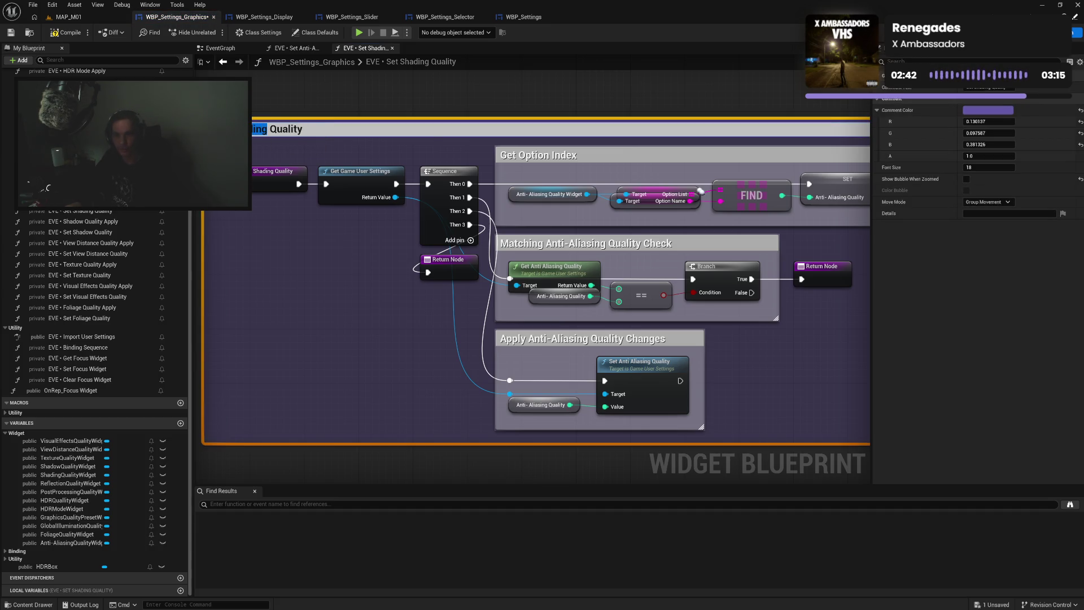
left_click(541, 245)
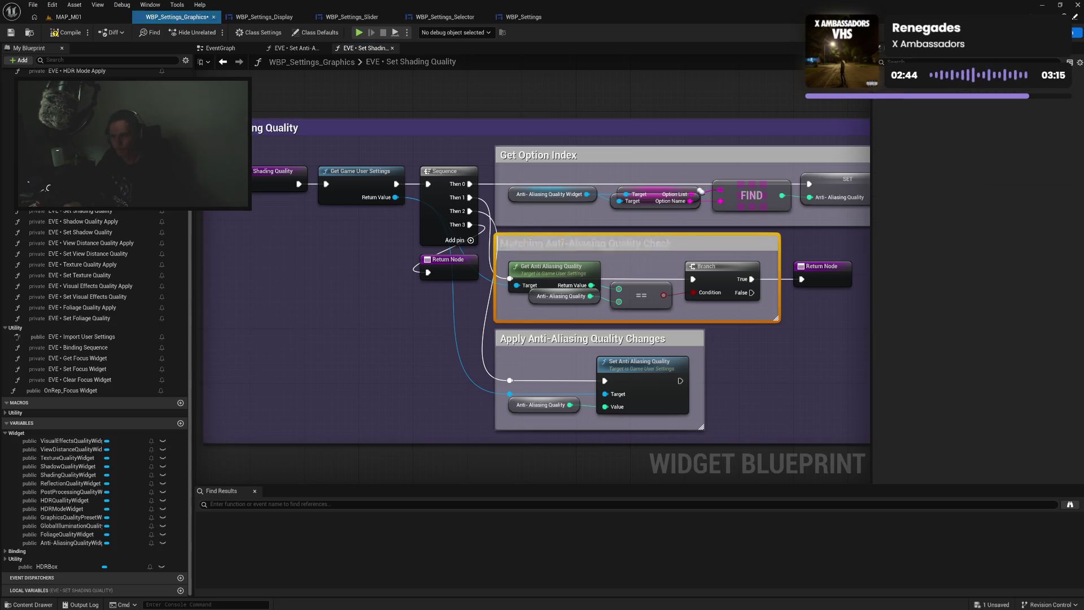
Change Anti-Aliasing to Shading in the Matching Check and Apply Changes comment titles
double_click(551, 245)
left_click_drag(550, 244, 627, 245)
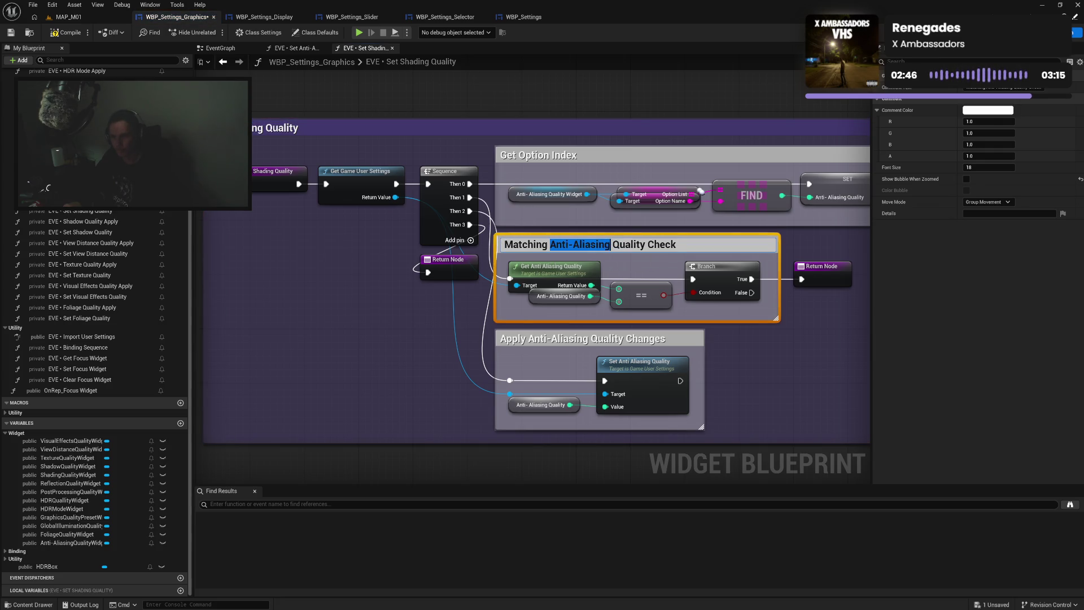
type("Shading")
double_click(566, 342)
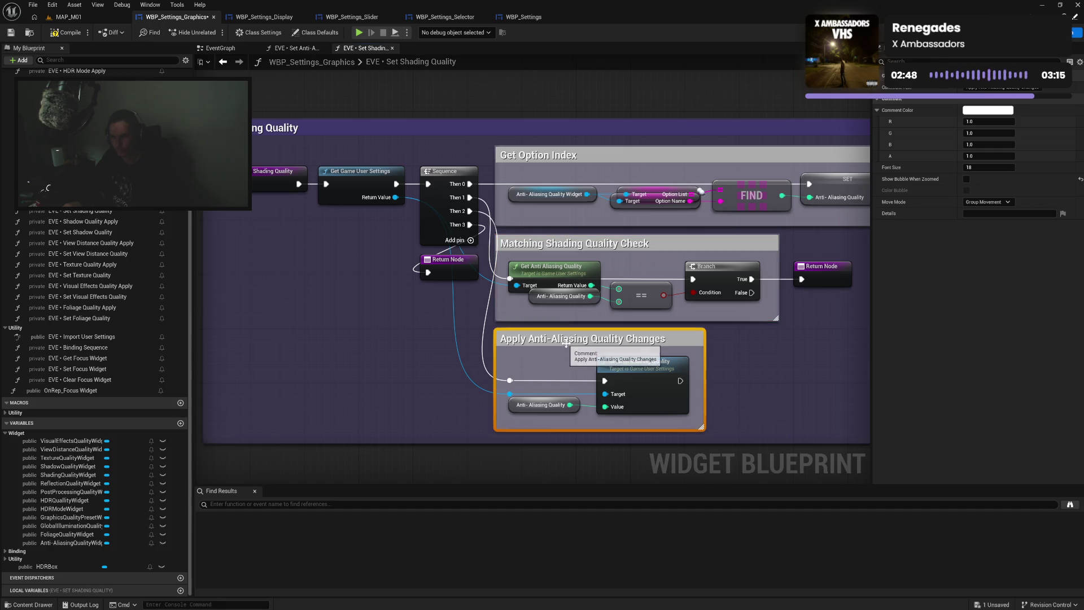
left_click_drag(534, 340, 592, 339)
type("Shading")
left_click(553, 364)
Delete the Get/Set Anti Aliasing Quality nodes and rename the local variable Shading Quality
left_click(620, 370)
key("Delete")
left_click(582, 271)
key("Delete")
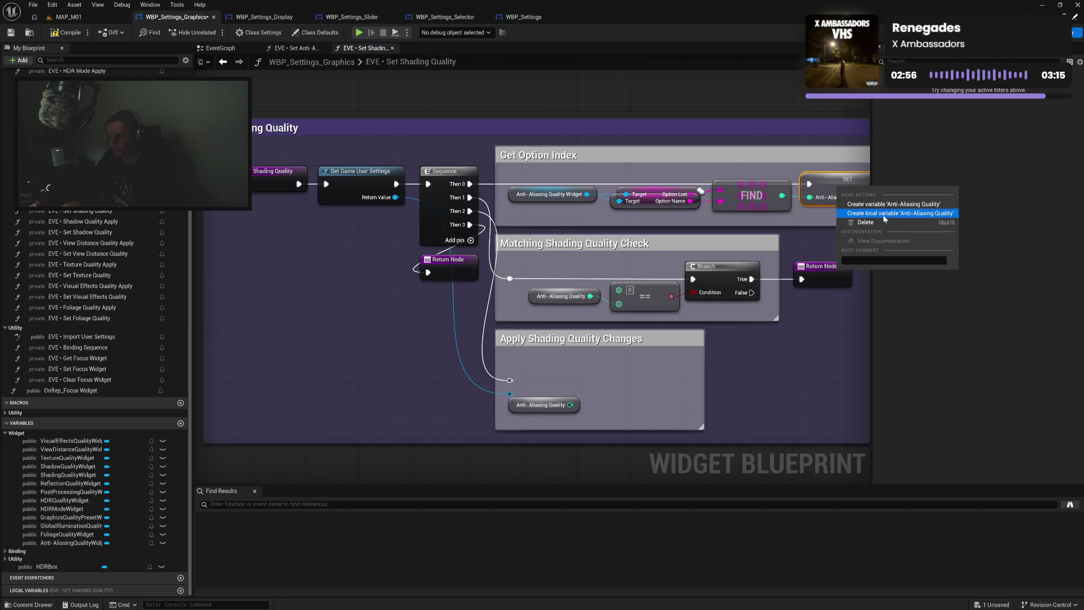
left_click(830, 199)
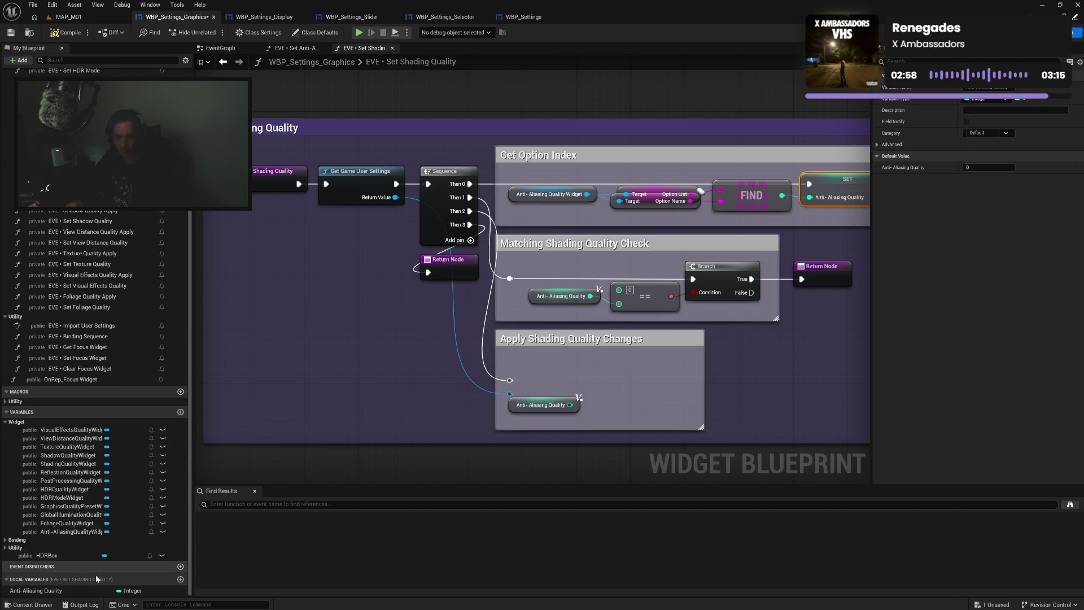
double_click(88, 590)
type("S")
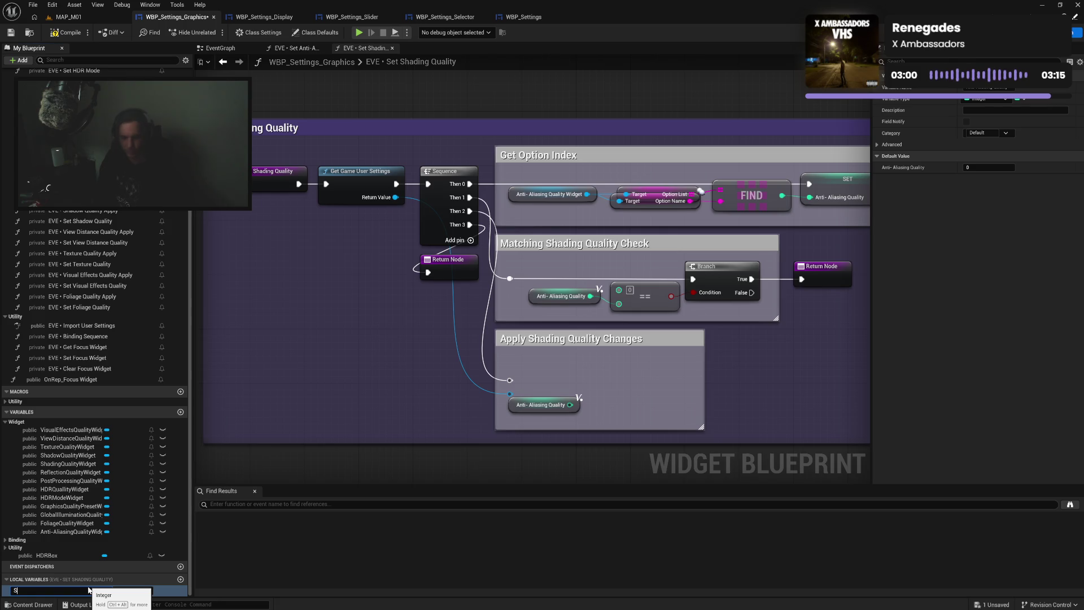
type("ty")
key("Return")
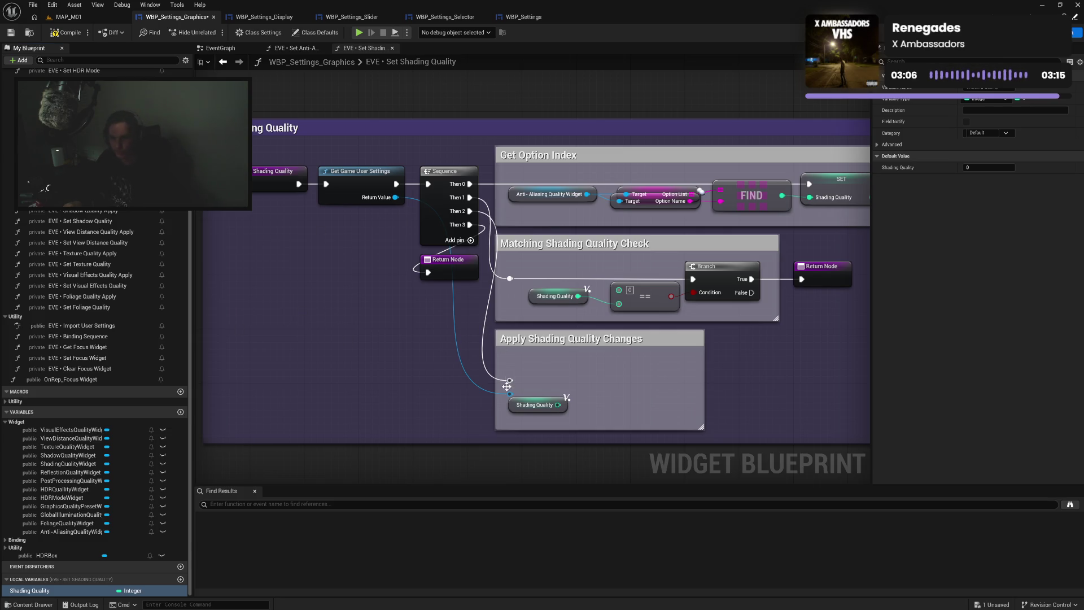
left_click_drag(511, 393, 581, 393)
type("shad")
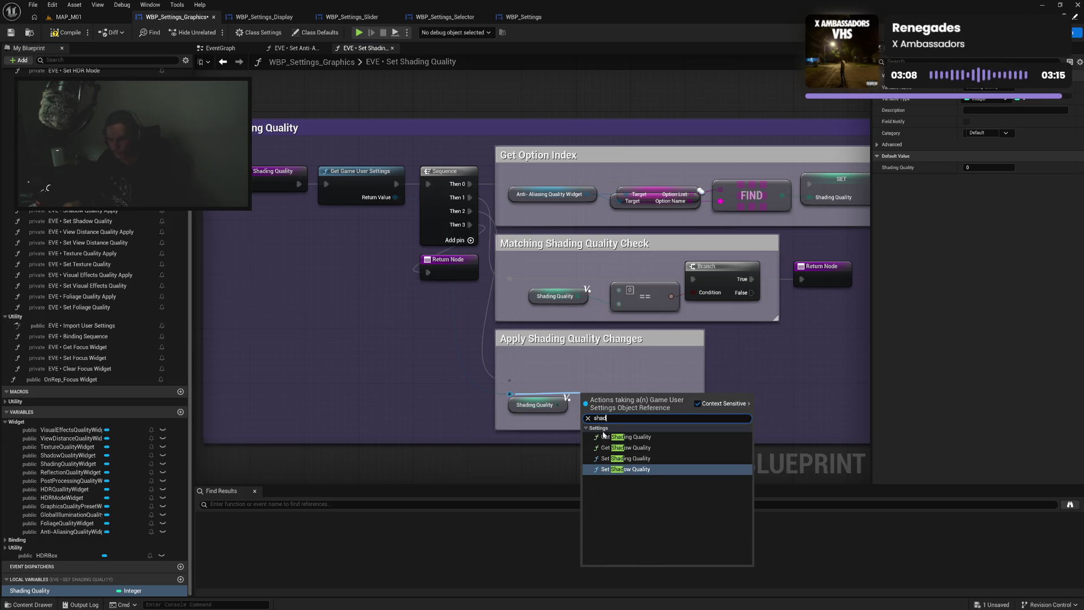
Add Set Shading Quality to the apply chain and narrow the Apply Shading Quality Changes comment
left_click(642, 459)
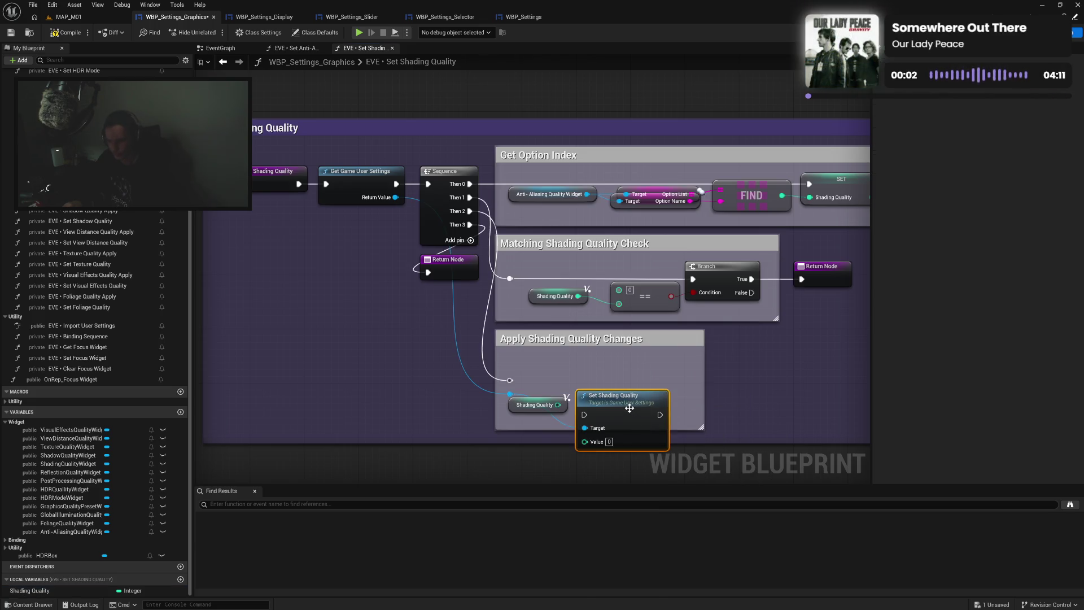
mouse_move(509, 380)
left_mouse_down()
mouse_move(589, 376)
mouse_move(592, 408)
left_mouse_up()
left_click_drag(520, 384, 613, 404)
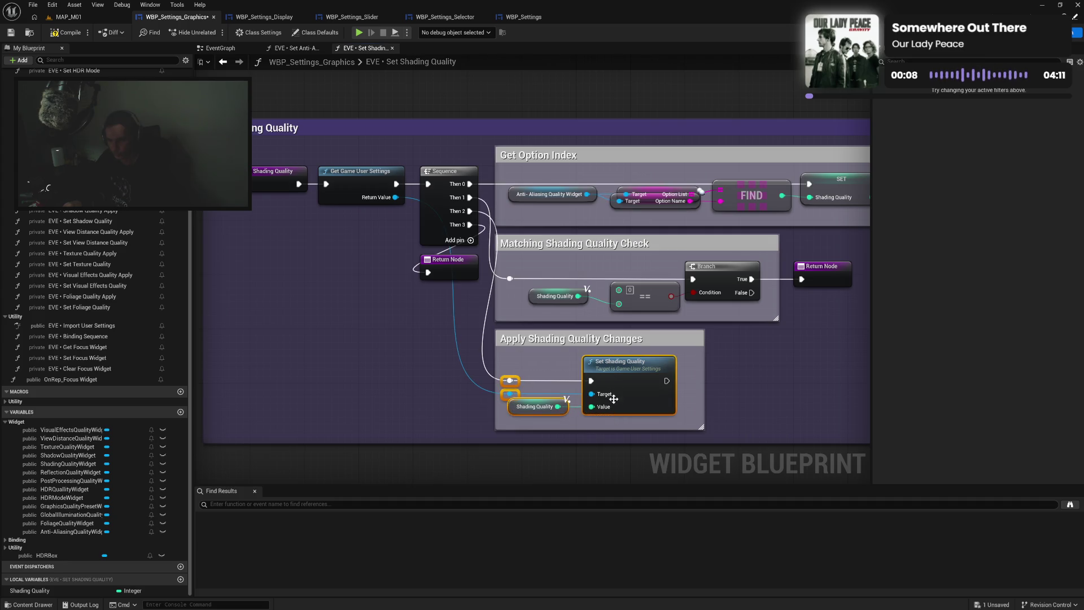
left_click_drag(705, 378, 691, 381)
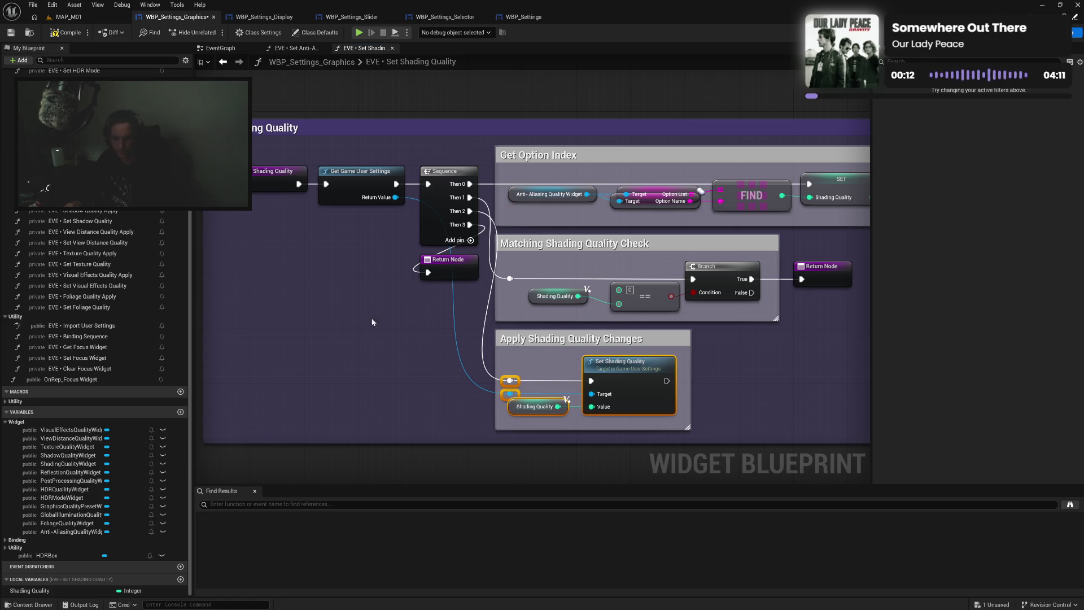
Add Get Shading Quality feeding the comparison and align the Matching Shading Quality Check nodes
left_click_drag(397, 198, 507, 274)
type("shad")
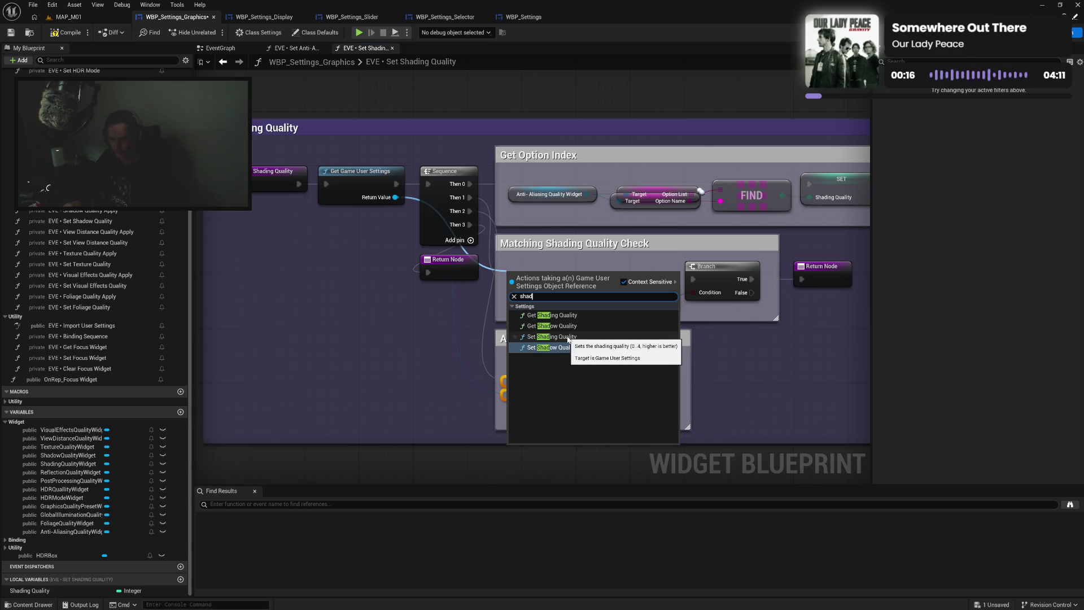
left_click(566, 320)
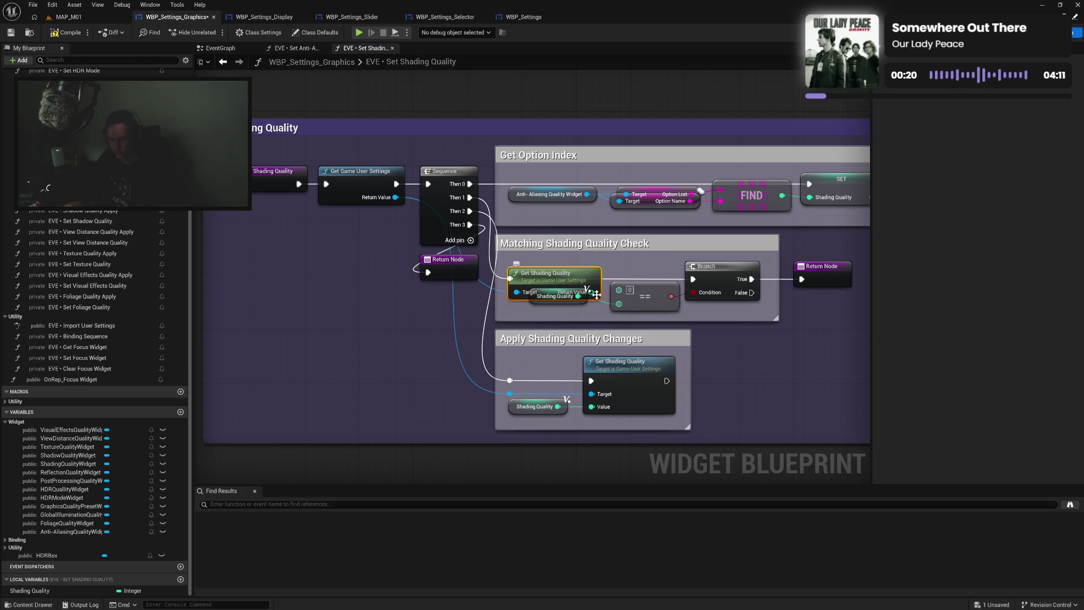
left_click_drag(591, 292, 619, 289)
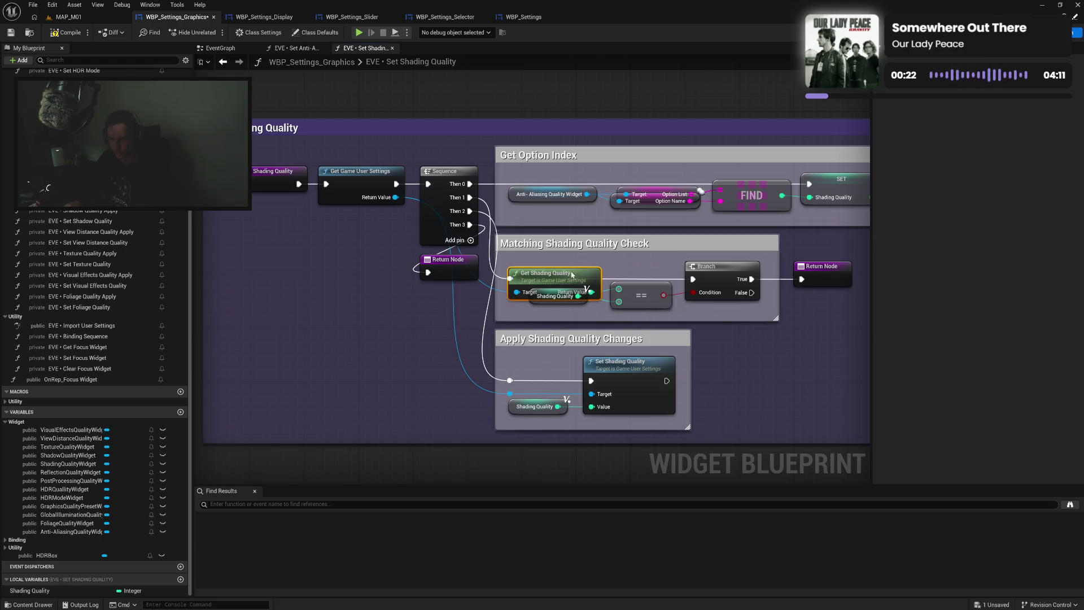
left_click_drag(566, 266, 721, 320)
key("q")
left_click(565, 270)
left_click_drag(558, 312, 569, 314)
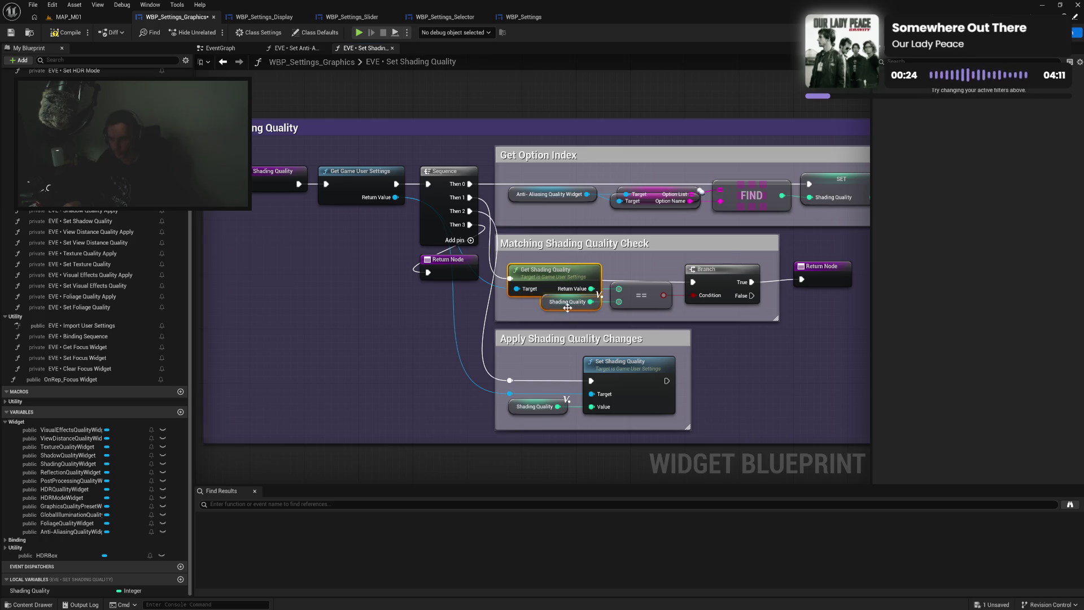
left_click(632, 261)
mouse_move(503, 259)
left_mouse_down()
mouse_move(707, 309)
mouse_move(683, 309)
mouse_move(716, 300)
mouse_move(711, 281)
left_mouse_up()
left_click(724, 316)
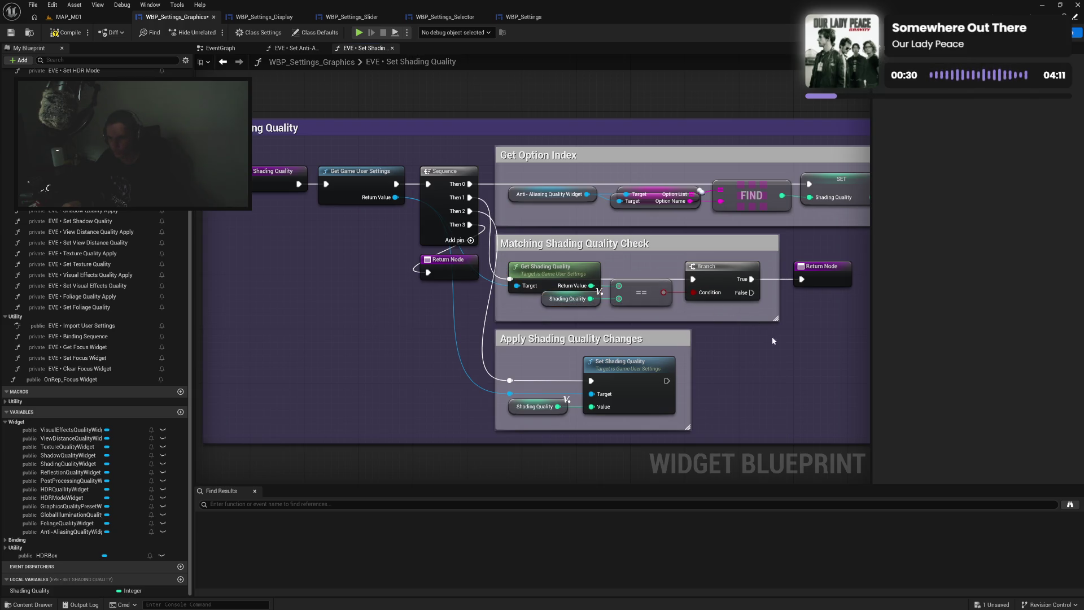
left_click_drag(770, 337, 732, 349)
left_click_drag(726, 306, 672, 343)
left_click_drag(477, 198, 757, 220)
Straighten the Get Option Index wires and narrow their comment
key("q")
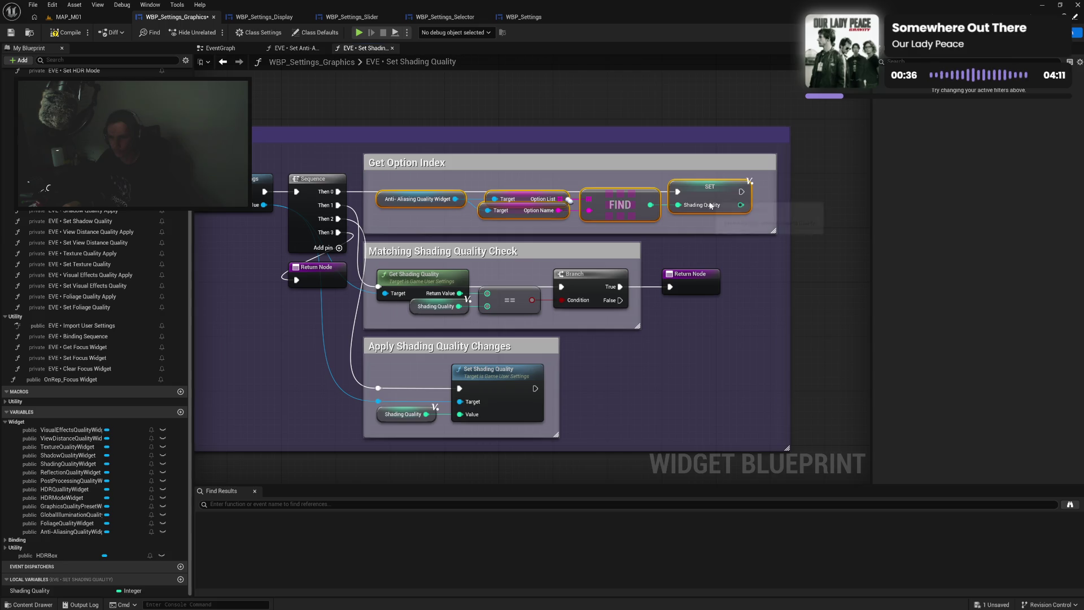
left_click_drag(776, 203, 772, 205)
left_click(698, 239)
Compile and save the blueprint, then close the Set Shading Quality graph
left_click(68, 35)
mouse_move(291, 330)
left_mouse_down()
mouse_move(404, 338)
mouse_move(344, 298)
mouse_move(526, 311)
mouse_move(472, 297)
mouse_move(385, 315)
mouse_move(417, 341)
left_mouse_up()
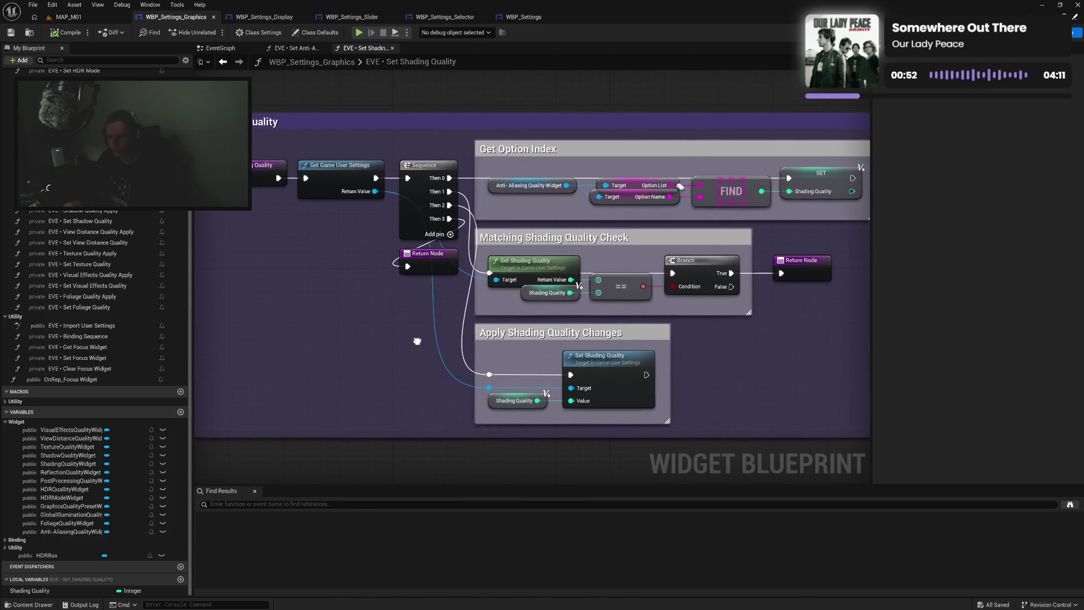
left_click_drag(808, 281, 800, 281)
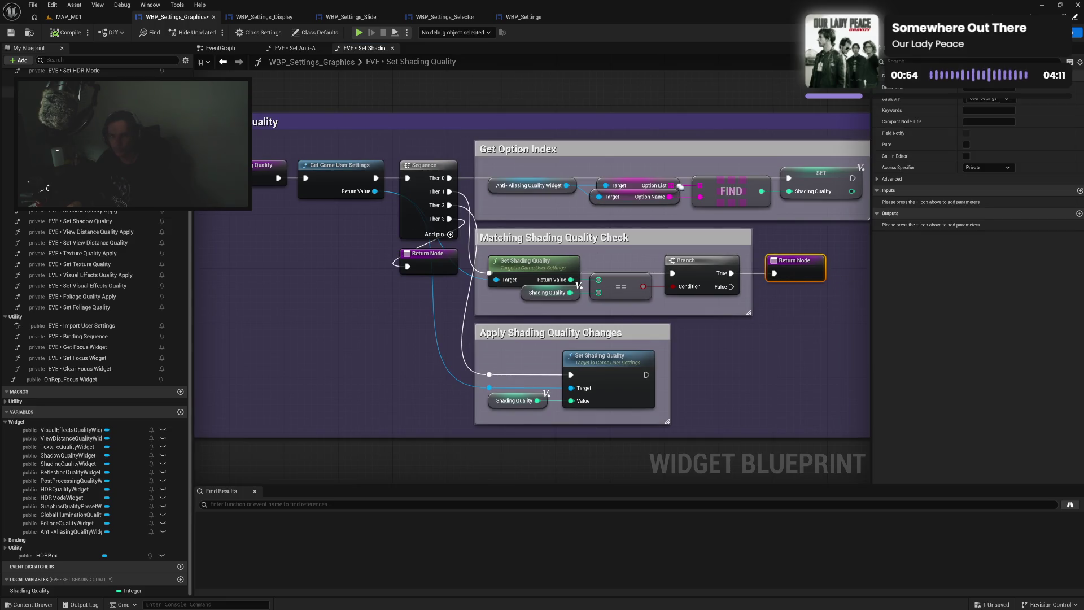
left_click(11, 32)
left_click(392, 48)
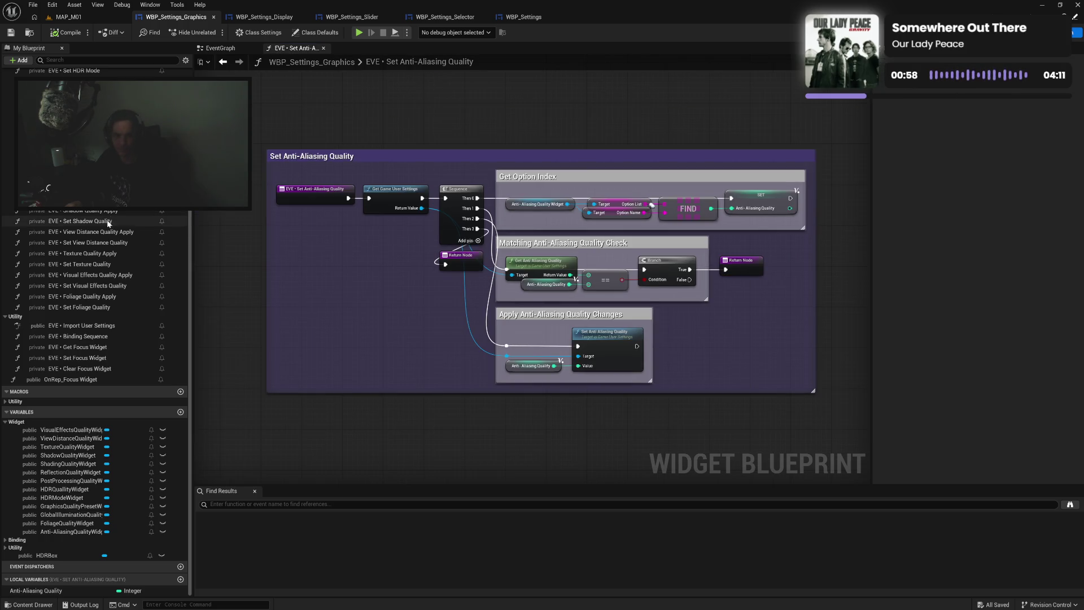
Copy the whole anti-aliasing graph into Set Shadow Quality and wire its entry to the settings getter
double_click(85, 220)
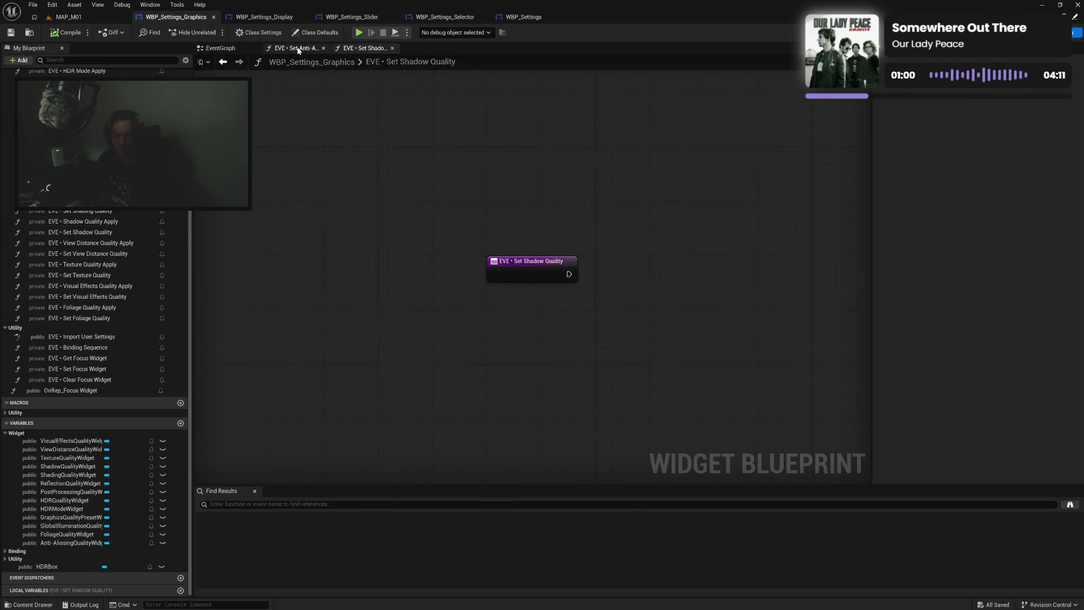
left_click(293, 48)
key("ctrl+a")
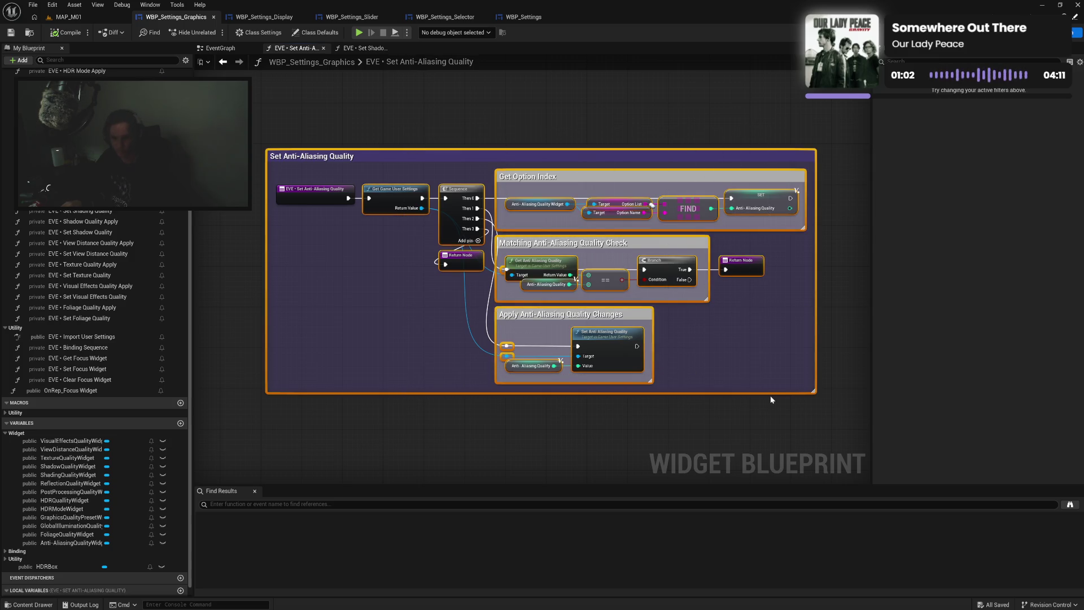
left_click(365, 48)
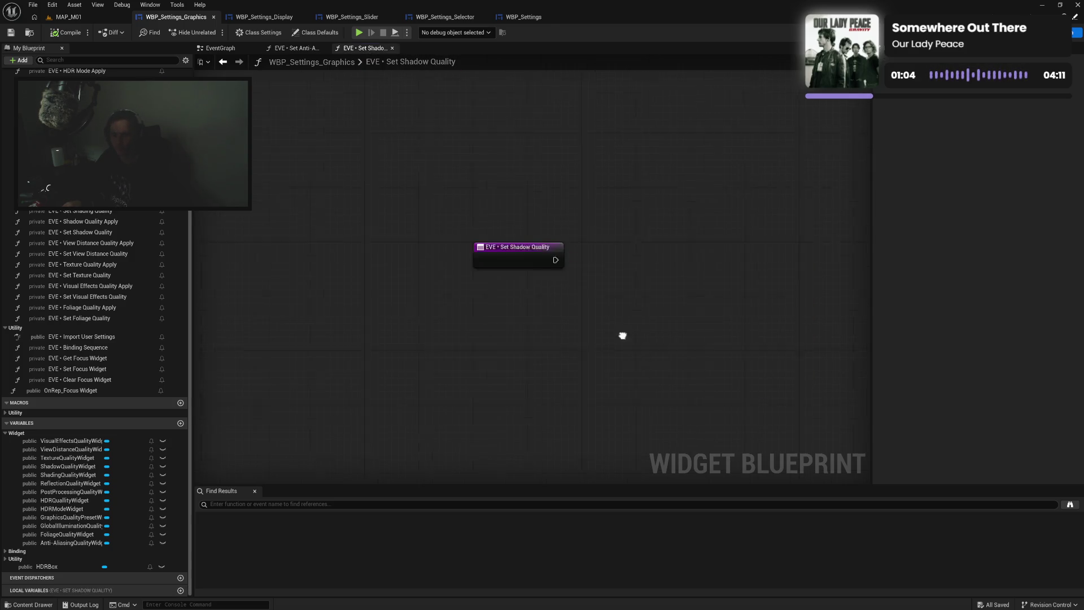
key("ctrl+v")
left_click_drag(575, 247, 702, 169)
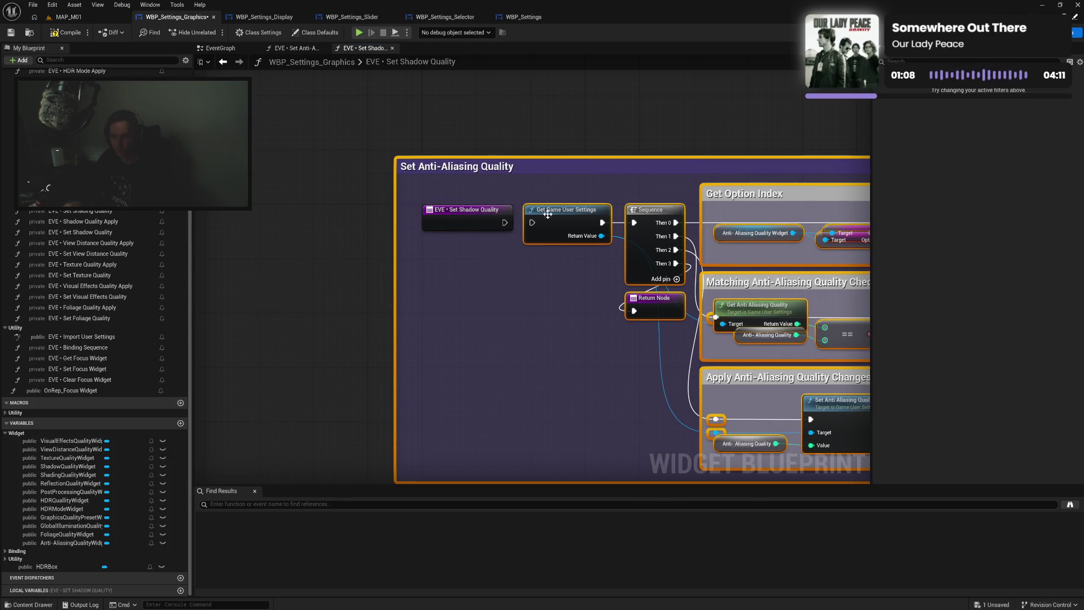
left_click_drag(505, 223, 531, 223)
left_click_drag(395, 228, 408, 230)
left_click_drag(441, 168, 461, 225)
left_click_drag(537, 247, 326, 166)
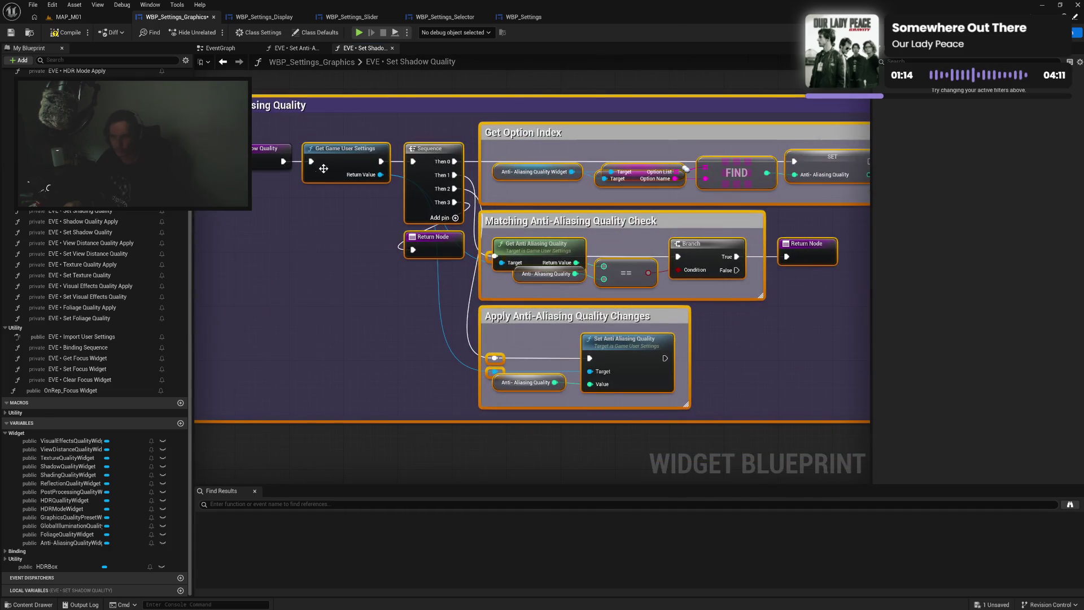
Delete the pasted Get and Set Anti Aliasing Quality nodes from the shadow graph
left_click(341, 275)
left_click(535, 243)
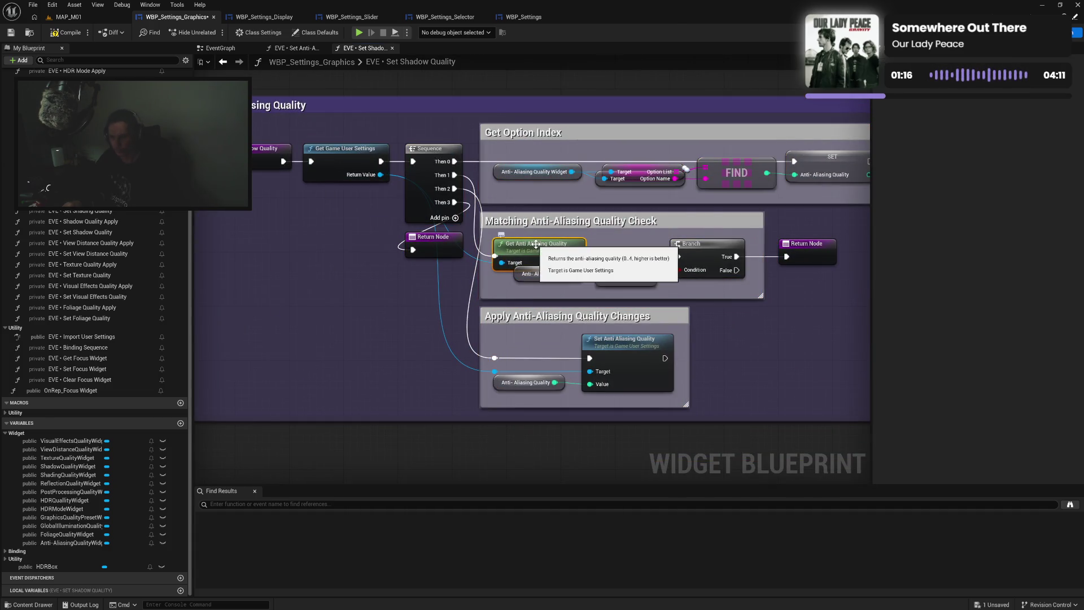
key("Delete")
left_click(590, 345)
key("Delete")
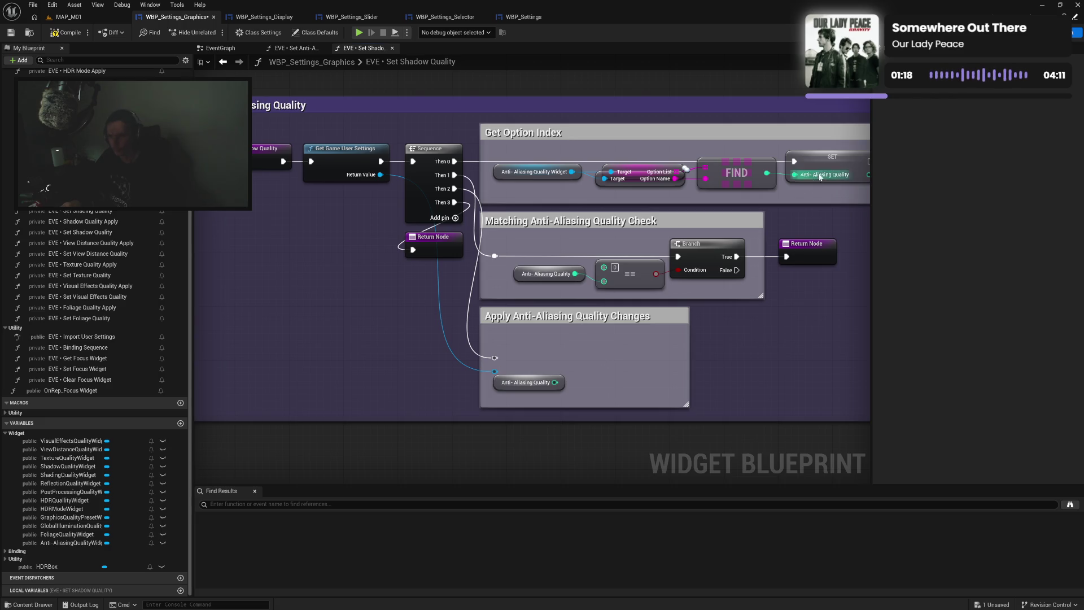
right_click(816, 175)
left_click(802, 218)
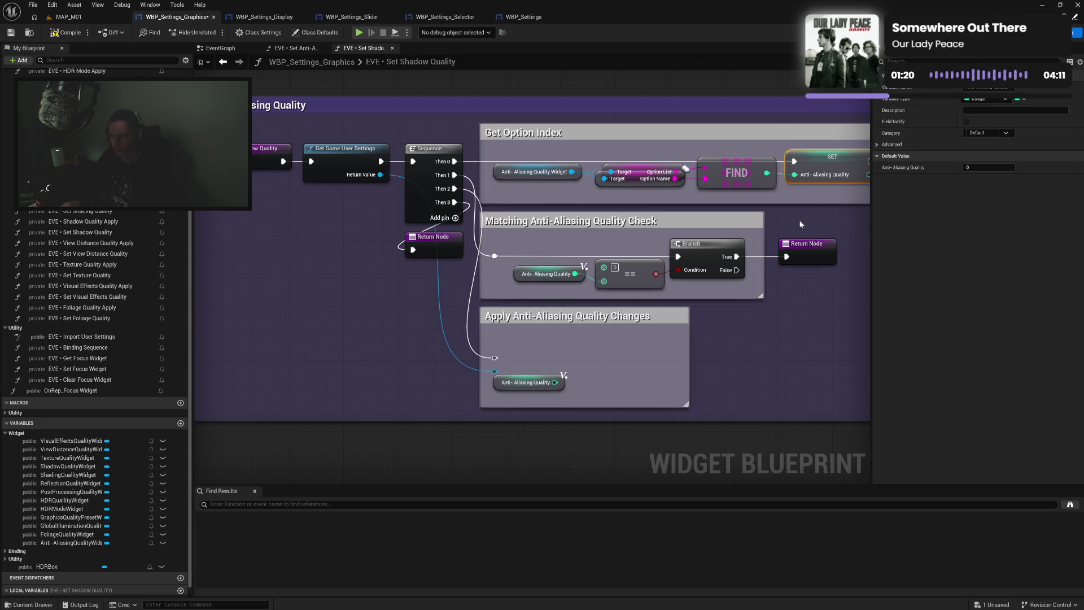
scroll(313, 317, "down", 3)
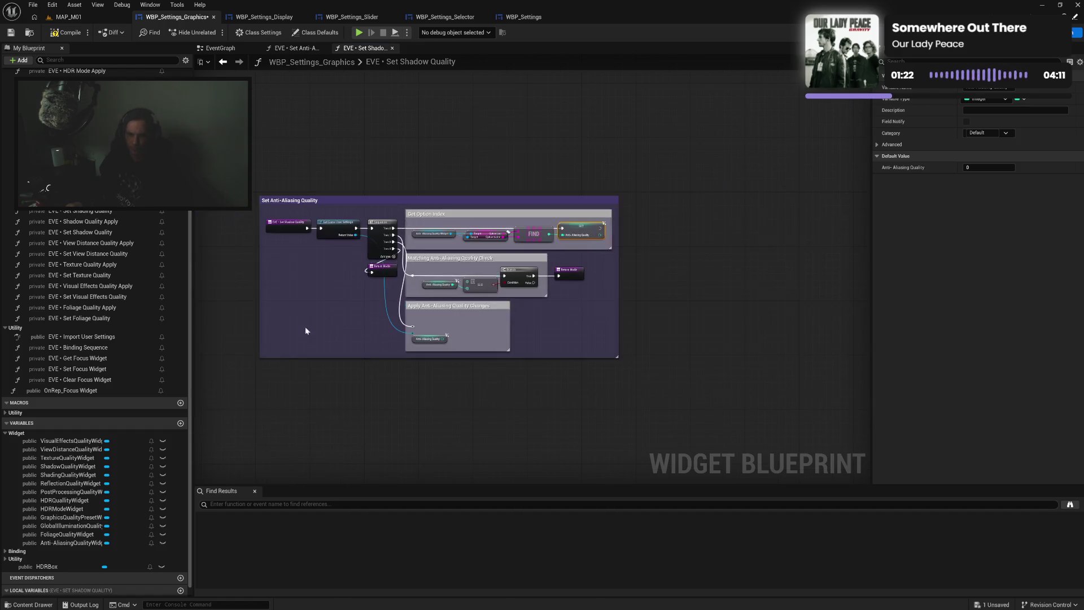
Retitle the check comment to 'Matching Shadow Quality Check'
scroll(330, 305, "up", 2)
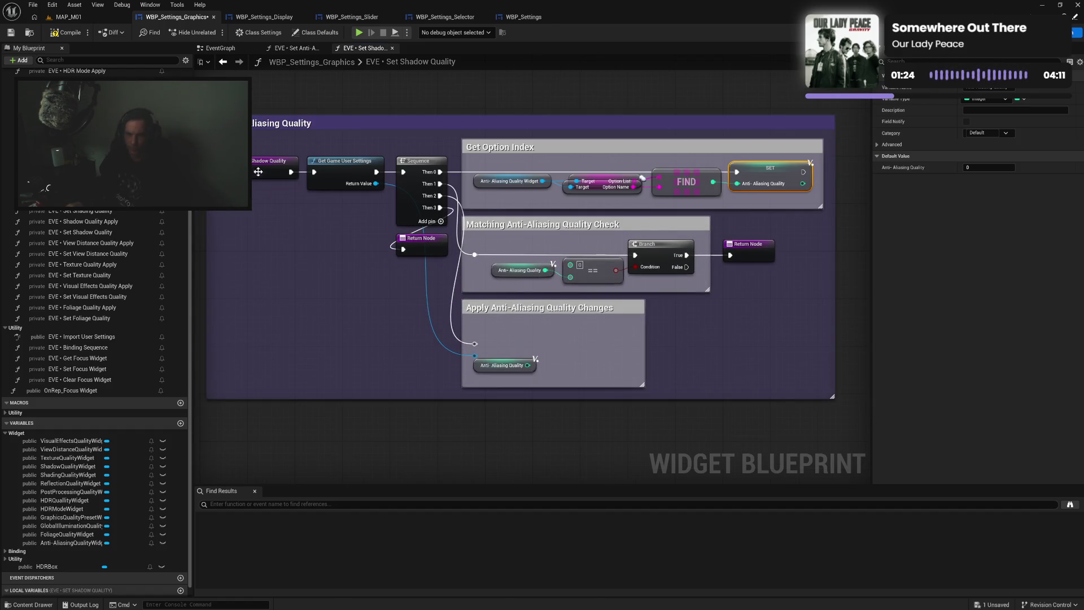
left_click(265, 121)
double_click(264, 122)
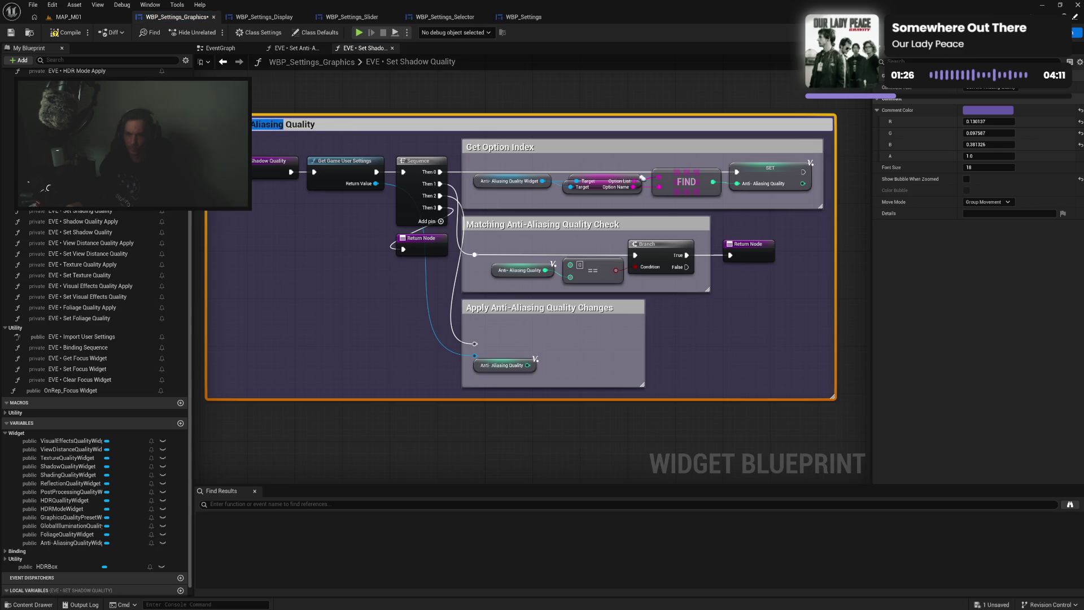
key("End")
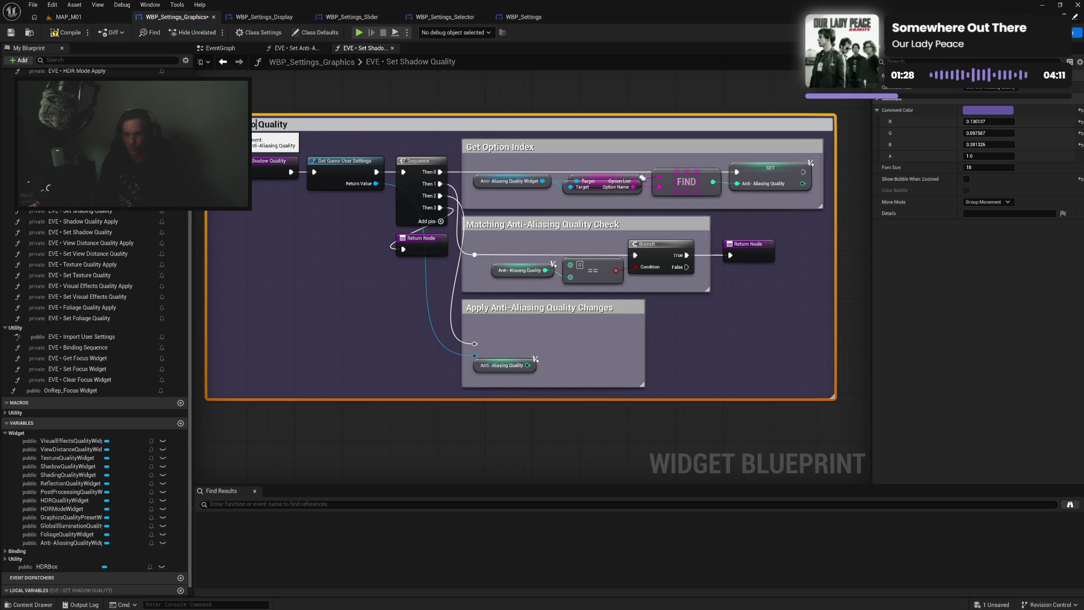
key("ctrl+a")
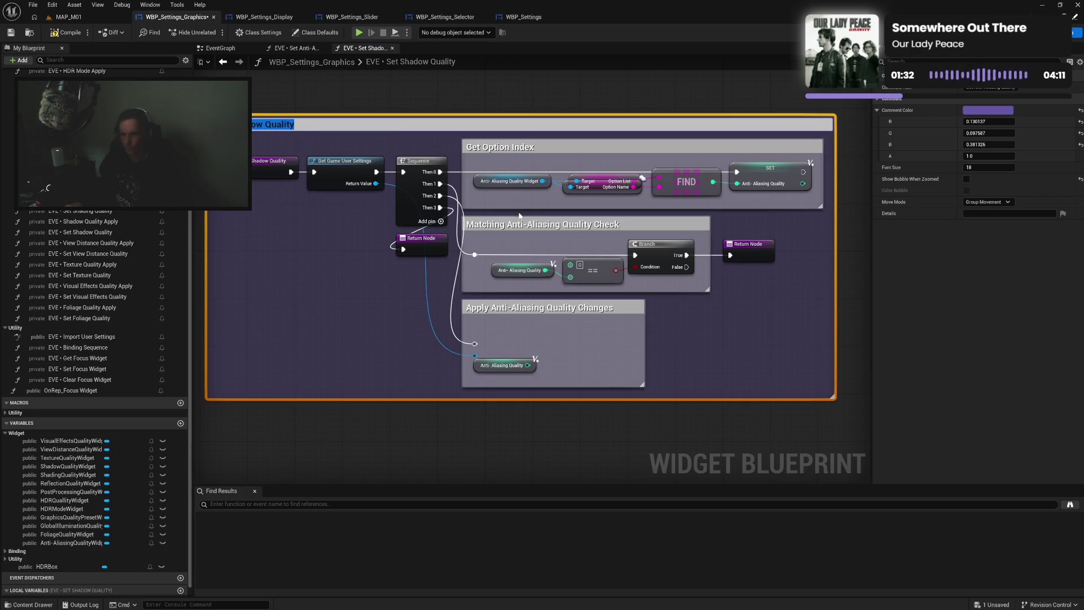
left_click(519, 225)
double_click(511, 225)
left_click_drag(511, 226, 596, 226)
type("Shadow Quality")
Retitle the apply comment to 'Apply Shadow Quality Changes'
left_click(526, 306)
double_click(526, 308)
left_click_drag(495, 309, 551, 309)
type("Shadow Quality")
key("Return")
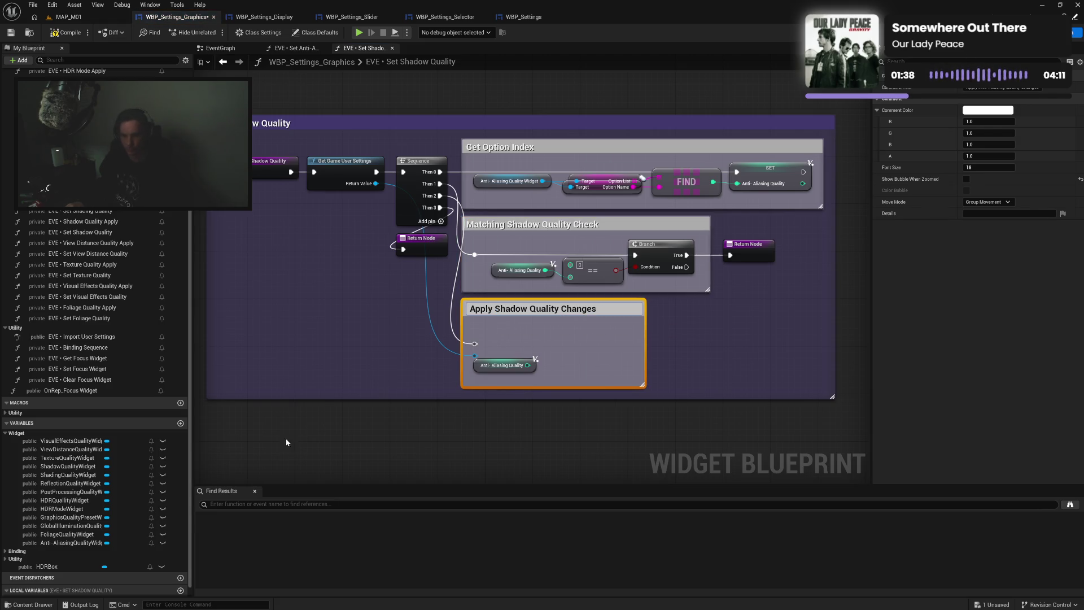
Rename the local variable to 'Shadow Quality' and search user-settings functions for 'shad'
left_click(37, 590)
key("F2")
type("Shadow Quality")
key("Return")
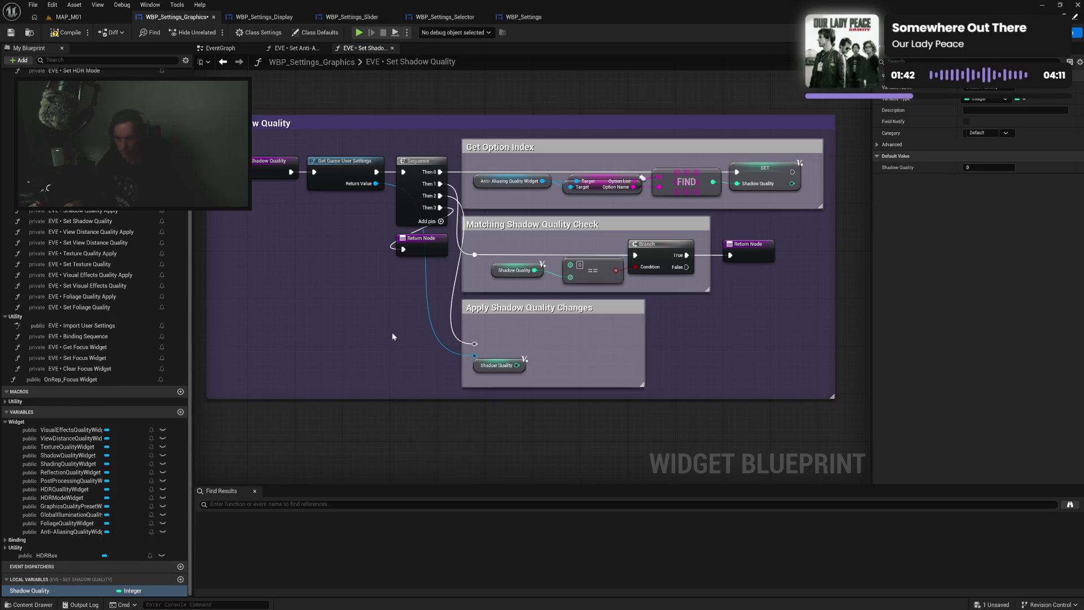
left_click_drag(376, 183, 496, 249)
type("shad")
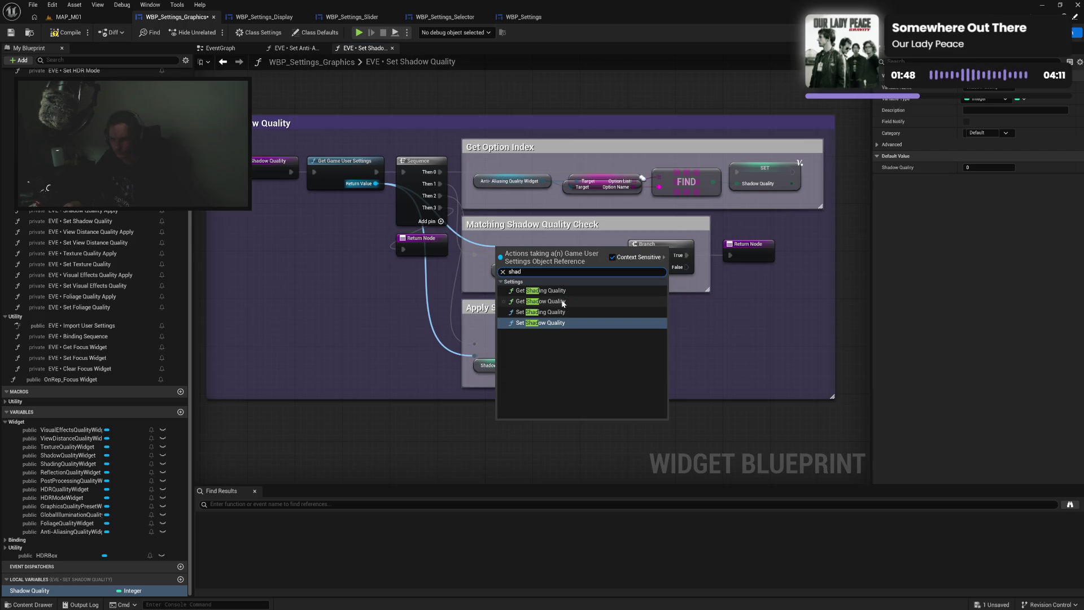
Add Get Shadow Quality to the check and a Set Shadow Quality node fed by the Shadow Quality variable
left_click(556, 302)
mouse_move(530, 252)
left_mouse_down()
mouse_move(514, 248)
mouse_move(548, 261)
mouse_move(529, 271)
mouse_move(734, 253)
left_mouse_up()
left_click_drag(475, 357, 536, 354)
type("shad")
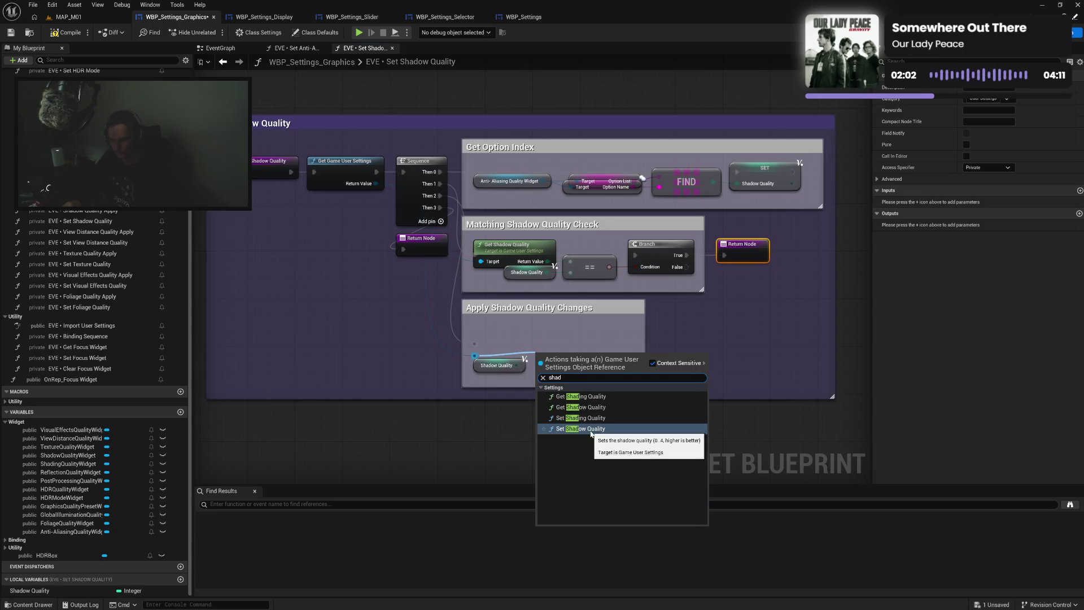
left_click(591, 432)
left_click_drag(587, 369, 589, 341)
mouse_move(474, 344)
left_mouse_down()
mouse_move(545, 344)
mouse_move(552, 369)
left_mouse_up()
left_click_drag(468, 382, 573, 345)
key("q")
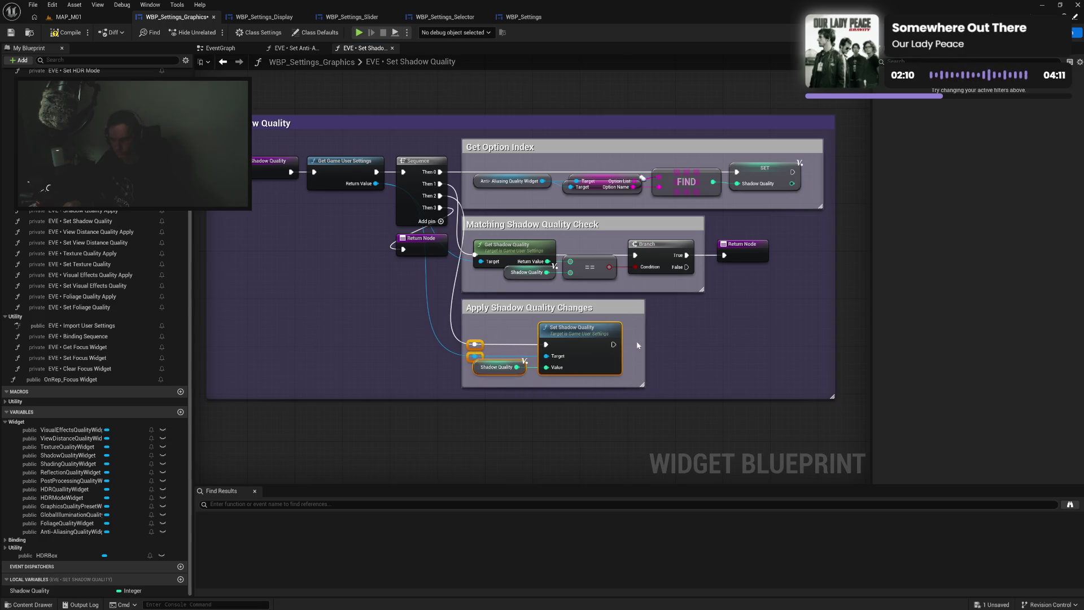
Swap ShadowQualityWidget into the option lookup and narrow the comment boxes
left_click_drag(644, 345, 631, 343)
left_click(705, 368)
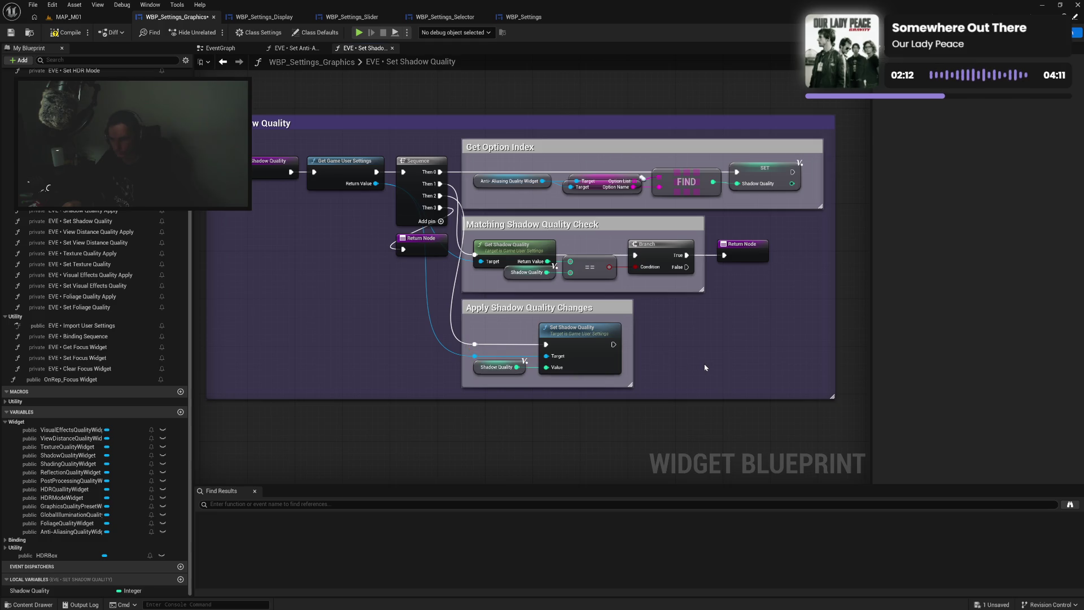
left_click_drag(368, 312, 391, 316)
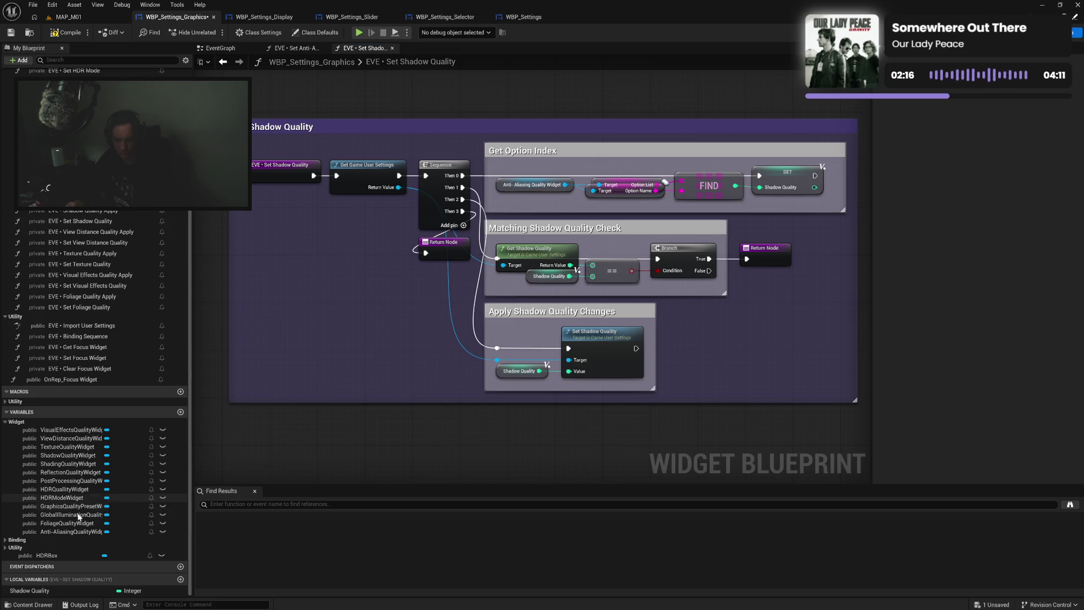
mouse_move(68, 455)
left_mouse_down()
mouse_move(497, 205)
mouse_move(501, 189)
mouse_move(650, 187)
mouse_move(793, 203)
mouse_move(768, 183)
left_mouse_up()
mouse_move(846, 188)
left_mouse_down()
mouse_move(820, 185)
mouse_move(833, 188)
left_mouse_up()
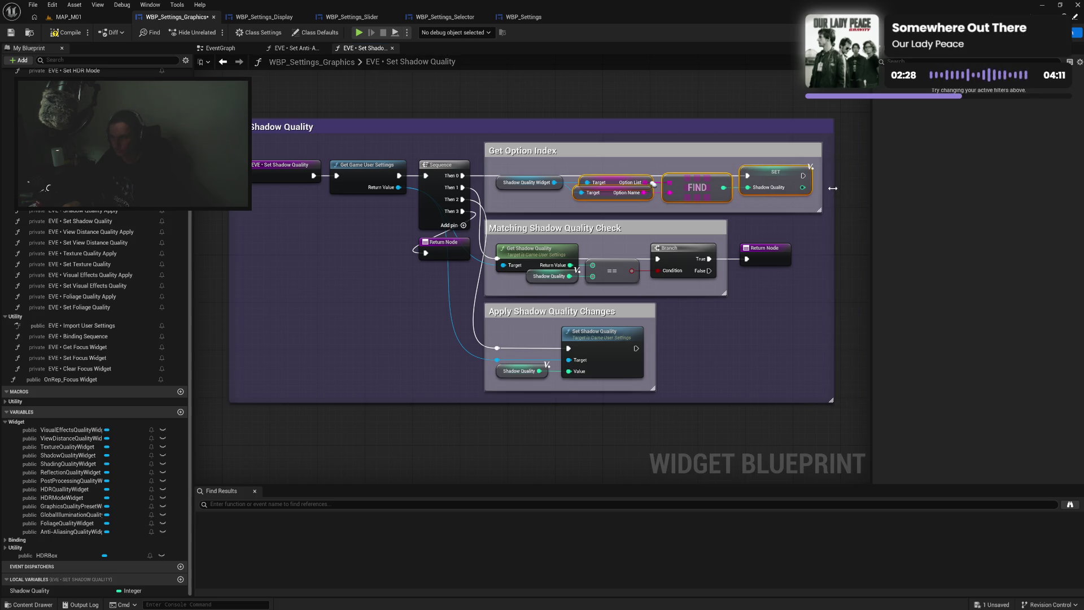
Save the blueprint and put ShadingQualityWidget into Set Shading Quality's option lookup
left_click(372, 316)
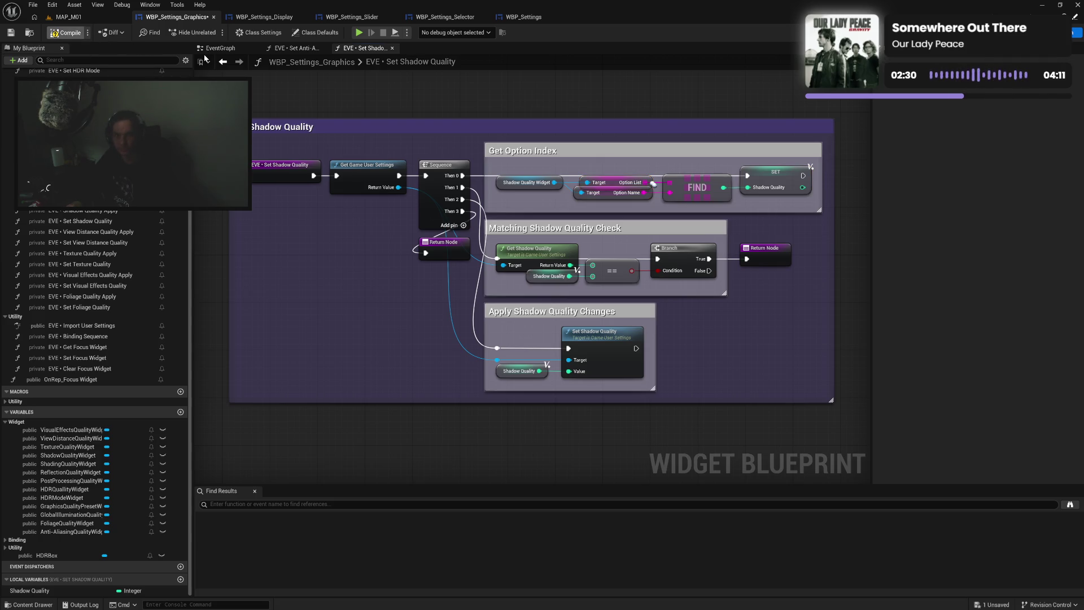
key("ctrl+s")
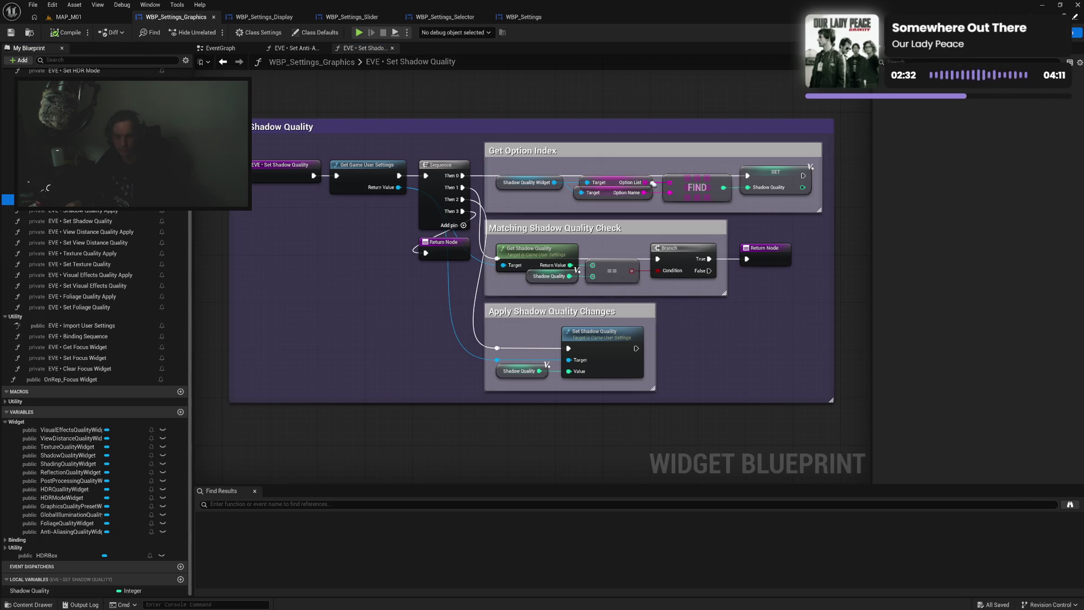
double_click(85, 199)
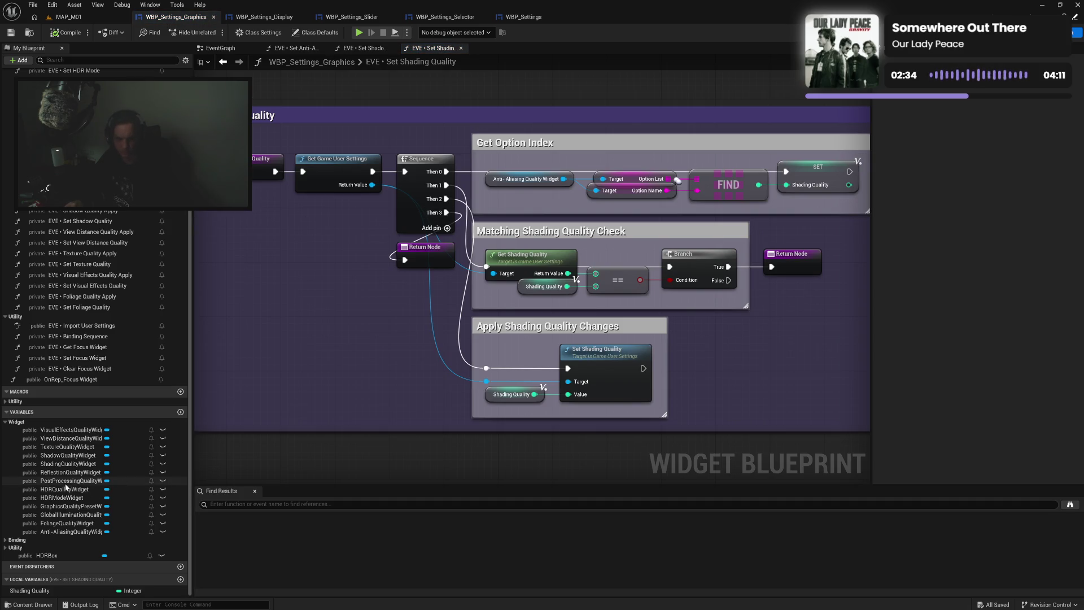
left_click(70, 463)
left_click_drag(74, 463, 524, 179)
mouse_move(602, 162)
left_mouse_down()
mouse_move(850, 197)
mouse_move(802, 176)
left_mouse_up()
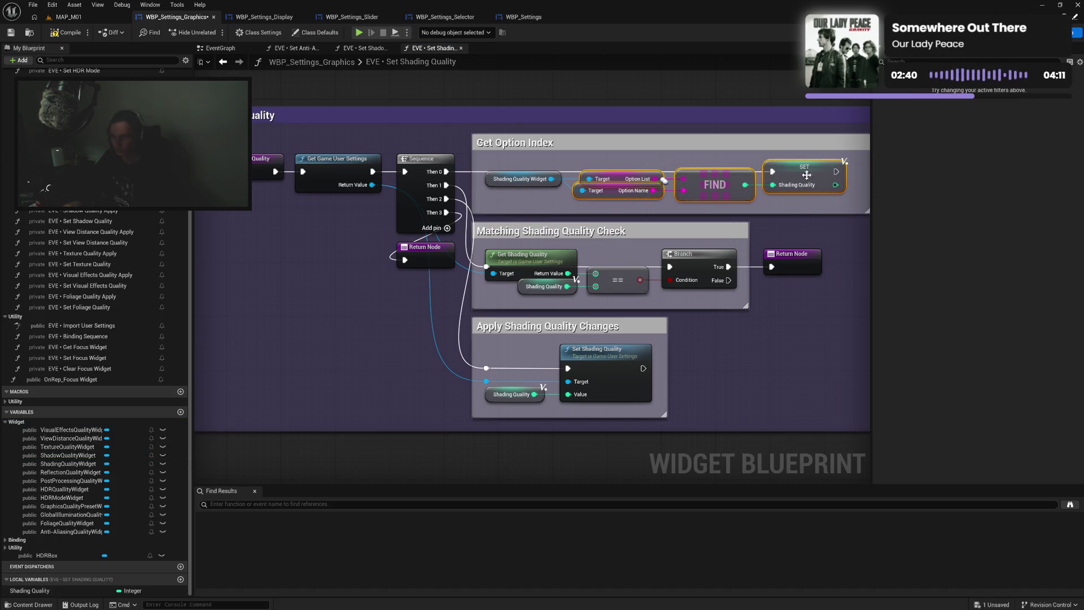
mouse_move(808, 191)
left_mouse_down()
mouse_move(781, 192)
mouse_move(794, 192)
left_mouse_up()
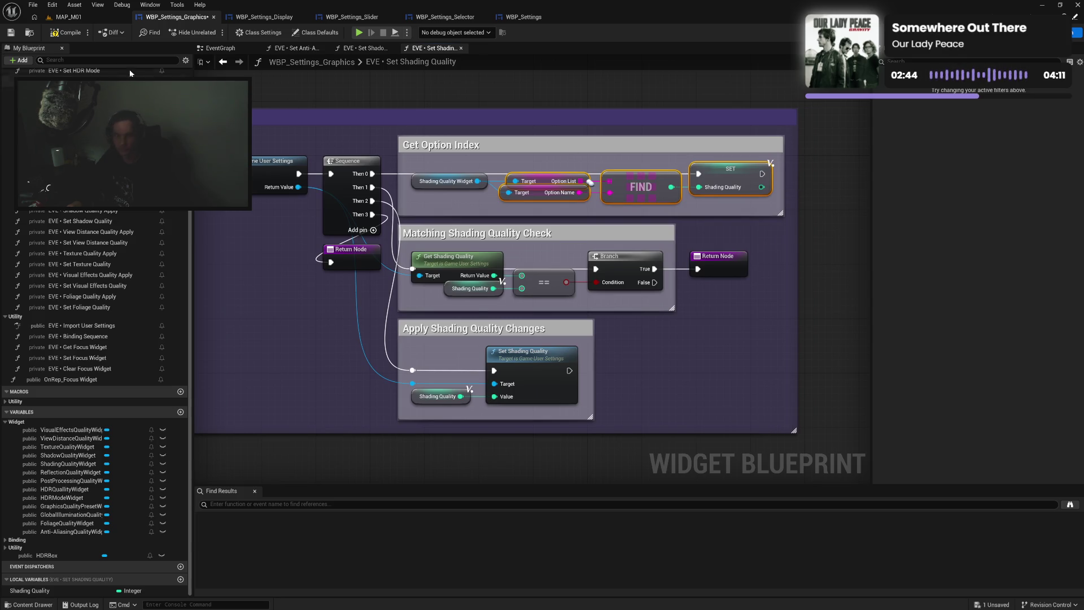
Close the Shading and Shadow Quality graphs and open Set Reflection Quality
left_click(461, 49)
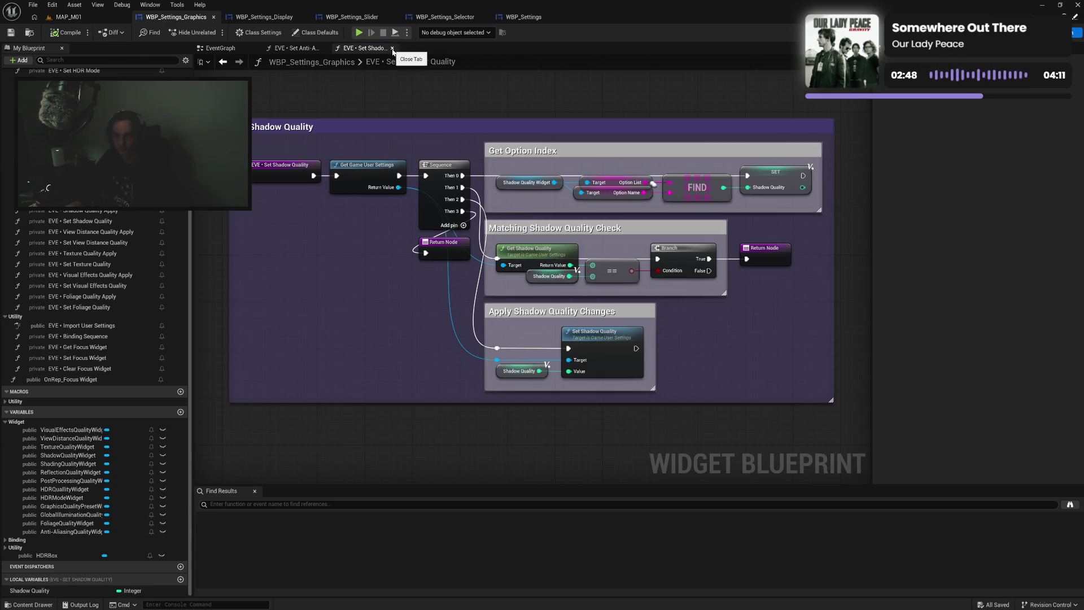
left_click(392, 48)
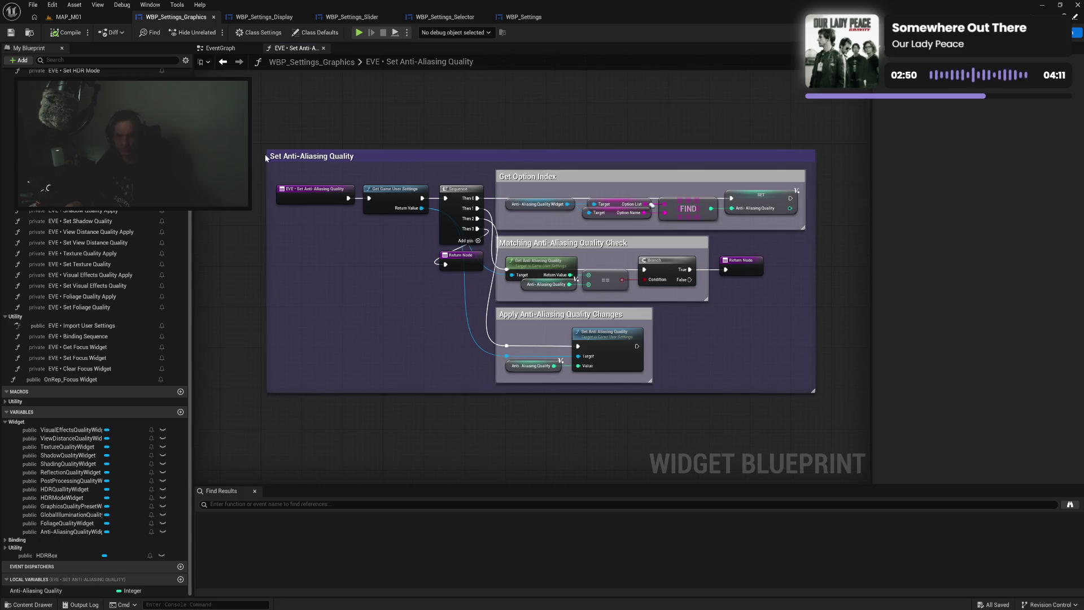
double_click(84, 178)
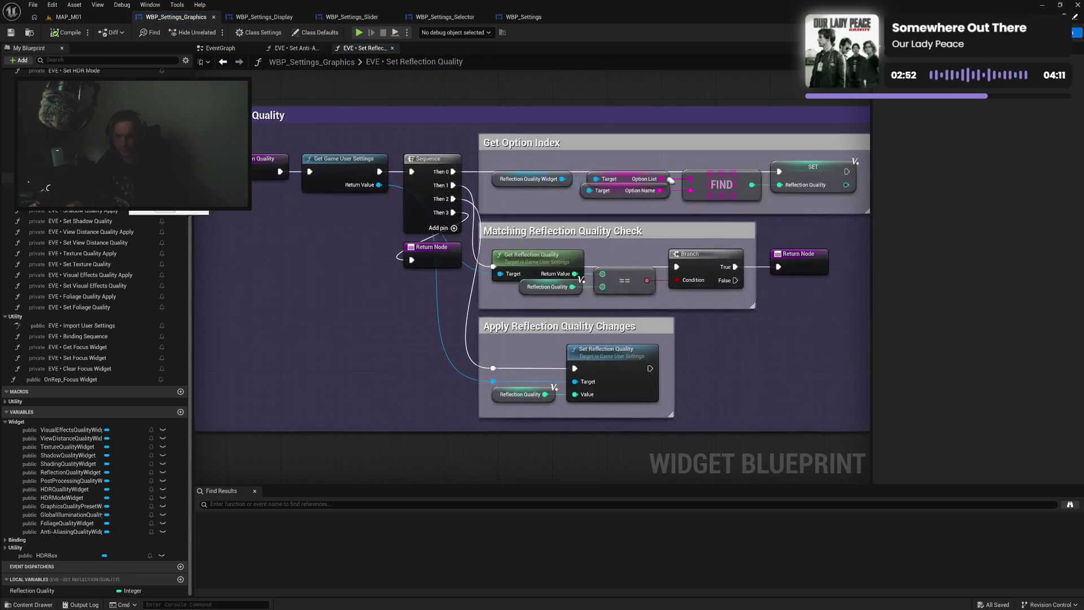
Paste the Anti-Aliasing group into Set View Distance Quality, wire its entry, and use ViewDistanceQualityWidget
left_click(392, 48)
left_click_drag(394, 132, 791, 398)
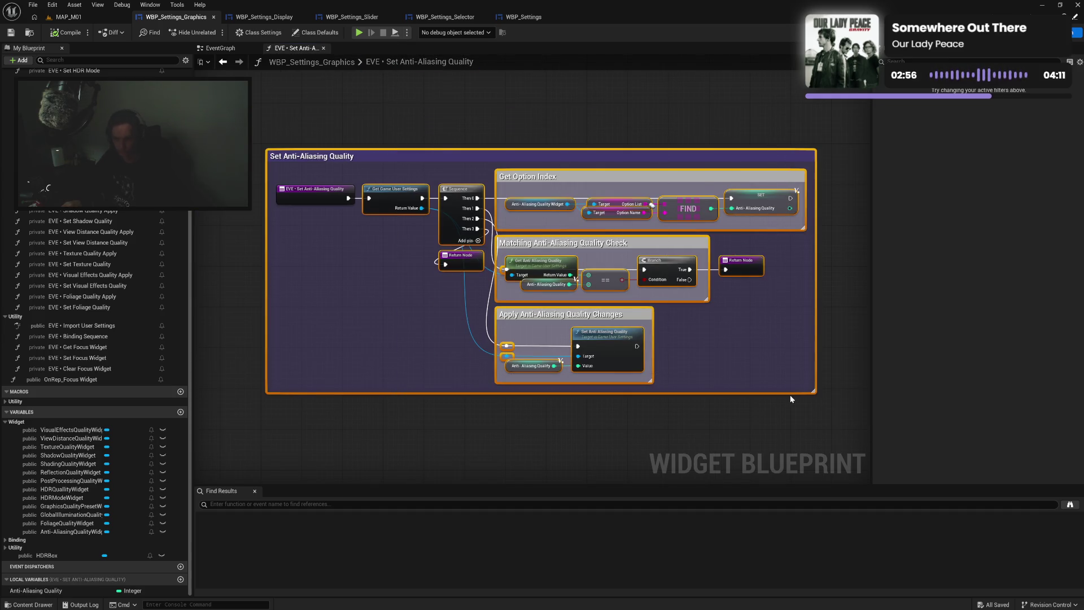
double_click(124, 244)
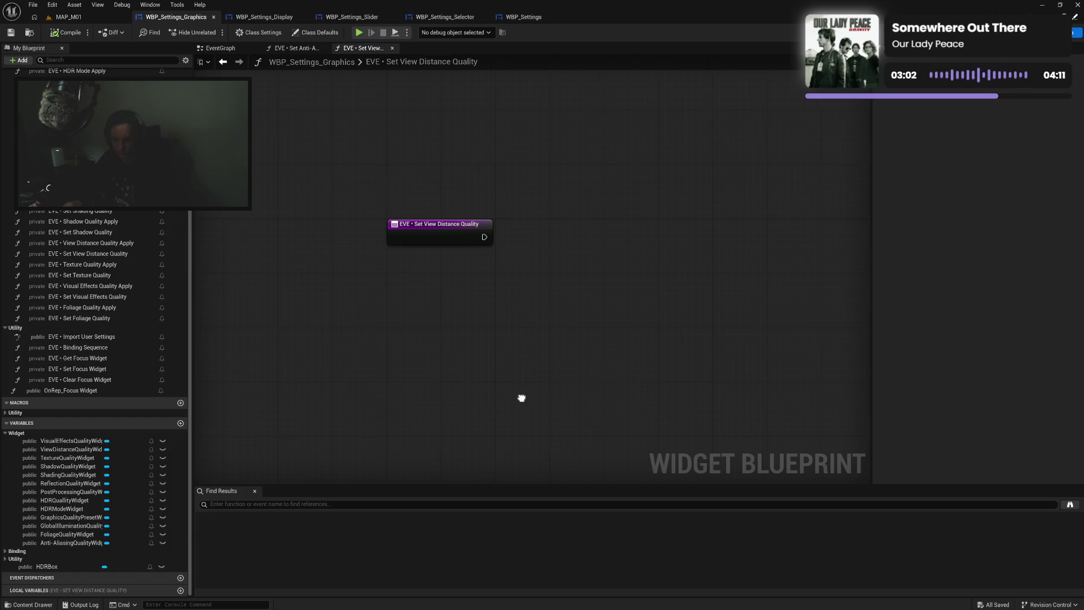
key("ctrl+v")
mouse_move(483, 271)
left_mouse_down()
mouse_move(606, 234)
mouse_move(683, 177)
left_mouse_up()
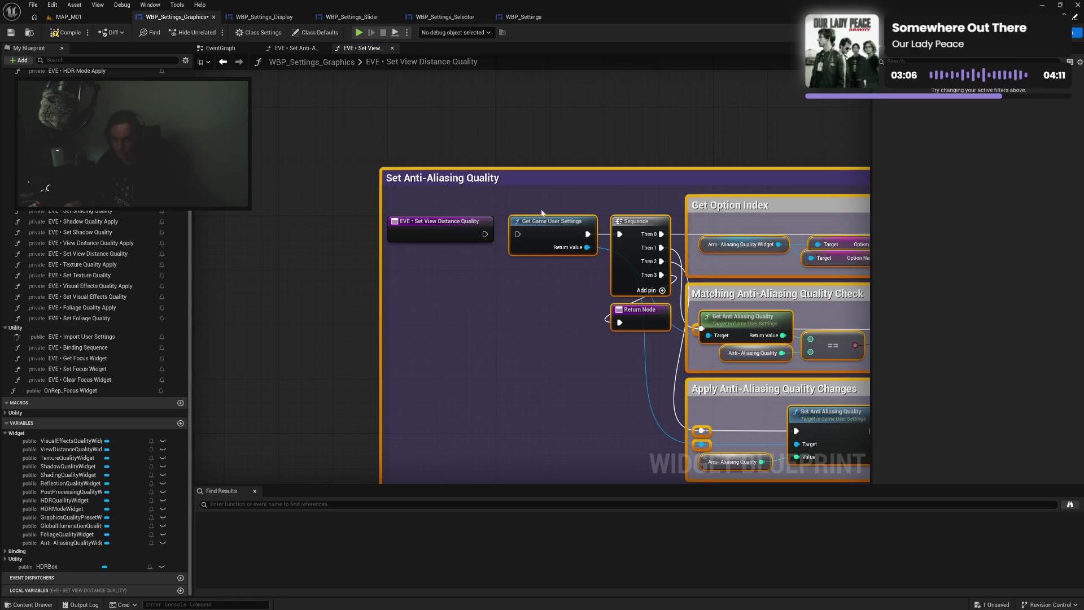
mouse_move(549, 182)
left_mouse_down()
mouse_move(587, 218)
mouse_move(573, 249)
mouse_move(569, 237)
left_mouse_up()
left_click_drag(499, 288, 531, 288)
left_click(492, 331)
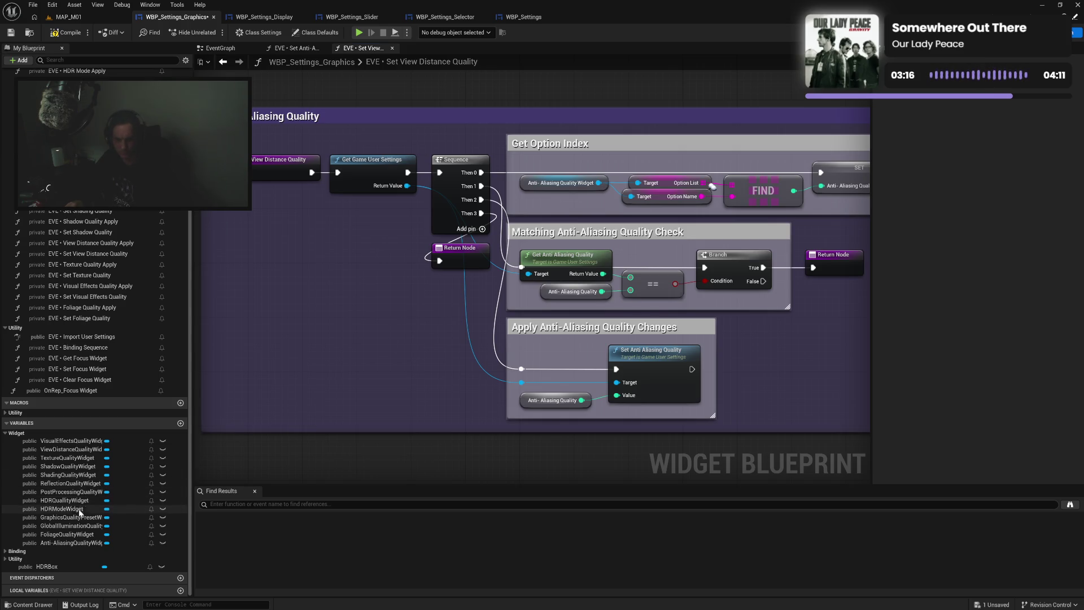
mouse_move(70, 449)
left_mouse_down()
mouse_move(102, 446)
mouse_move(525, 190)
left_mouse_up()
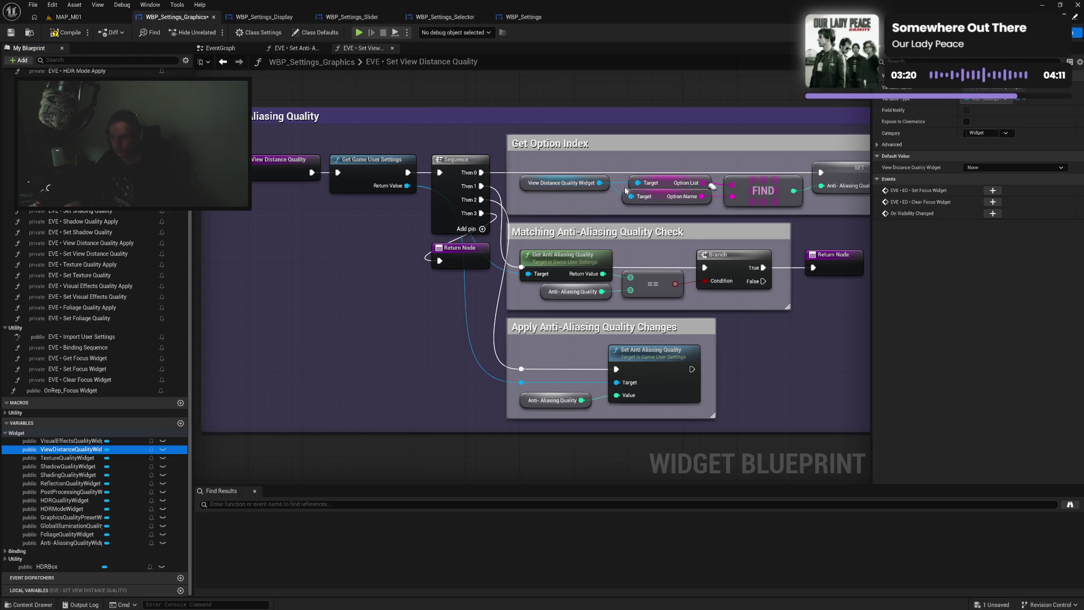
Retitle the check comment to 'Matching View Distance Quality Check'
double_click(288, 118)
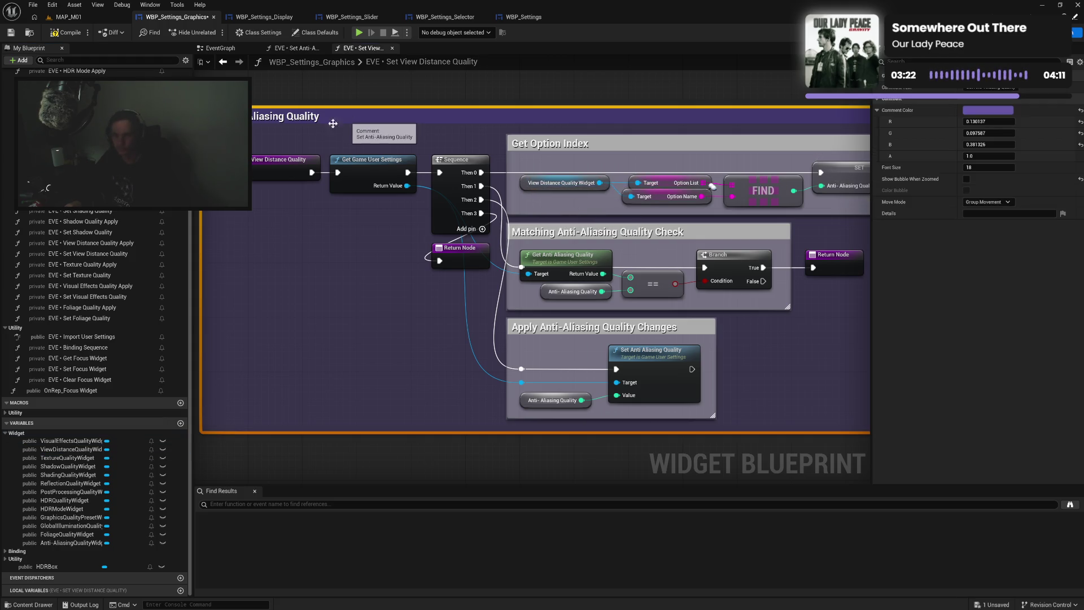
left_click(289, 117)
type("Distance")
key("Return")
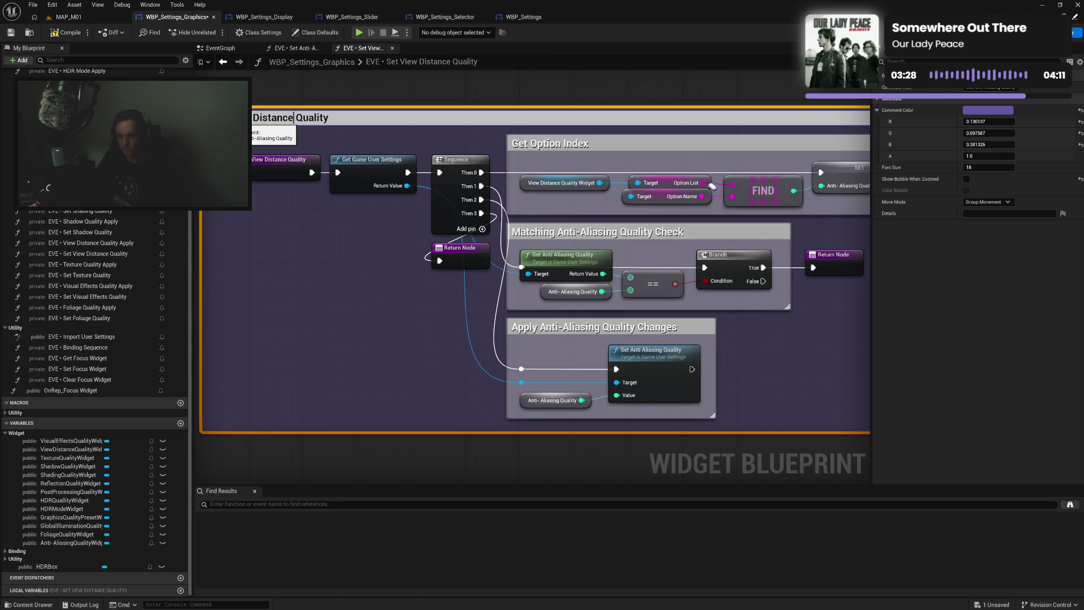
double_click(290, 118)
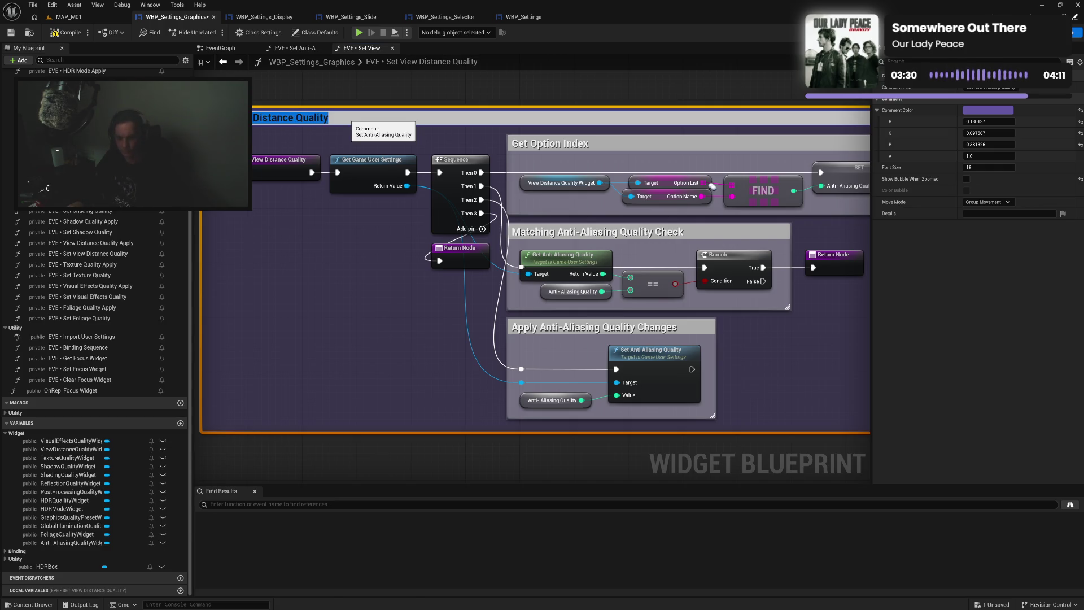
left_click(363, 260)
double_click(582, 232)
left_click(562, 233)
left_click_drag(561, 233, 649, 234)
type("View Distance Quality")
key("Return")
Retitle the apply comment to 'Apply View Distance Quality Changes'
double_click(562, 329)
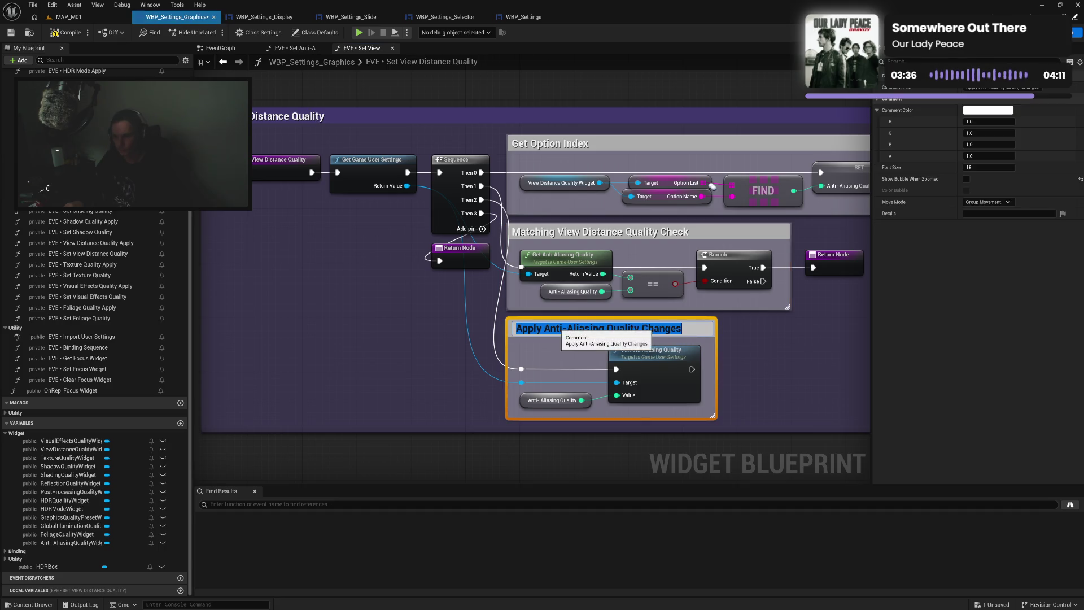
left_click_drag(544, 329, 629, 329)
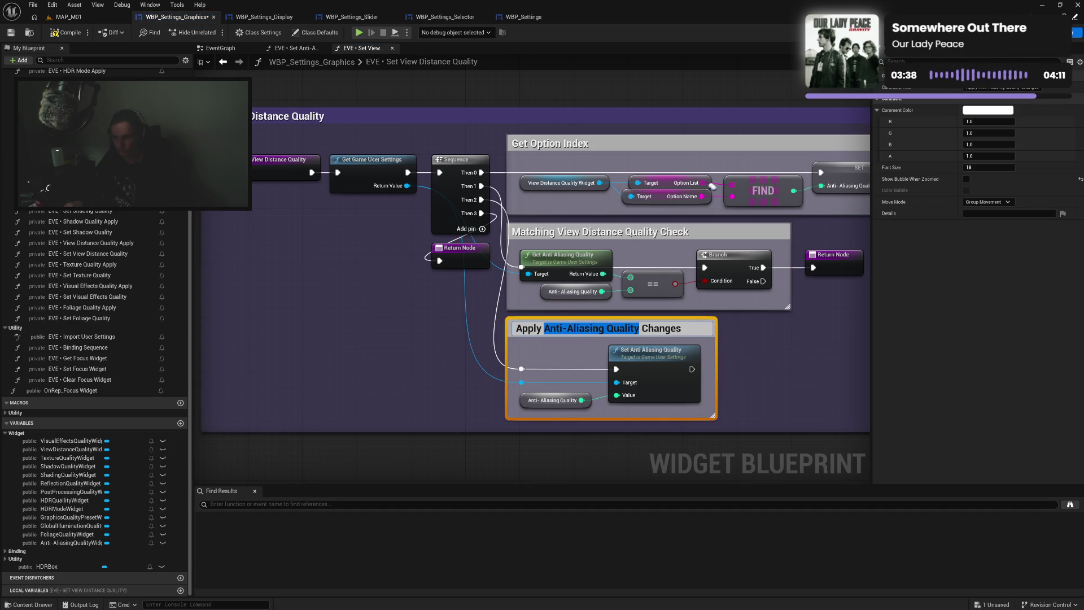
type("View Distance Quality")
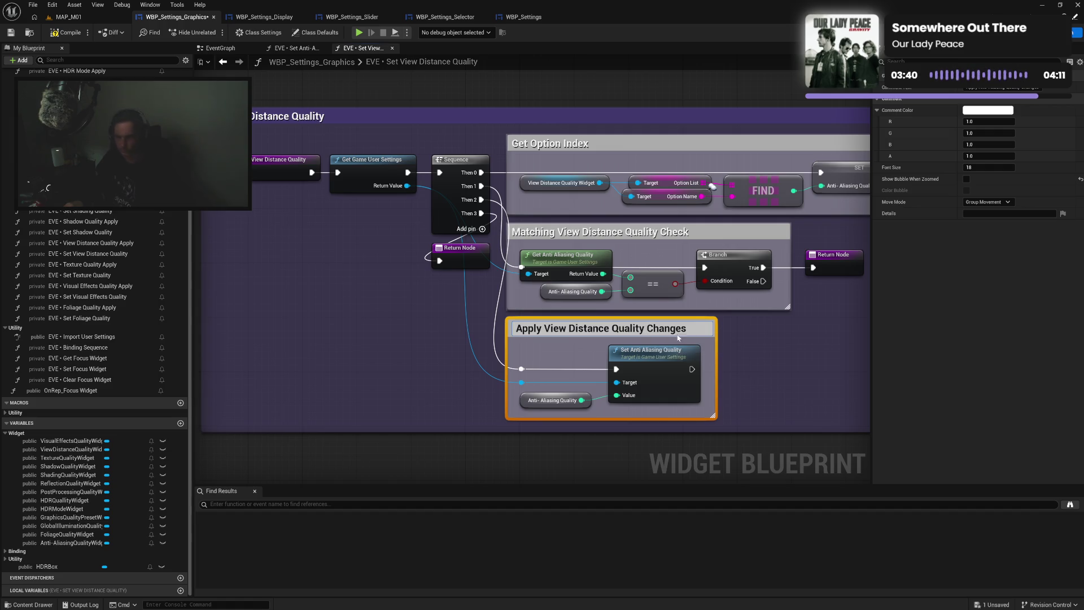
left_click(740, 325)
left_click_drag(770, 328, 713, 330)
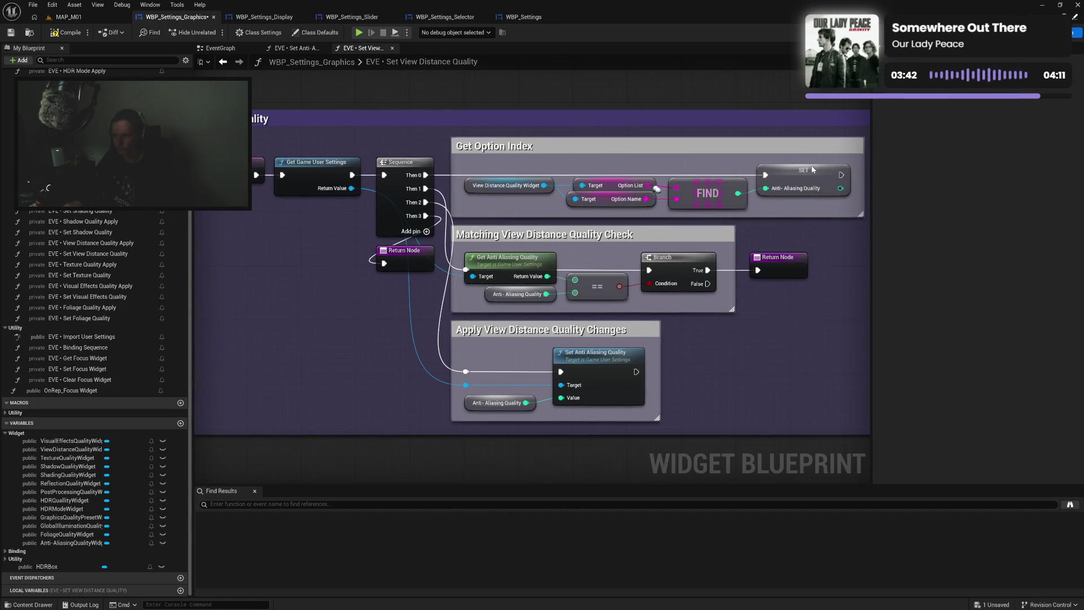
Rename the local quality variable to 'View Distance Quality'
right_click(819, 174)
key("Escape")
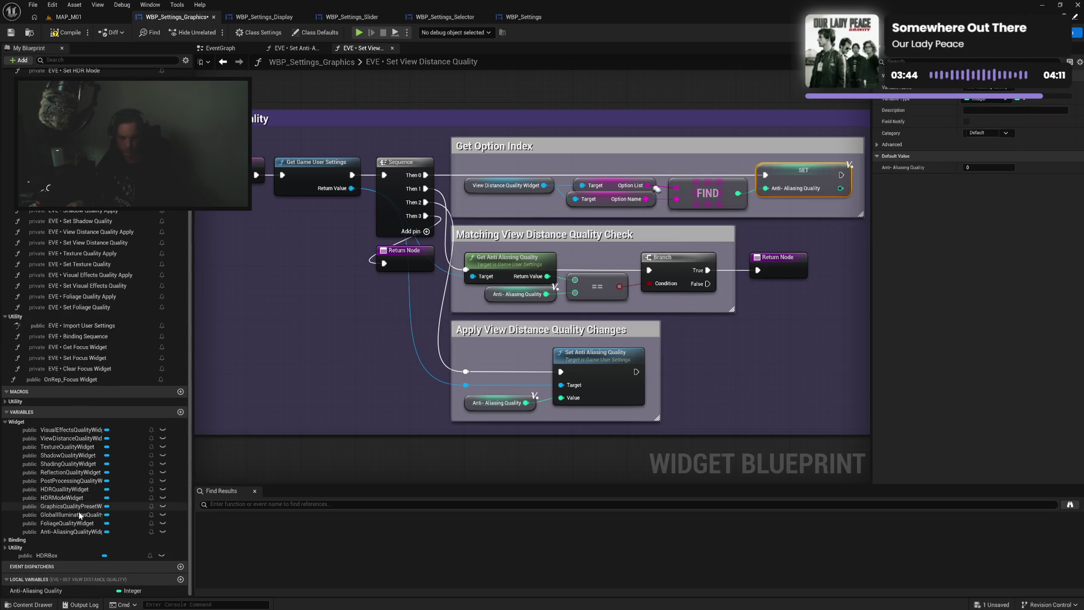
type("View Distance Quality")
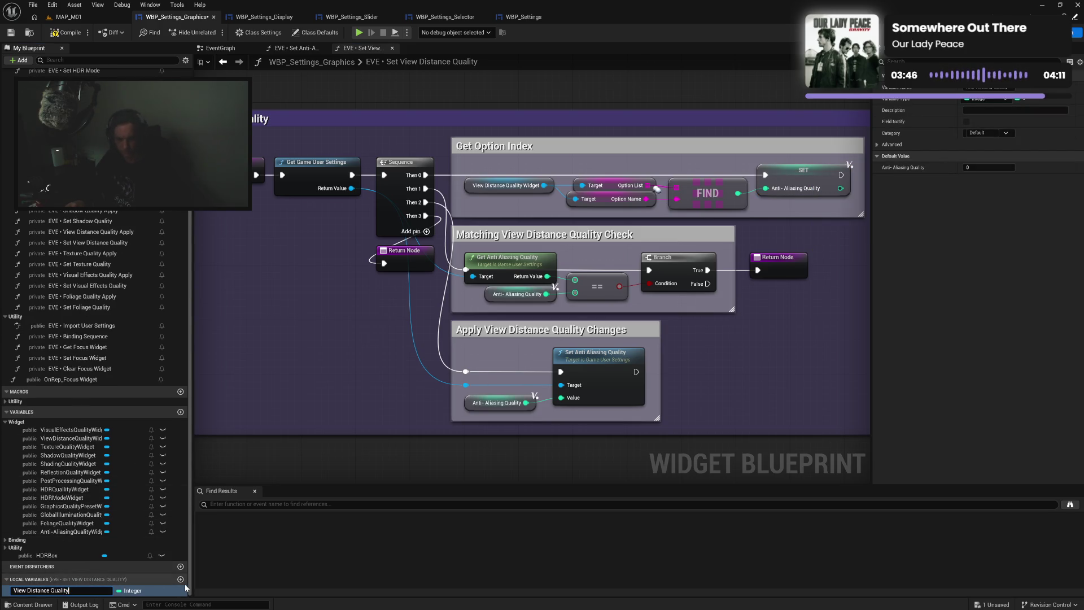
key("Return")
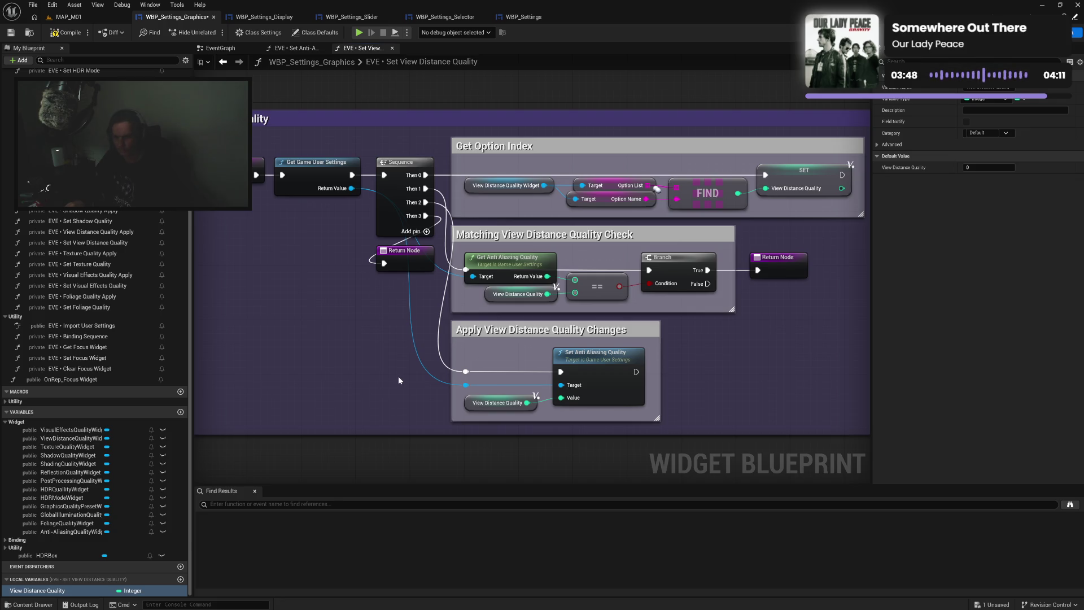
Delete the leftover Get and Set Anti Aliasing Quality nodes and search user settings for 'view'
left_click(510, 257)
key("Delete")
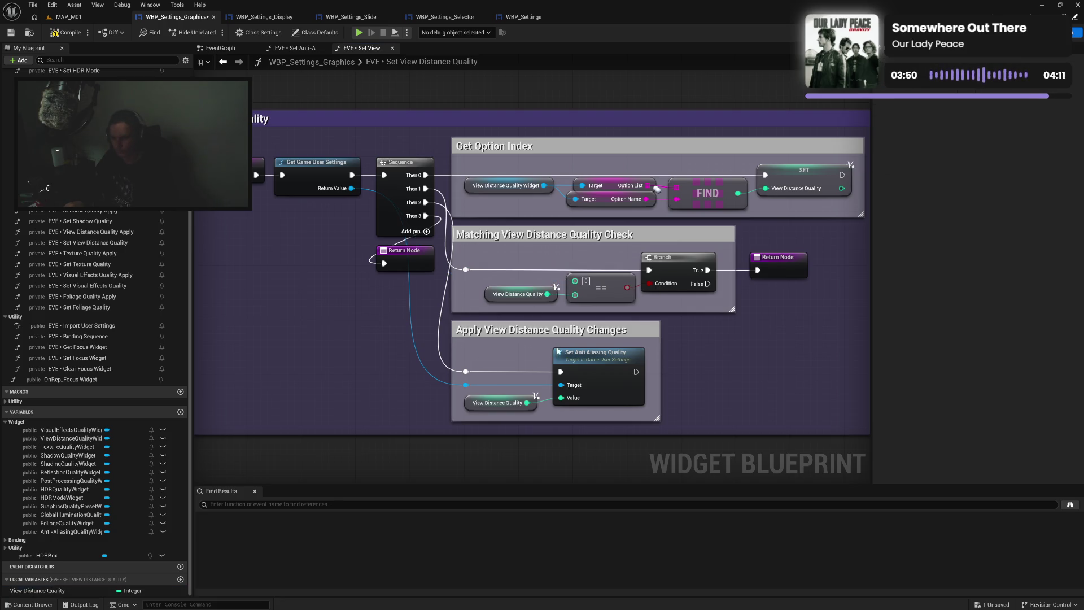
left_click(591, 365)
key("Delete")
left_click_drag(351, 188, 458, 271)
type("view")
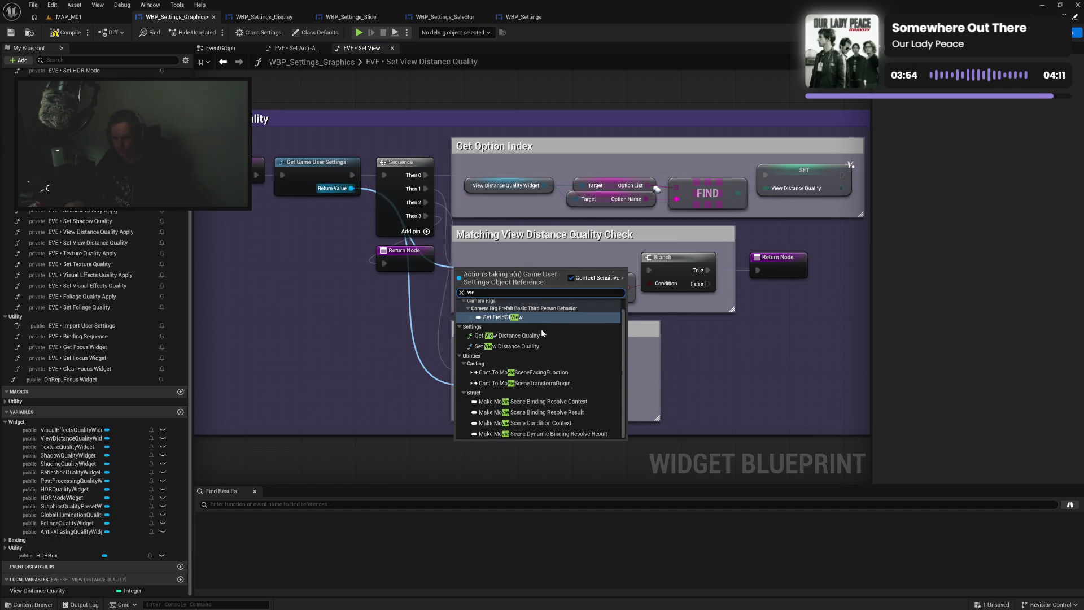
Add Get View Distance Quality to the matching check and straighten the comparison nodes
left_click(522, 351)
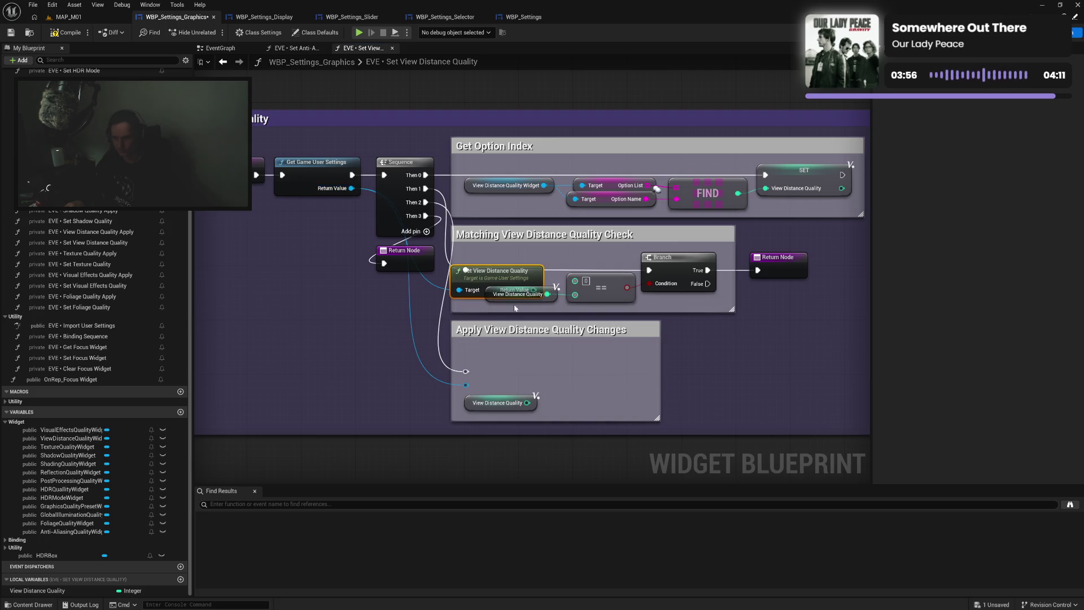
mouse_move(534, 285)
left_mouse_down()
mouse_move(544, 274)
mouse_move(575, 281)
left_mouse_up()
left_click_drag(461, 254, 649, 299)
key("q")
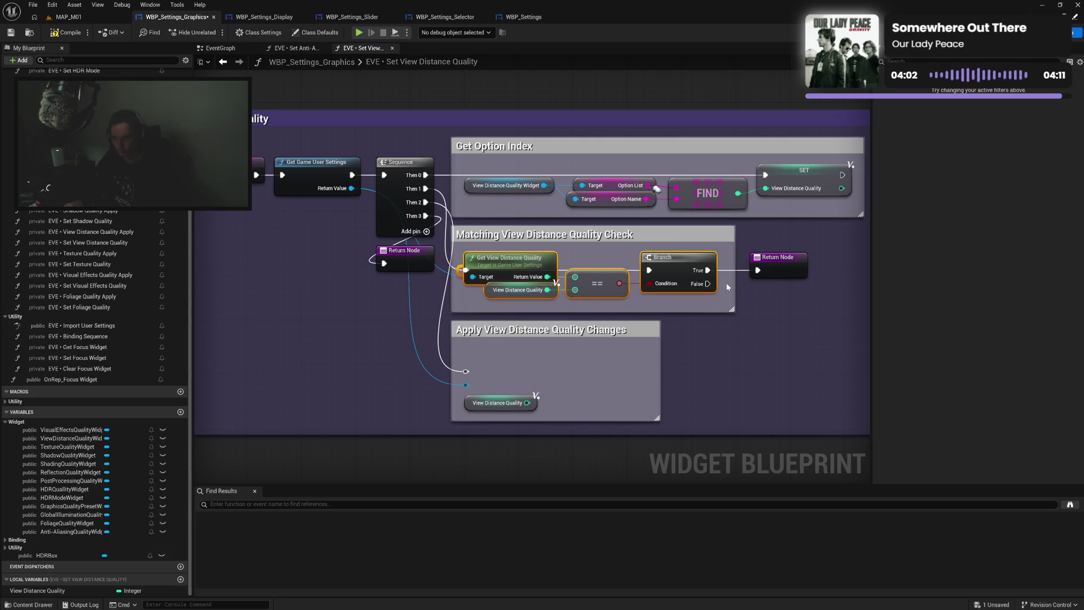
left_click_drag(732, 283, 725, 283)
left_click(770, 270)
left_click(767, 326)
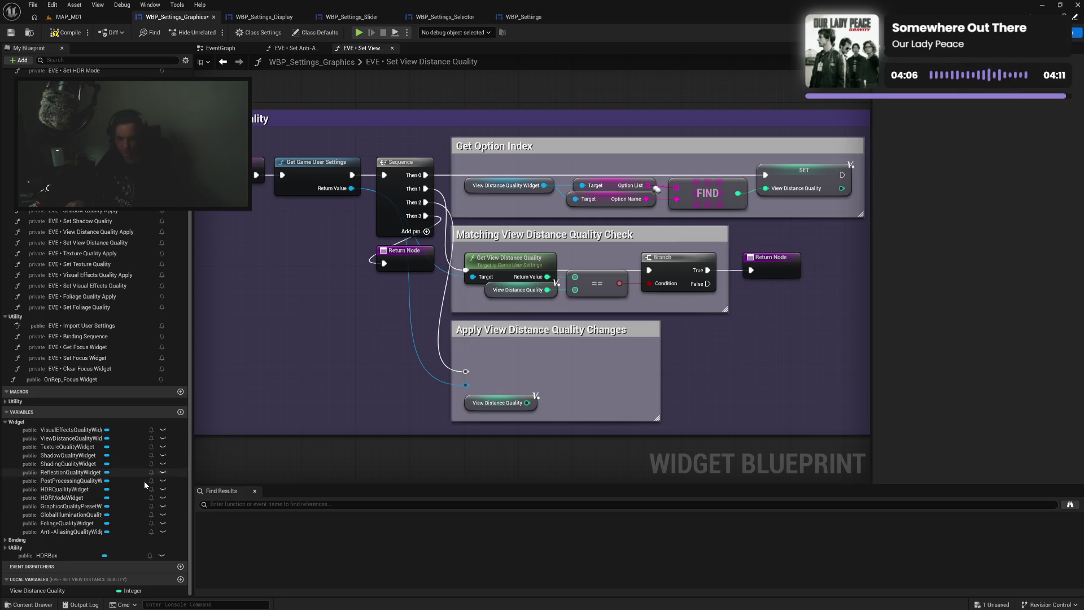
Add a wired Set View Distance Quality node in the apply section and compile
left_click_drag(466, 385, 519, 381)
type("view")
left_click(567, 469)
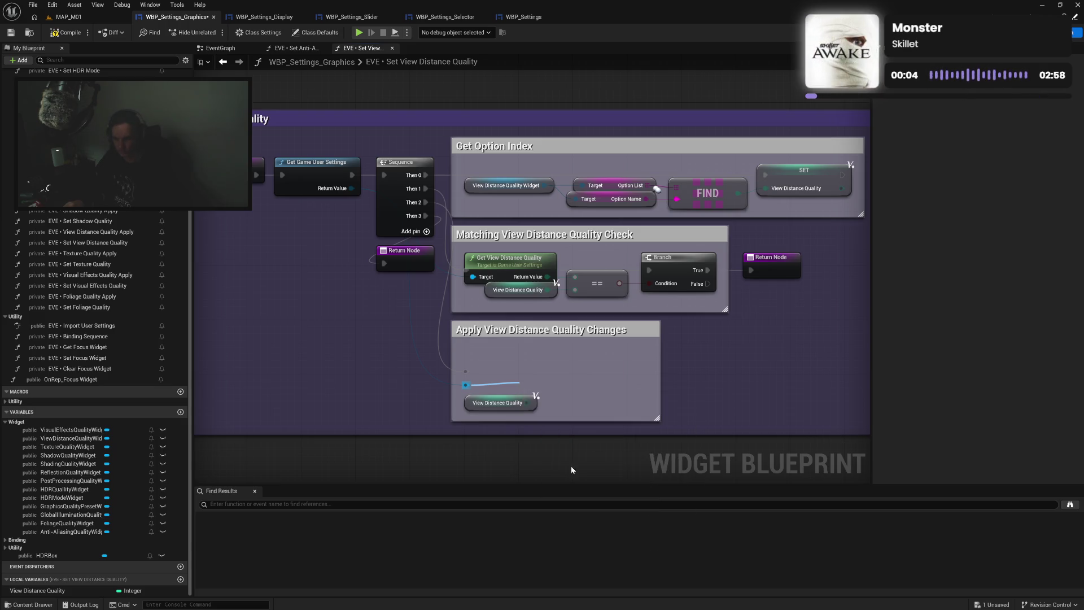
left_click_drag(577, 401, 612, 364)
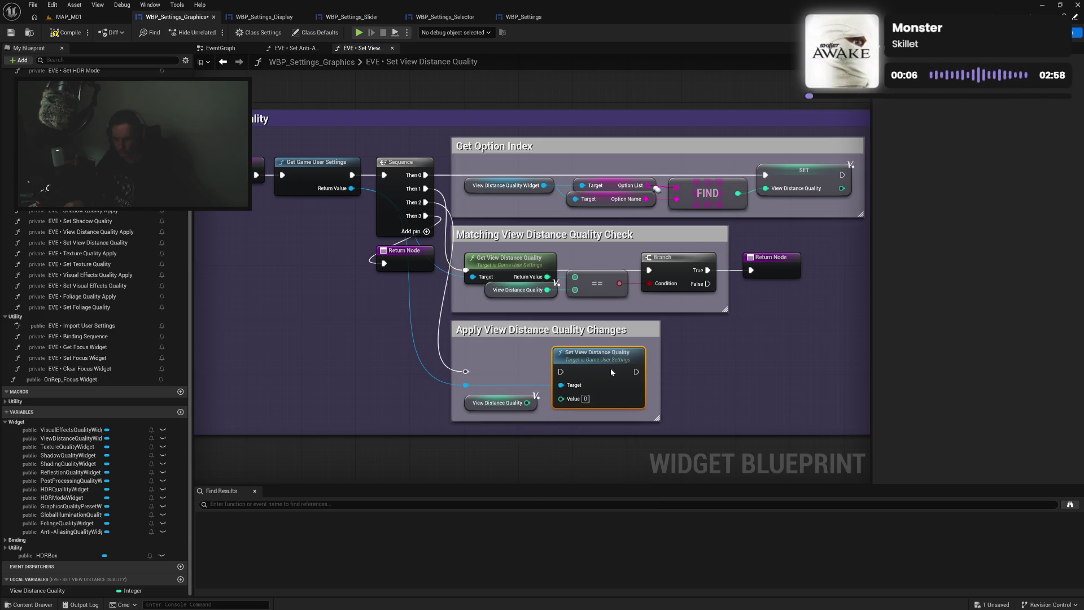
mouse_move(467, 371)
left_mouse_down()
mouse_move(561, 372)
mouse_move(564, 405)
mouse_move(619, 416)
left_mouse_up()
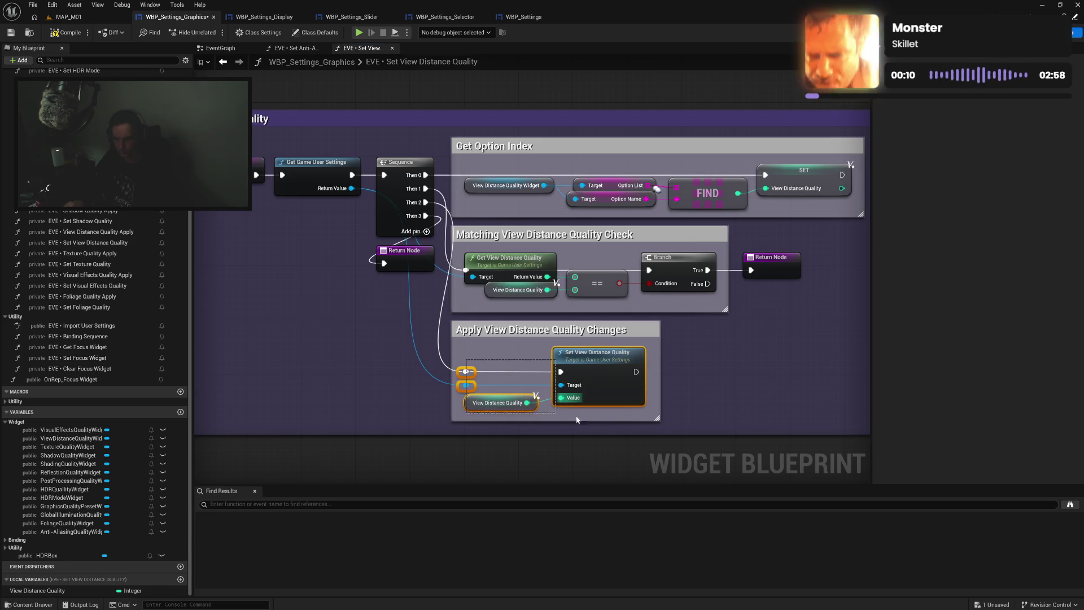
key("q")
left_click(679, 397)
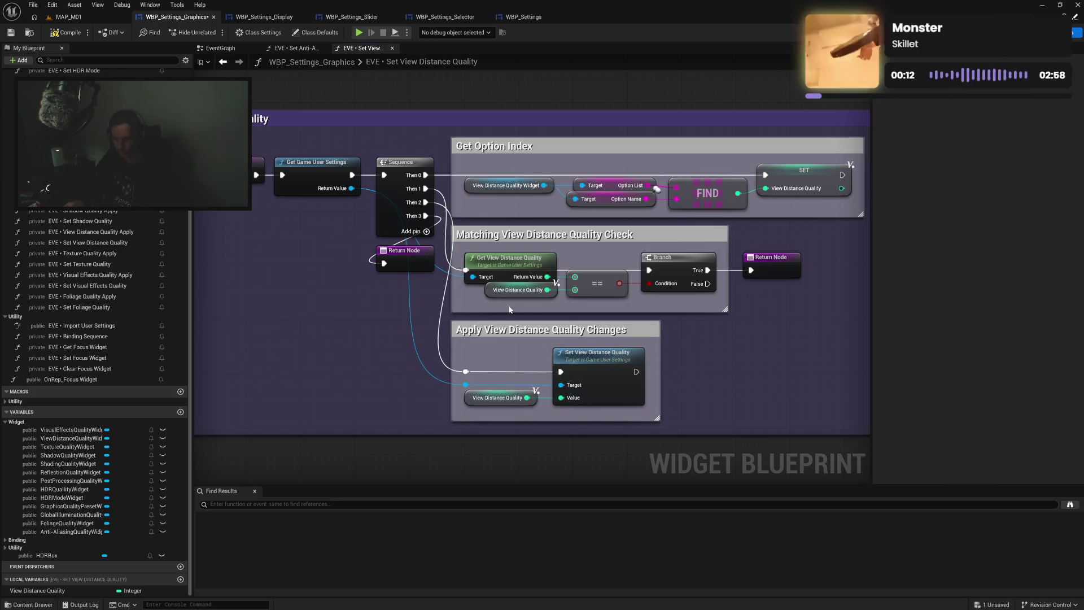
left_click(59, 34)
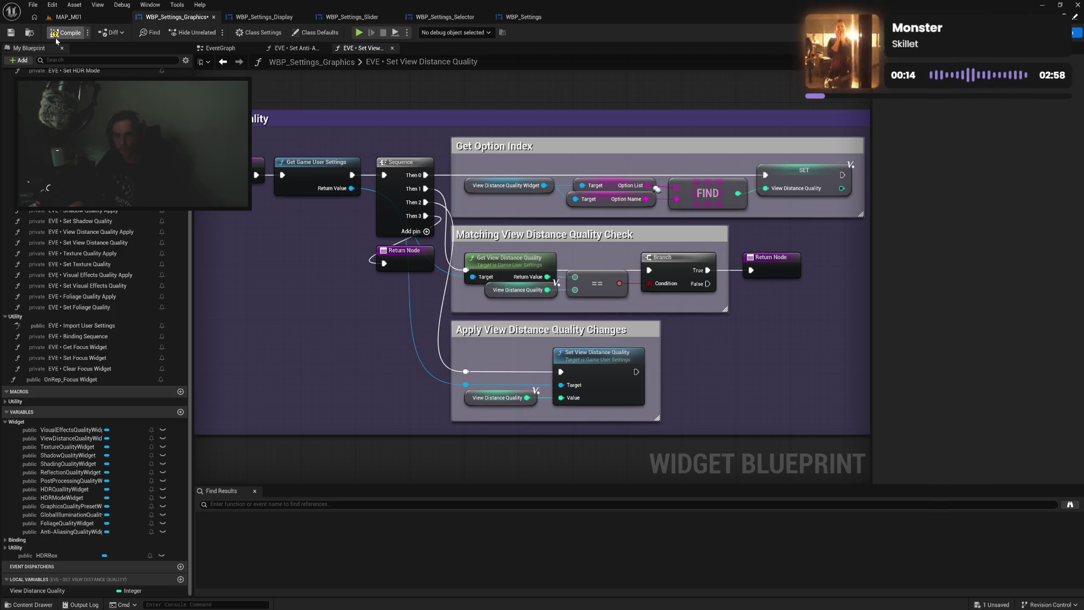
Straighten the Get Option Index nodes and save the blueprint
mouse_move(406, 352)
left_mouse_down()
mouse_move(253, 351)
mouse_move(462, 351)
left_mouse_up()
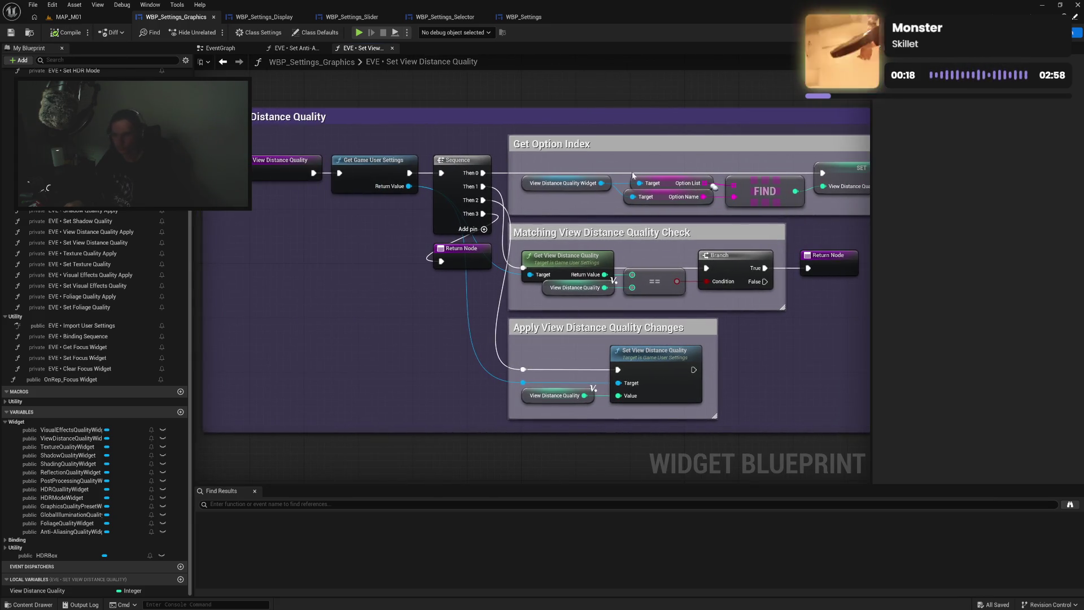
left_click_drag(517, 161, 847, 204)
key("q")
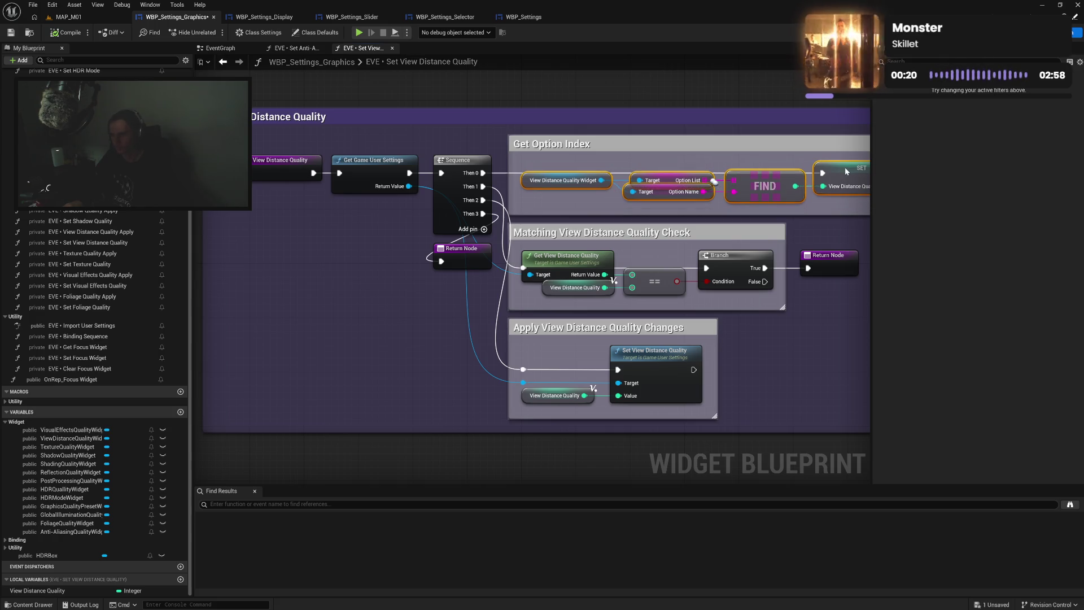
left_click(594, 206)
left_click(11, 32)
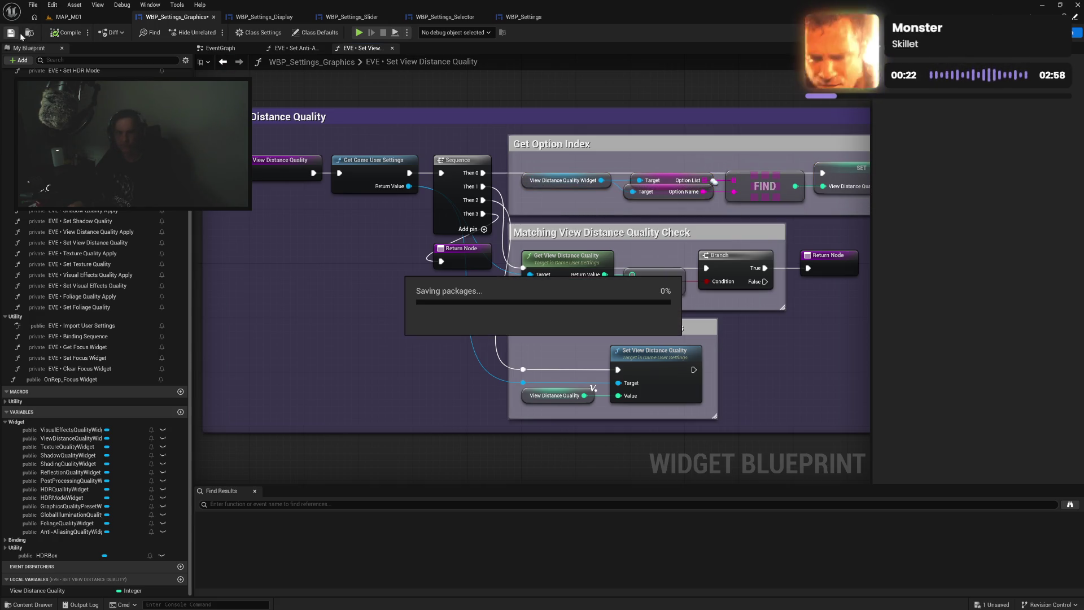
mouse_move(288, 293)
left_mouse_down()
mouse_move(327, 297)
mouse_move(322, 341)
mouse_move(326, 329)
left_mouse_up()
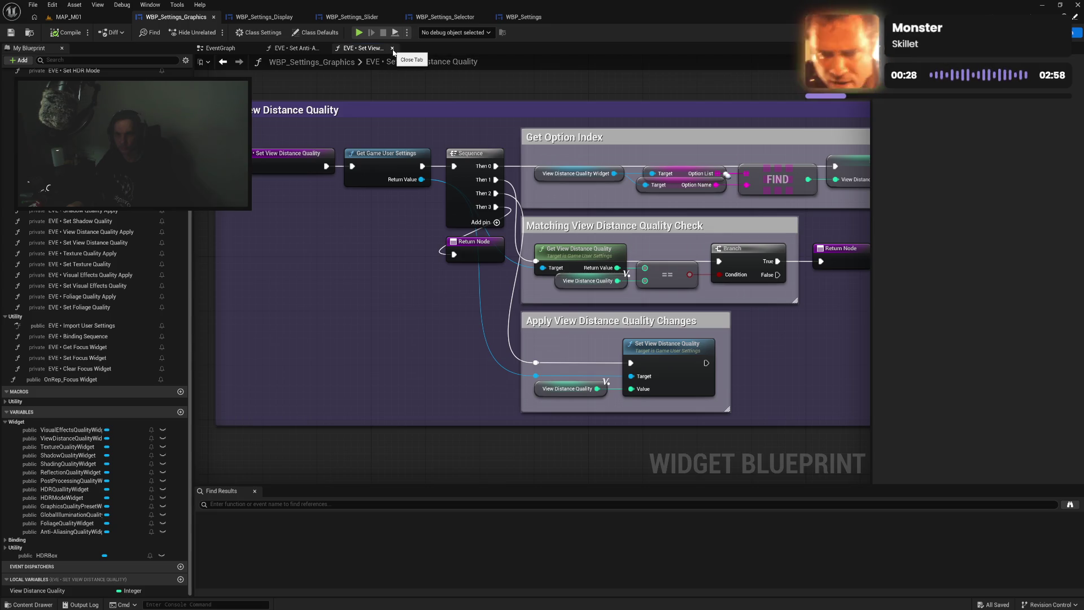
Copy the anti-aliasing comment block into Set Texture Quality and wire its entry event to it
left_click(393, 48)
left_click_drag(392, 131, 782, 414)
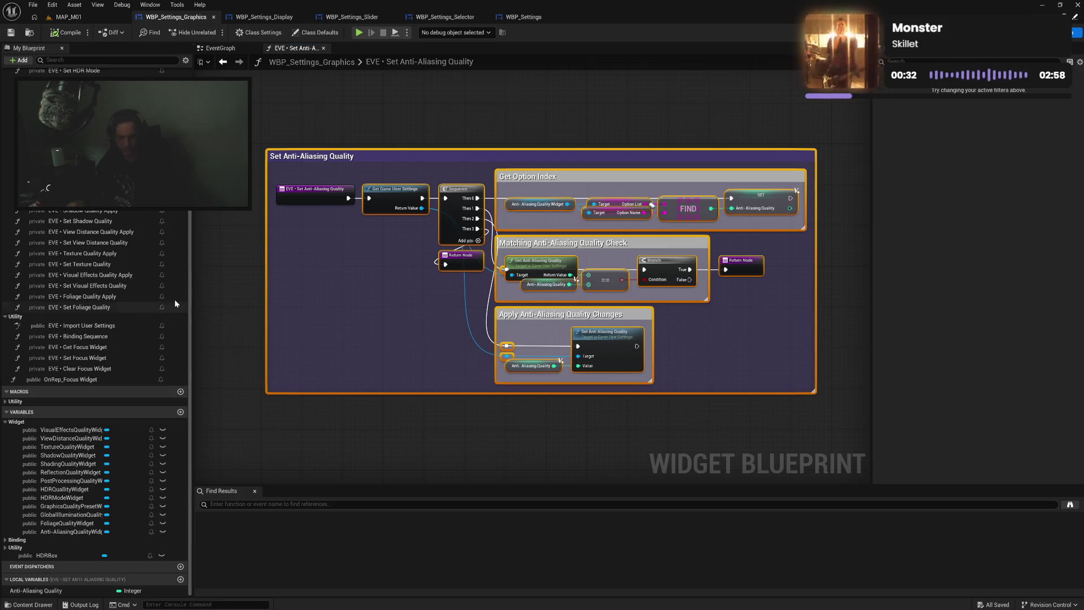
double_click(117, 265)
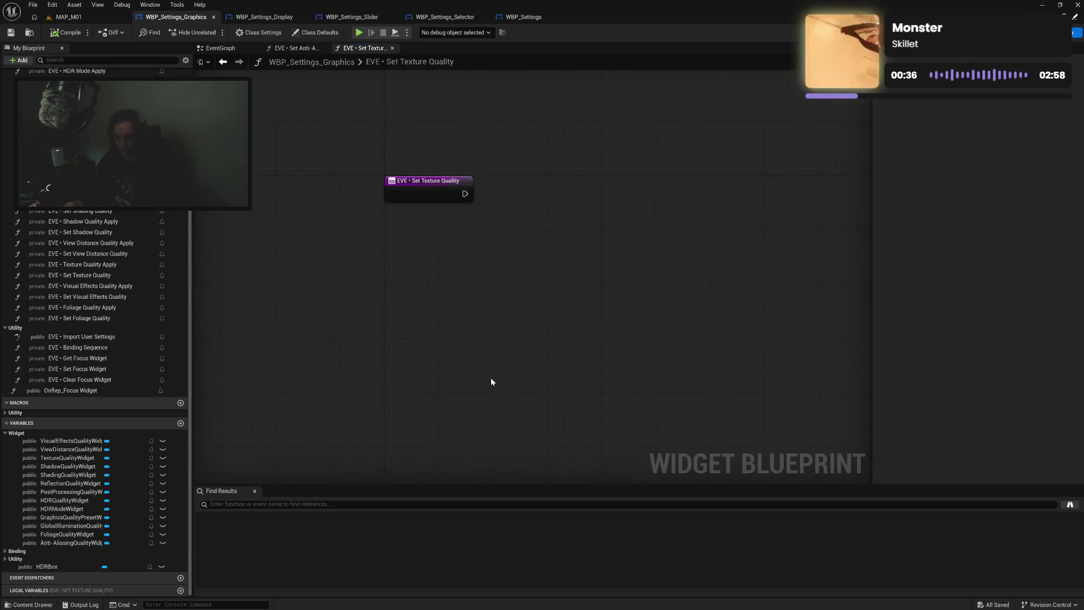
key("ctrl+v")
mouse_move(443, 244)
left_mouse_down()
mouse_move(615, 180)
mouse_move(671, 137)
mouse_move(660, 134)
left_mouse_up()
left_click_drag(465, 194, 493, 194)
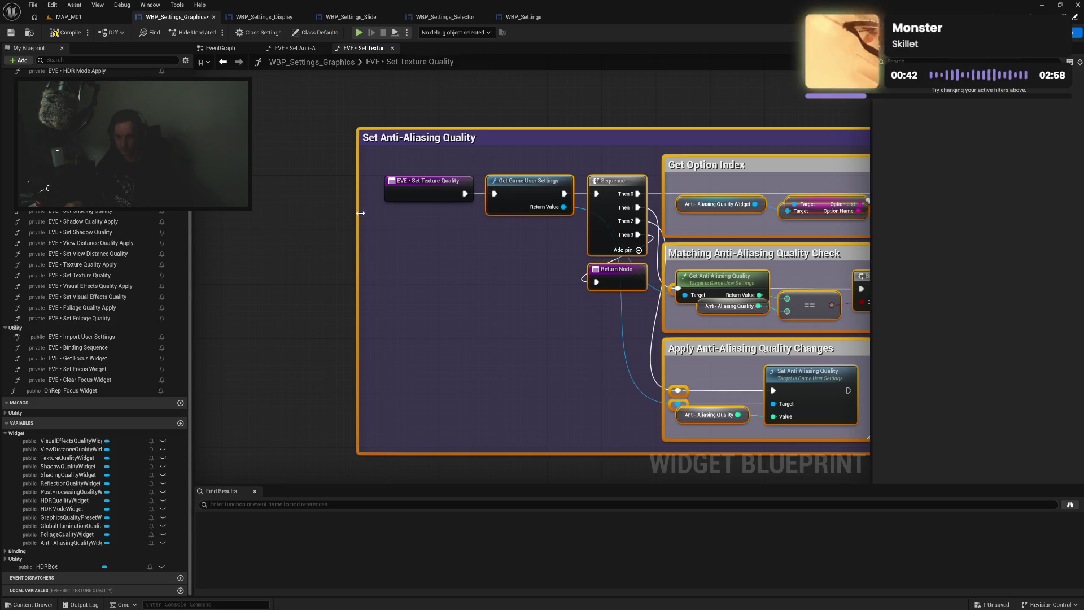
left_click_drag(358, 212, 368, 212)
left_click_drag(406, 138, 426, 195)
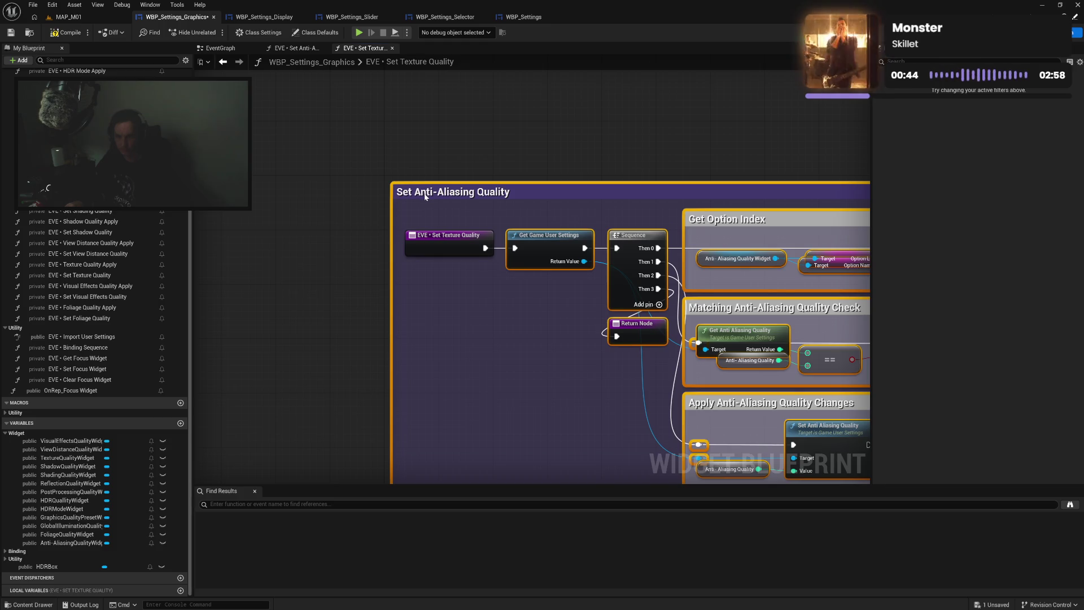
left_click_drag(505, 320, 297, 266)
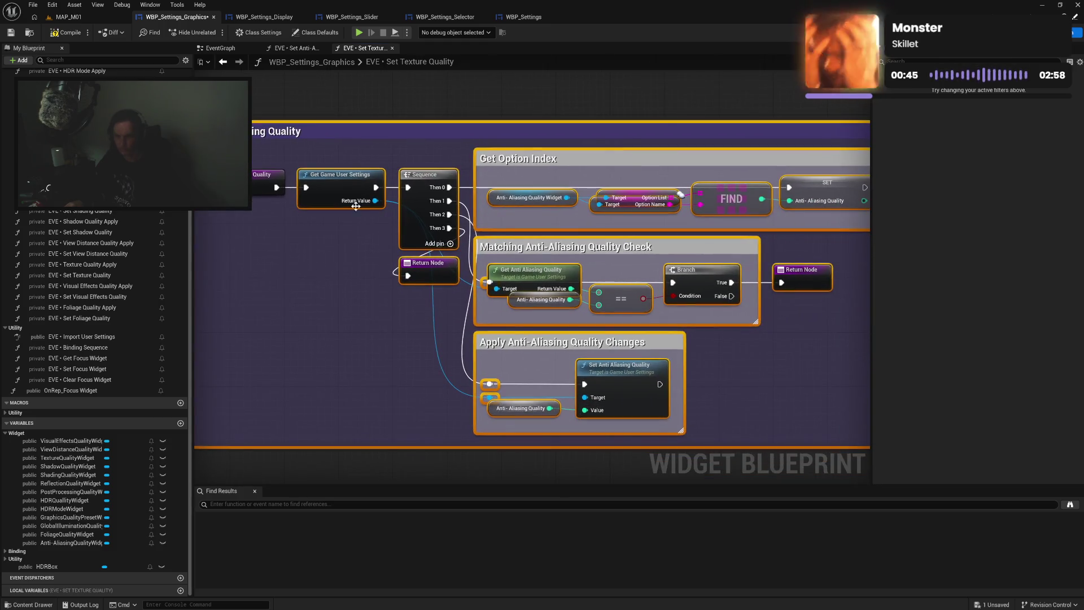
Retitle the comment boxes for Texture Quality, e.g. 'Matching Texture Quality Check' and 'Apply Texture Quality Changes'
left_click(293, 131)
double_click(294, 131)
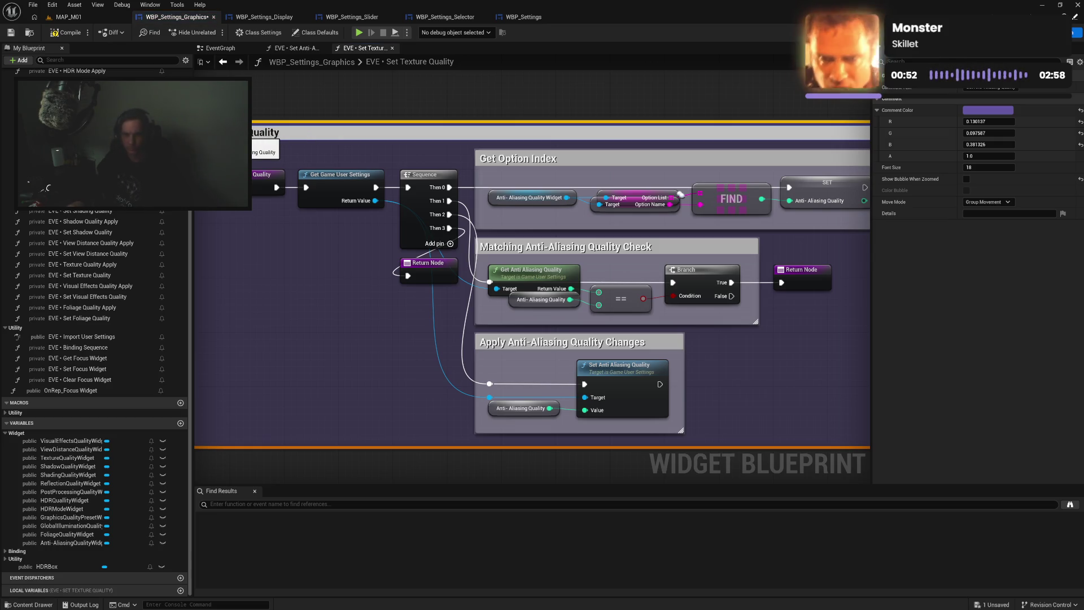
key("shift+Home")
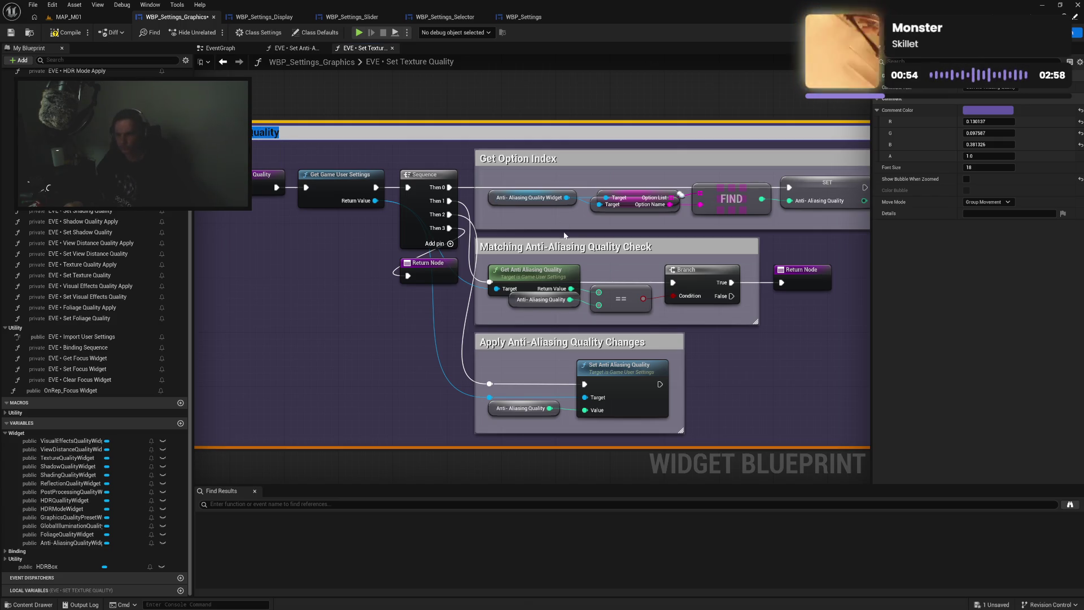
left_click(529, 247)
left_click(530, 248)
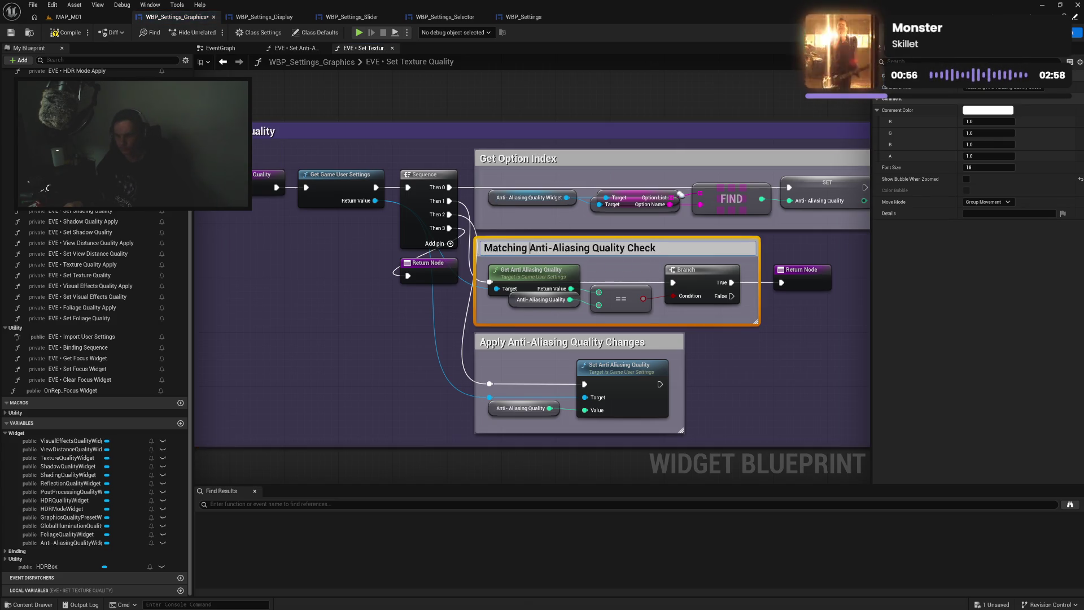
type("Texture Quality")
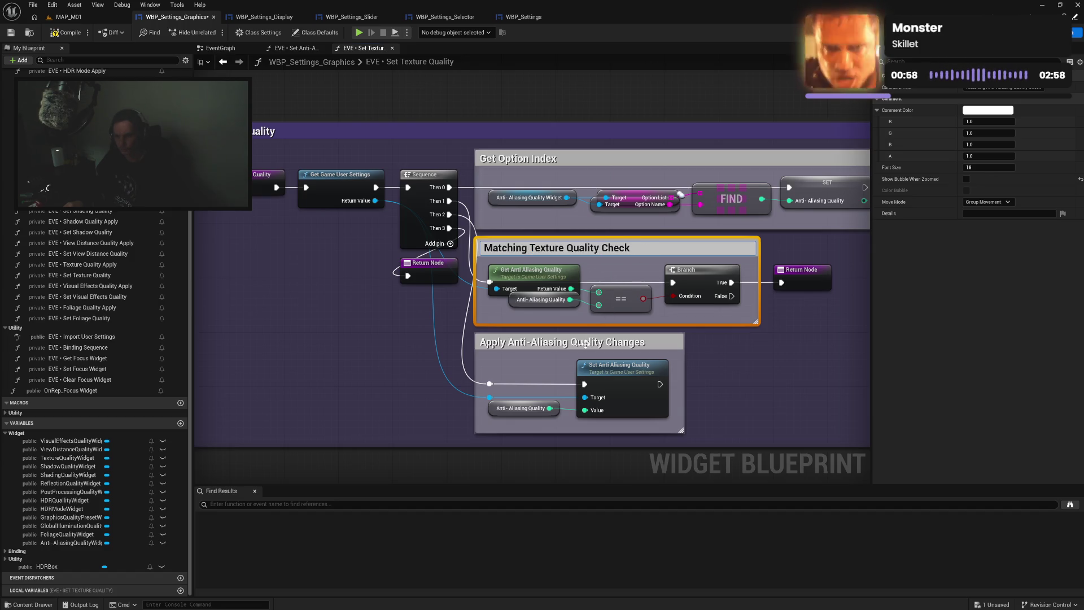
left_click(586, 344)
left_click(583, 343)
left_click_drag(583, 343, 512, 343)
type("Texture Quality")
key("Return")
Create a local variable from the SET node and name it Texture Quality
right_click(804, 209)
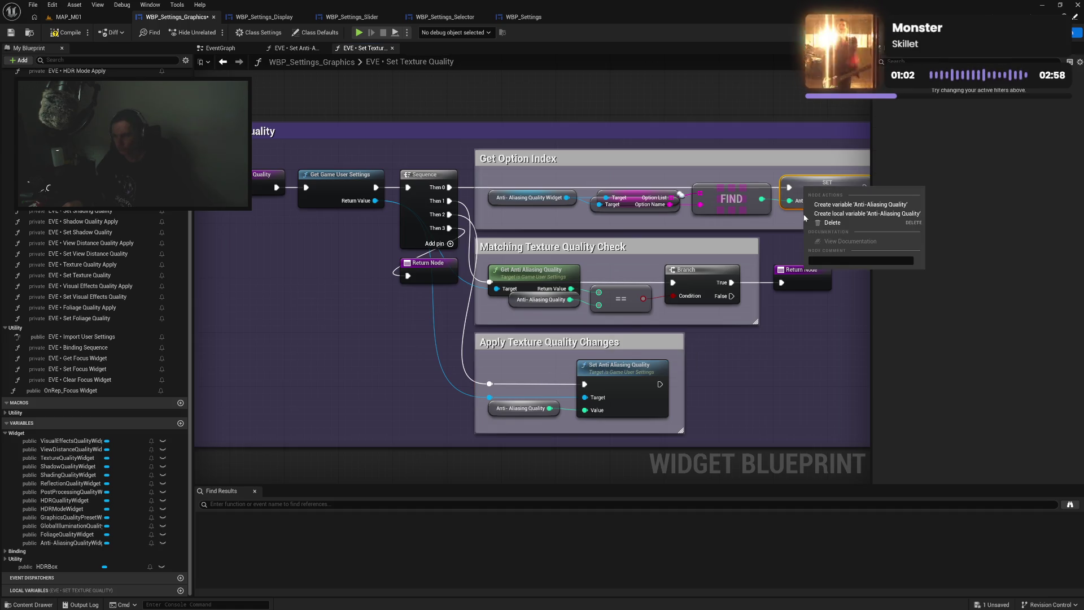
left_click(847, 214)
left_click(47, 591)
key("F2")
type("Texture Quality")
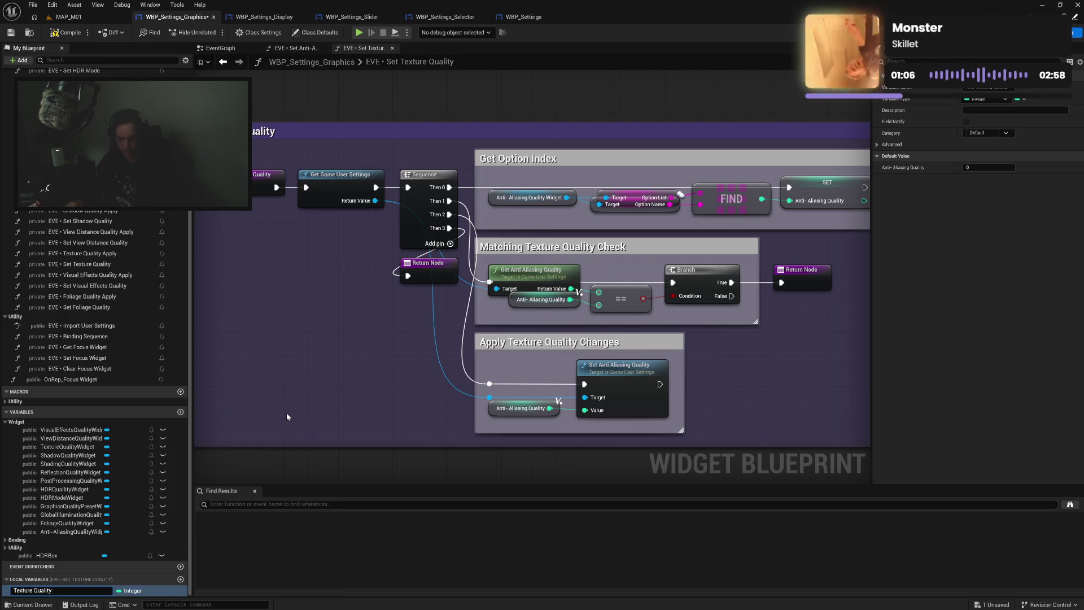
key("Return")
Delete the Get Anti Aliasing Quality getter node, then select the anti-aliasing setter node
left_click(540, 270)
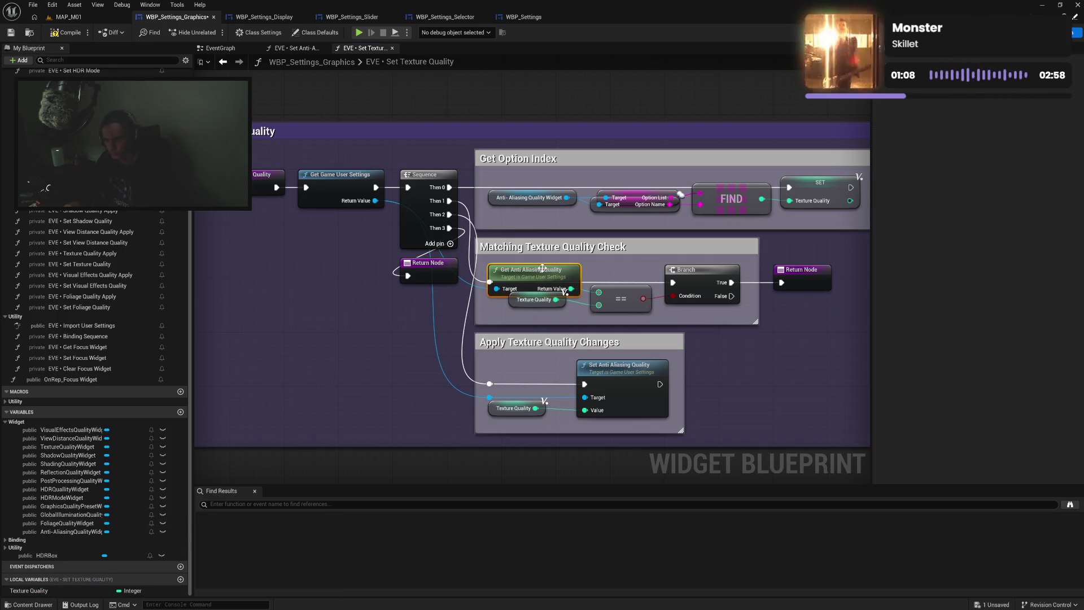
key("Delete")
left_click(604, 367)
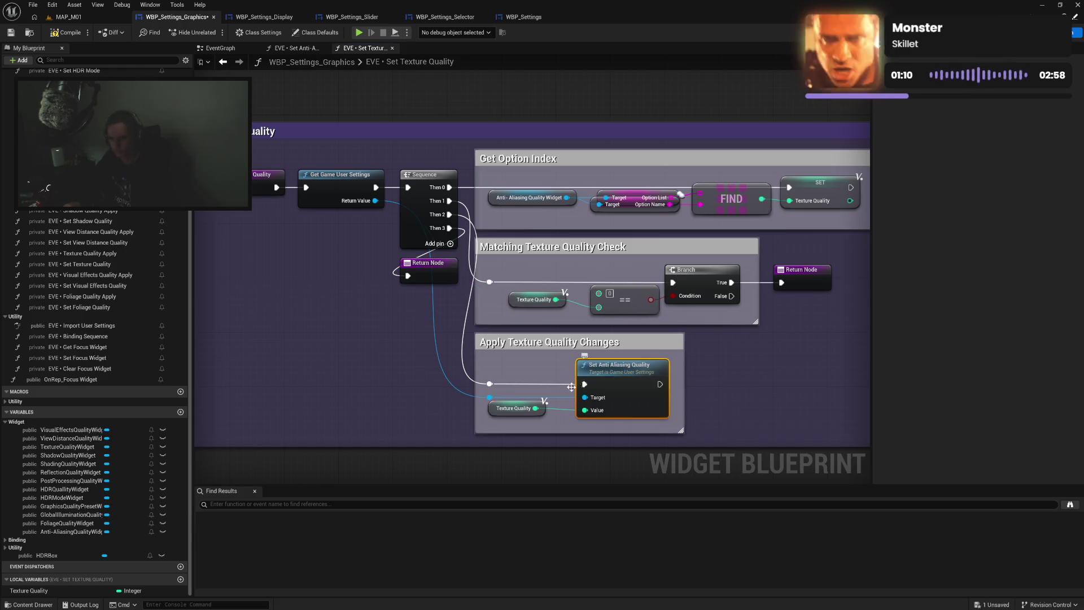